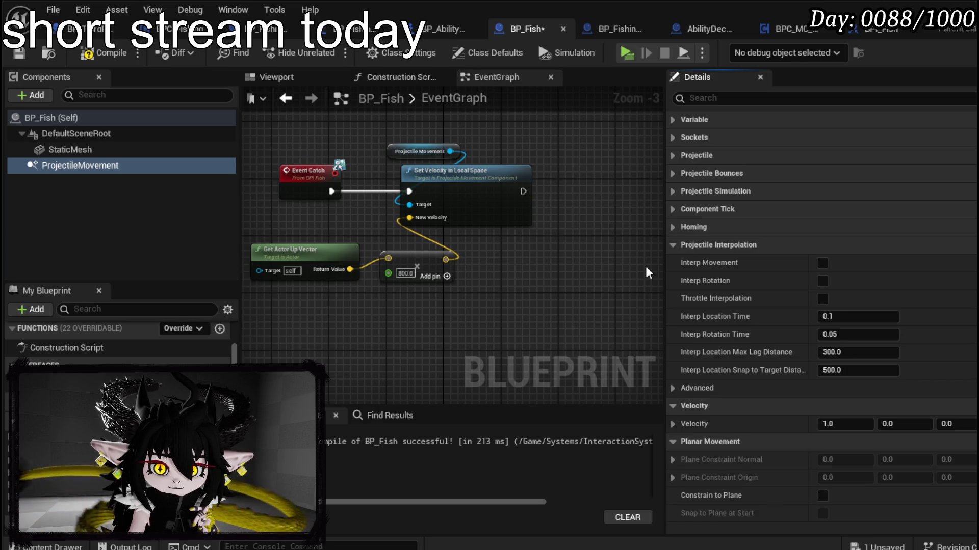
- Expand and collapse the Homing, Simulation and Bounces categories in ProjectileMovement's Details
left_click(671, 226)
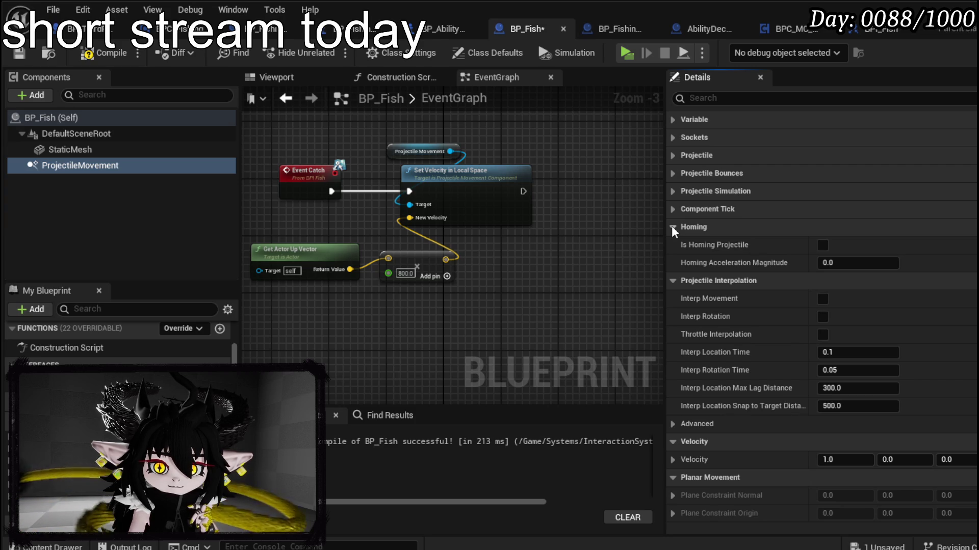
left_click(671, 225)
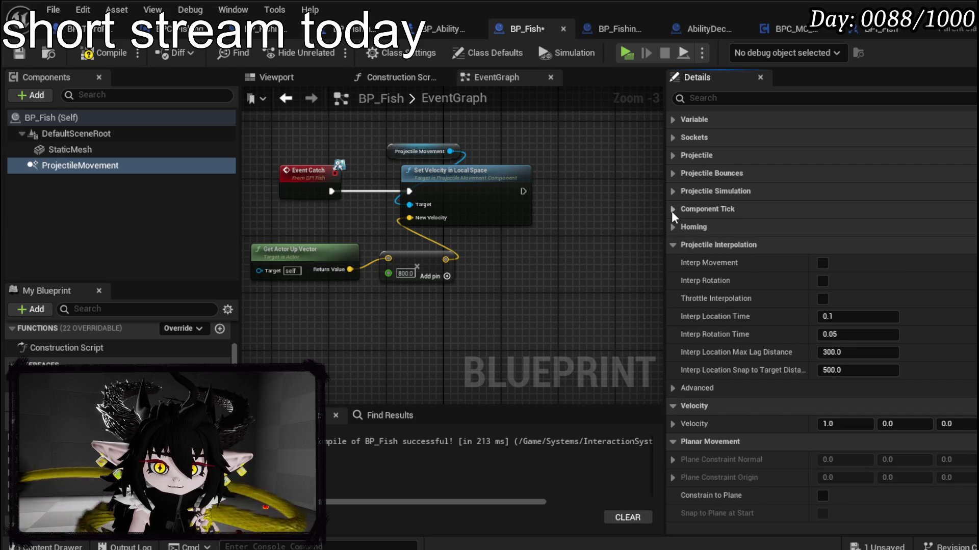
left_click(673, 193)
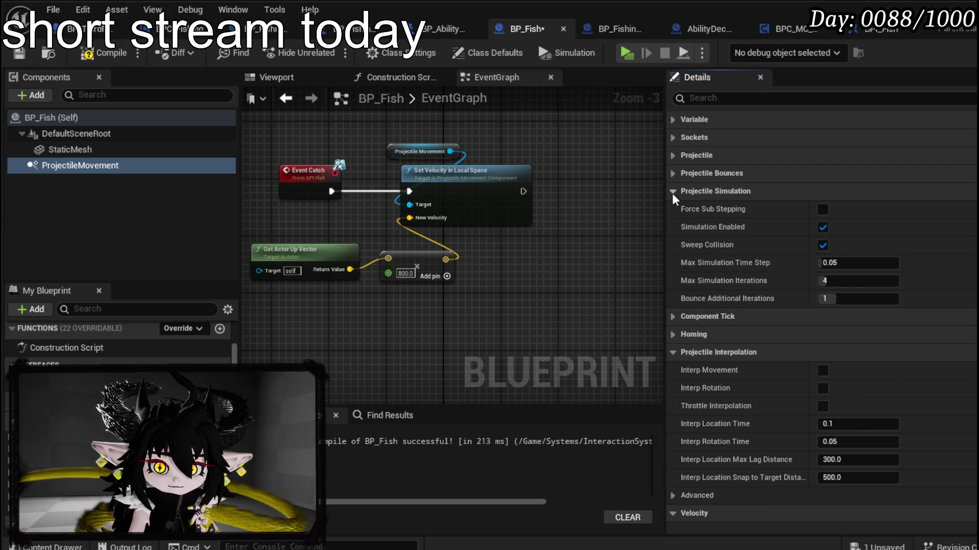
left_click(672, 193)
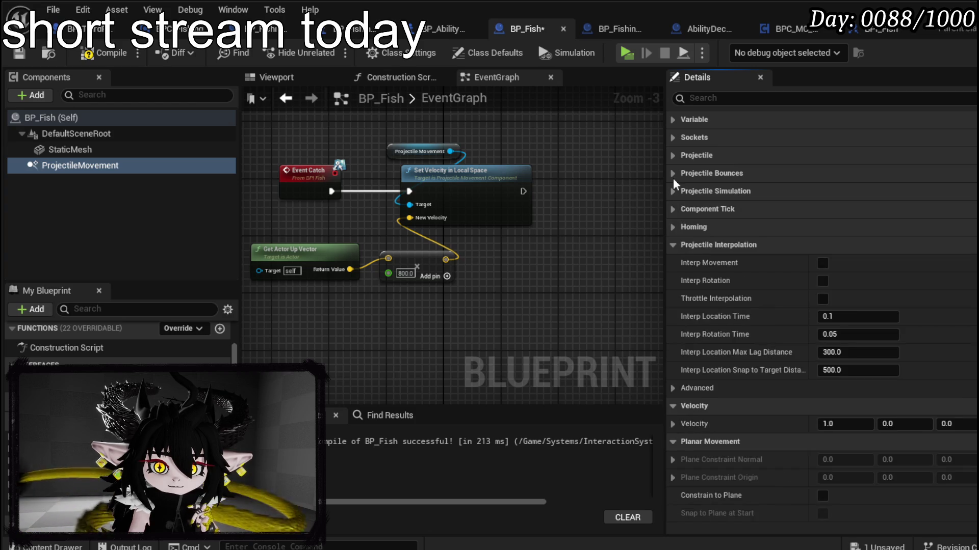
left_click(673, 174)
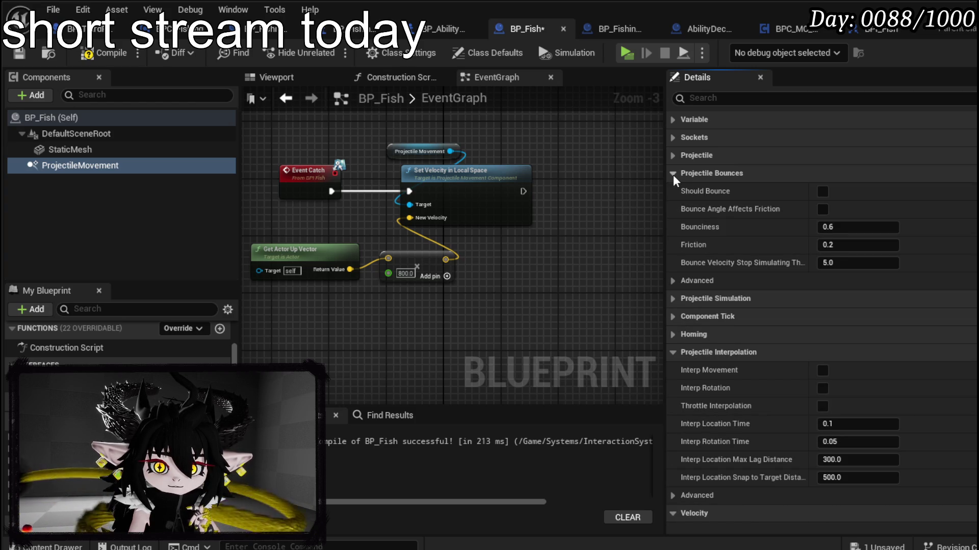
left_click(673, 174)
- Leave the Projectile category expanded to show initial speed, max speed and gravity scale, and expand Projectile Bounces
left_click(673, 156)
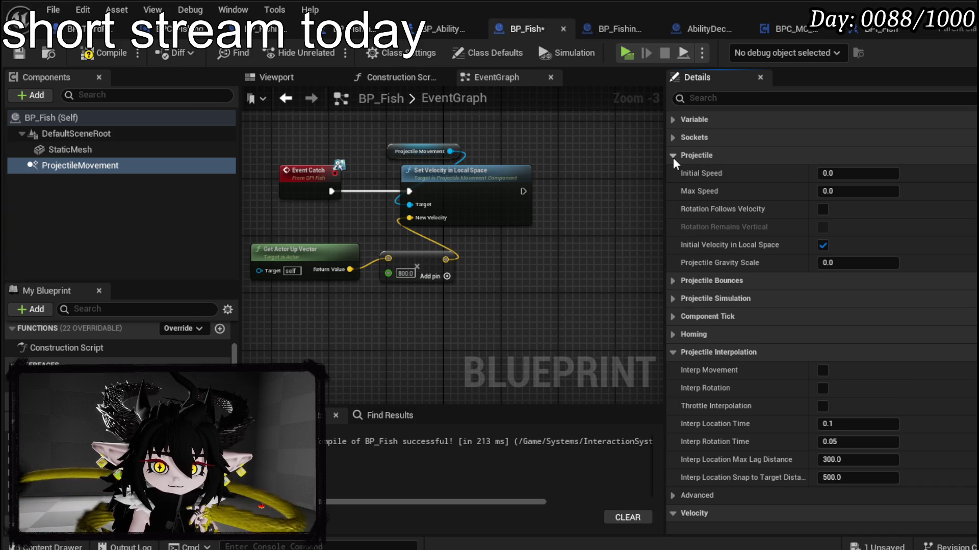
left_click(673, 157)
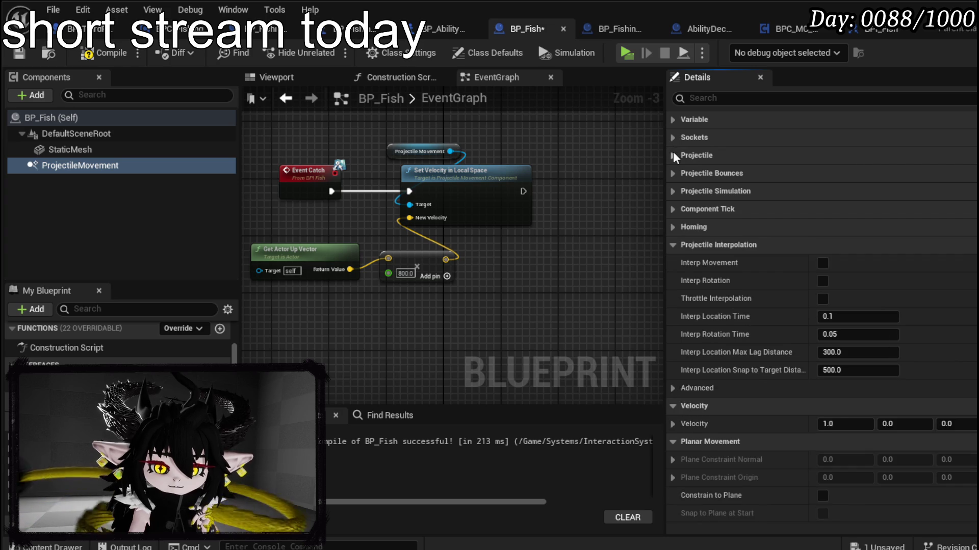
left_click(673, 156)
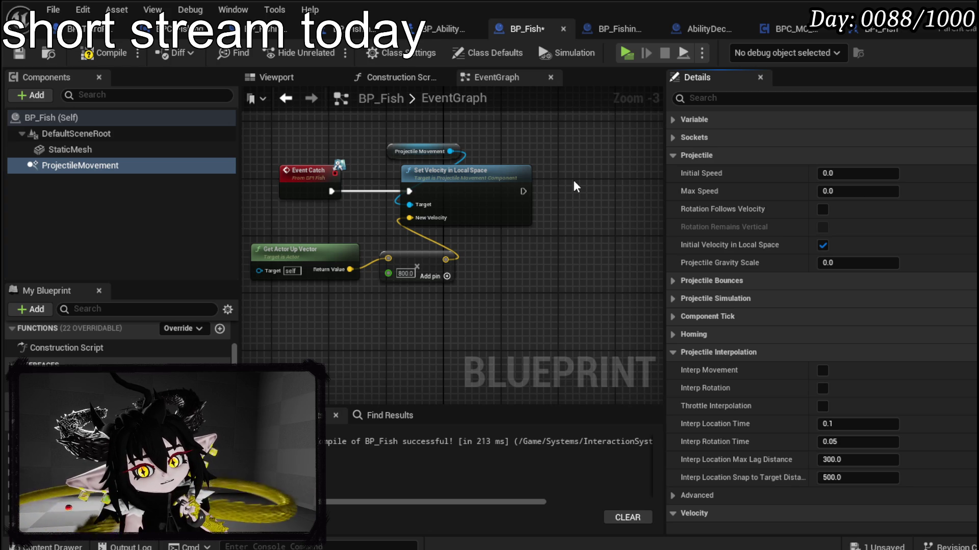
mouse_move(714, 411)
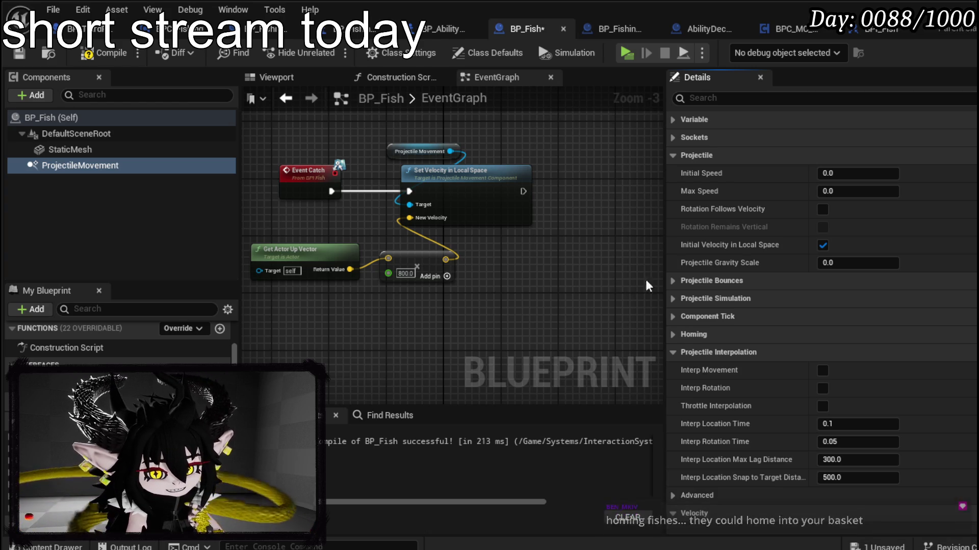
left_click(674, 281)
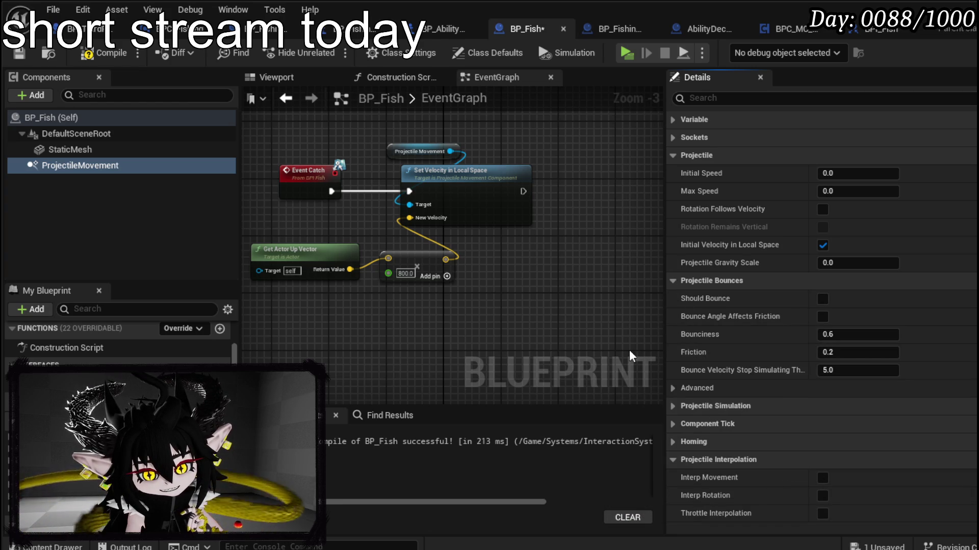
- Collapse Projectile Bounces, toggle Projectile Simulation, and expand the Homing category
left_click(673, 281)
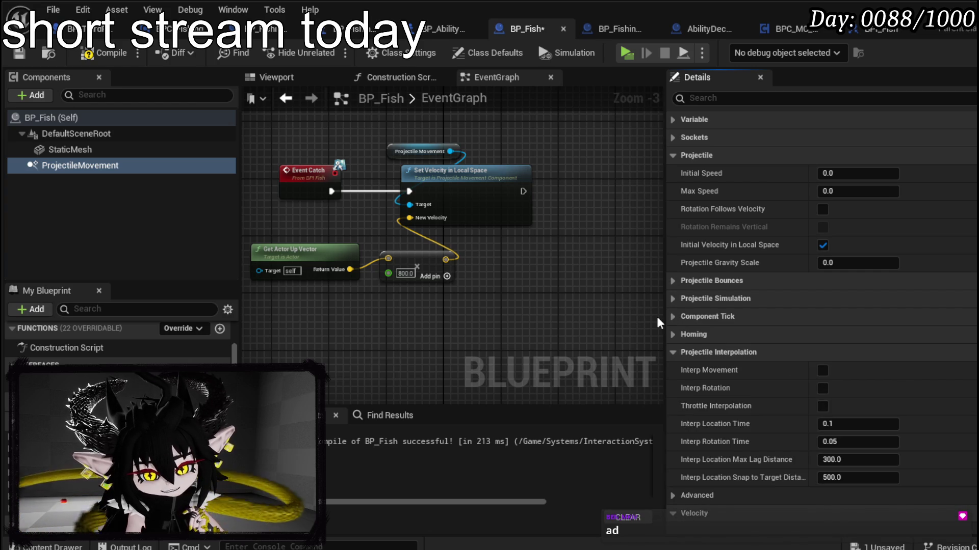
left_click(674, 298)
left_click(672, 298)
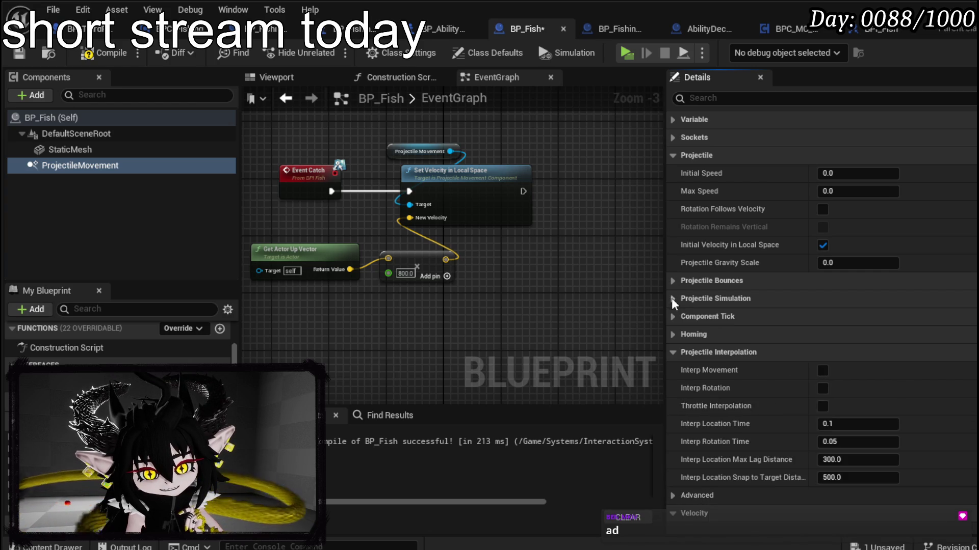
left_click(672, 334)
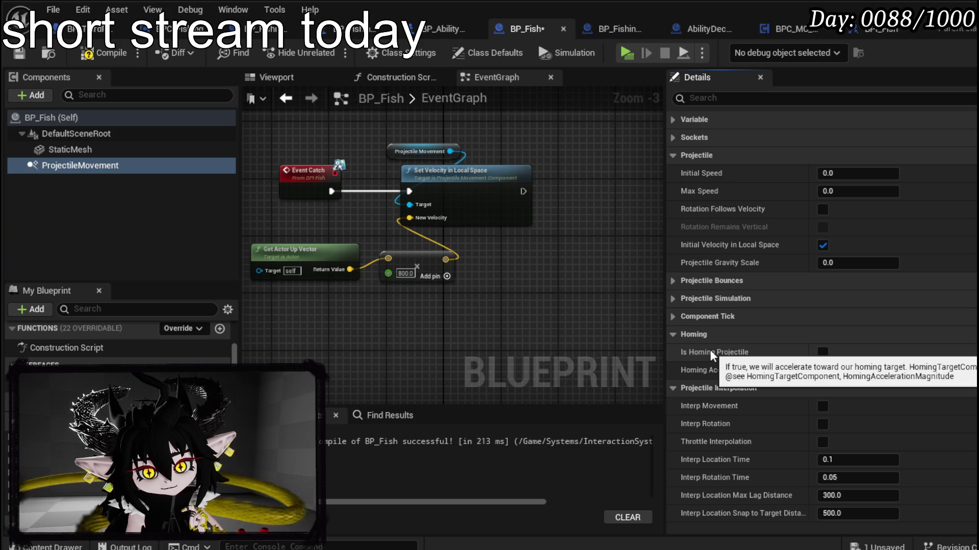
- Search graph actions for 'get homin' and 'Set Hoom', then dismiss without adding a node
right_click(481, 293)
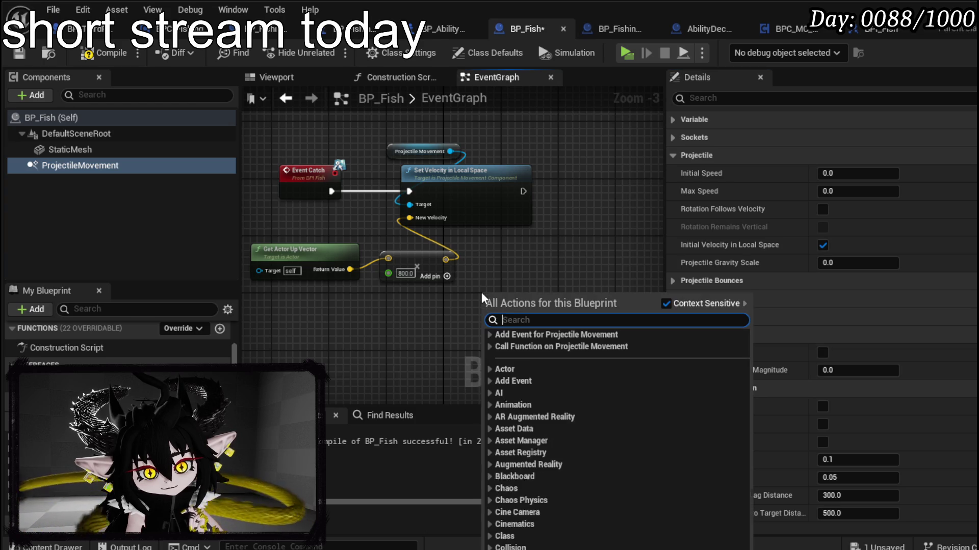
type("get")
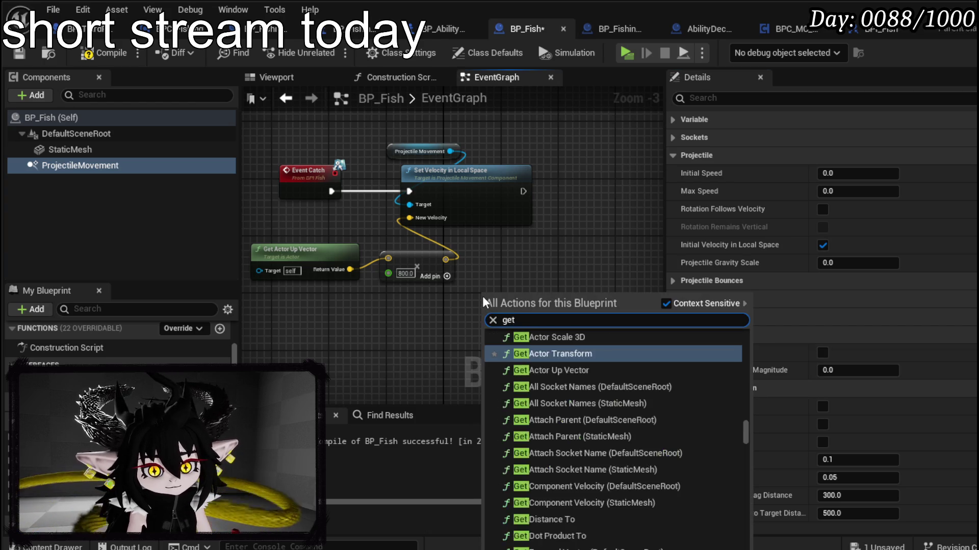
type(" homing")
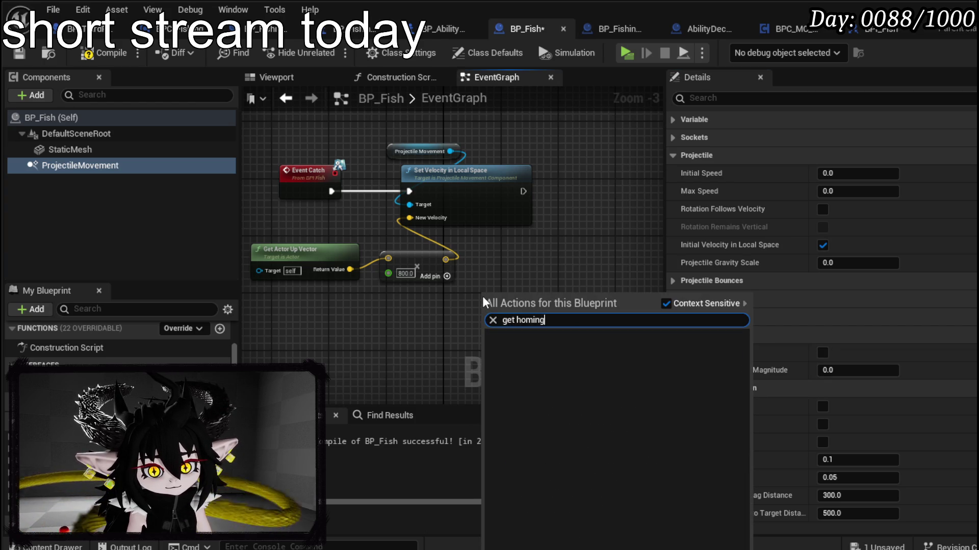
key("BackSpace")
key("BackSpace")
key("BackSpace")
type("Set Hoom")
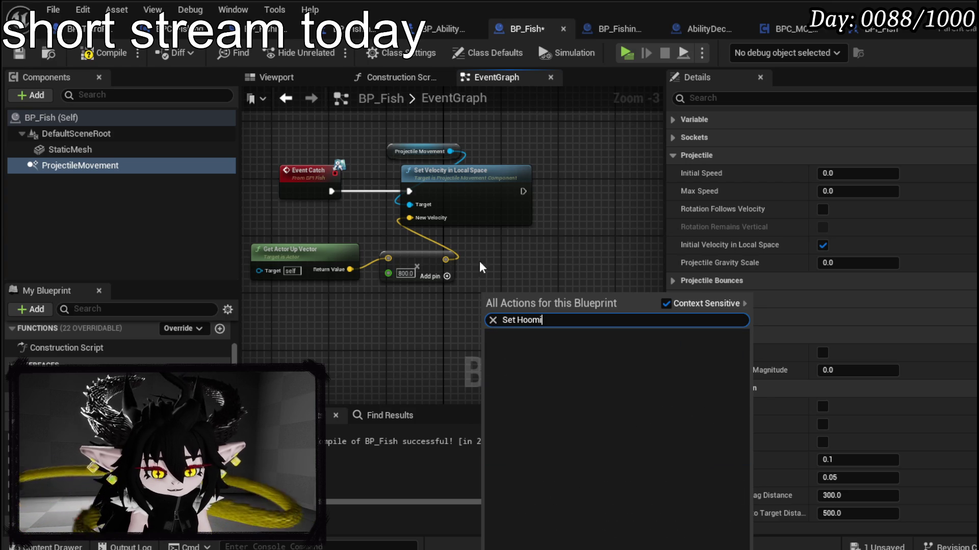
left_click(598, 211)
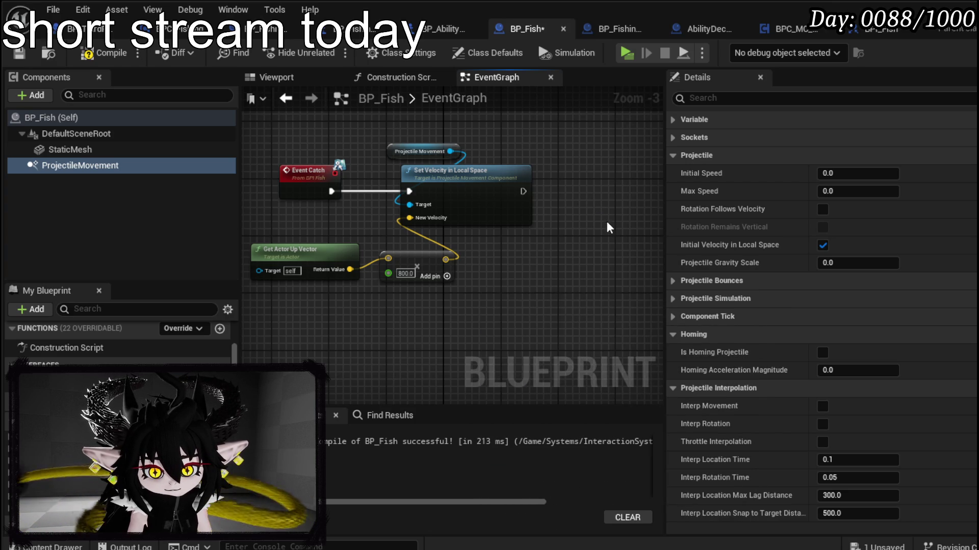
- Add a ProjectileMovement getter to the EventGraph and list its actions filtered by 'homin'
right_click(335, 258)
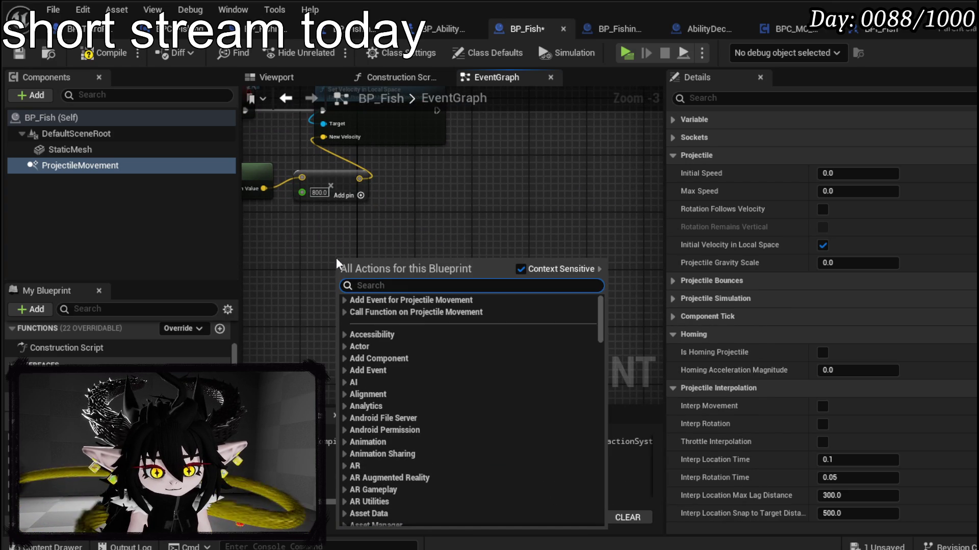
type("is homing")
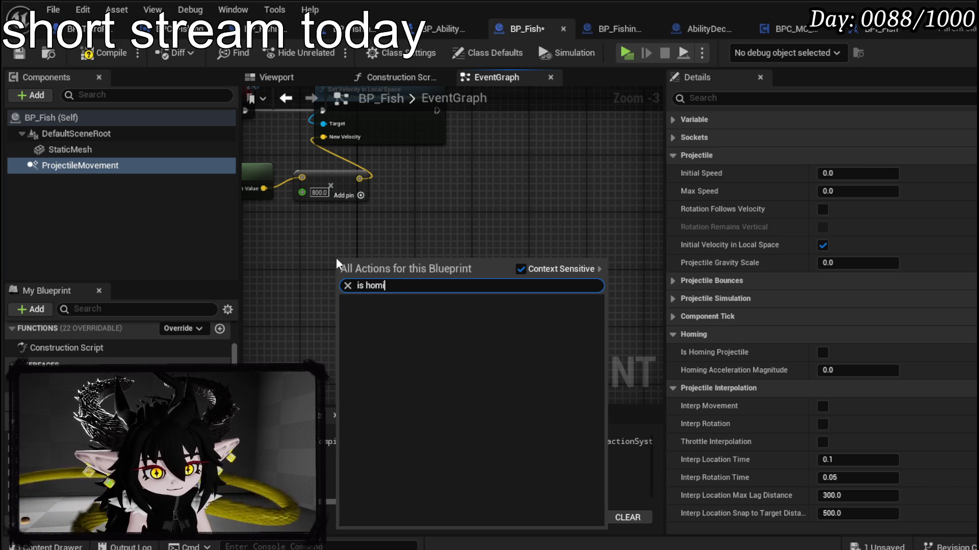
left_click_drag(63, 162, 383, 246)
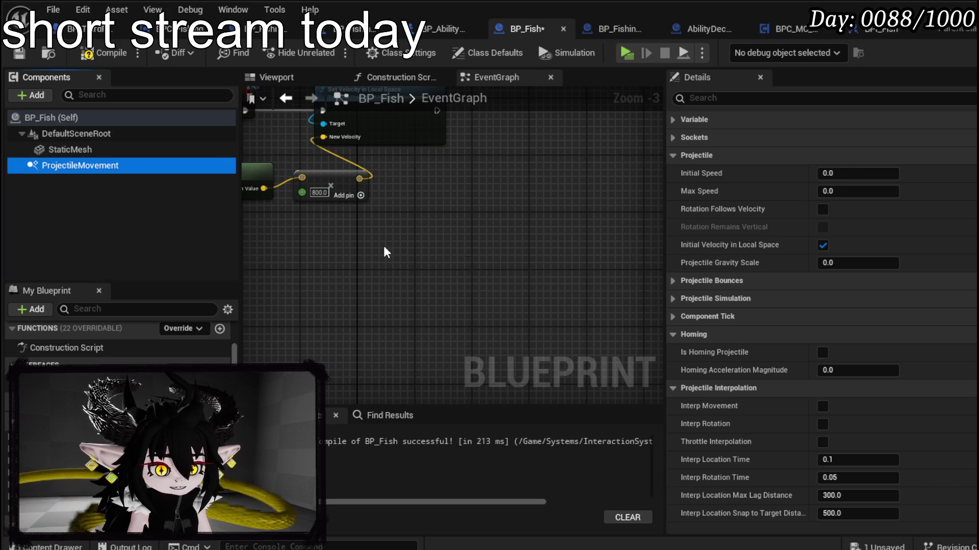
left_click_drag(442, 249, 486, 247)
type("homin")
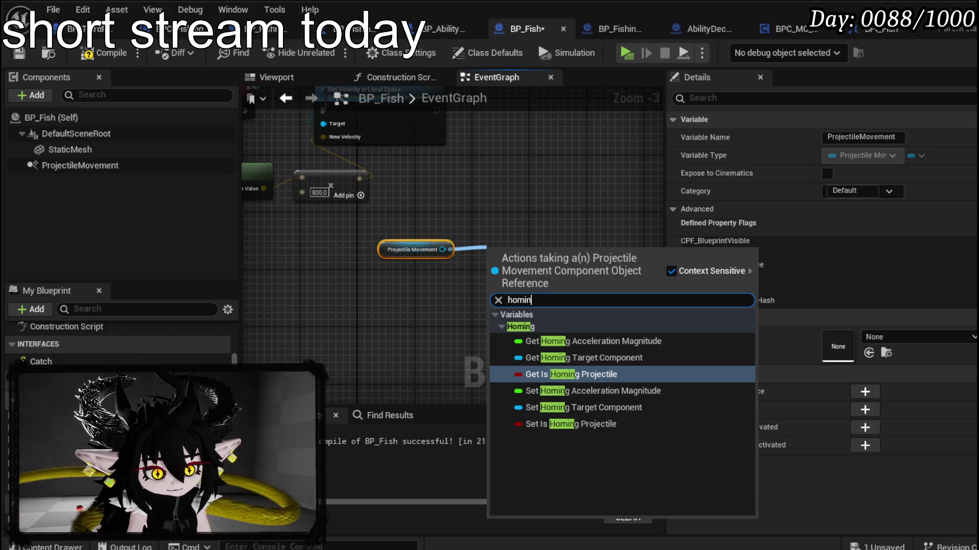
- Add Set Is Homing Projectile and Set Homing Target Component nodes, then delete the Homing Target Component node
left_click(581, 427)
left_click_drag(529, 258, 513, 140)
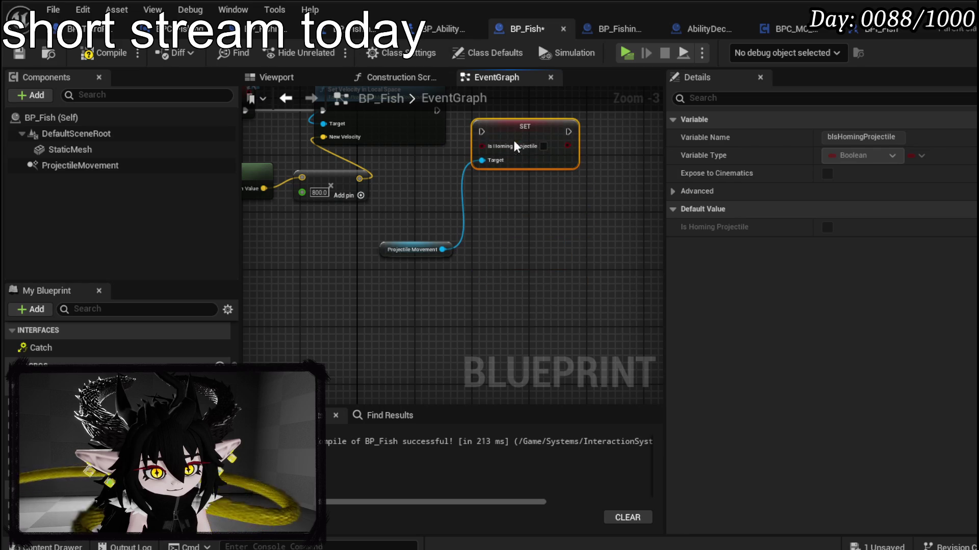
left_click_drag(442, 249, 499, 264)
type("s")
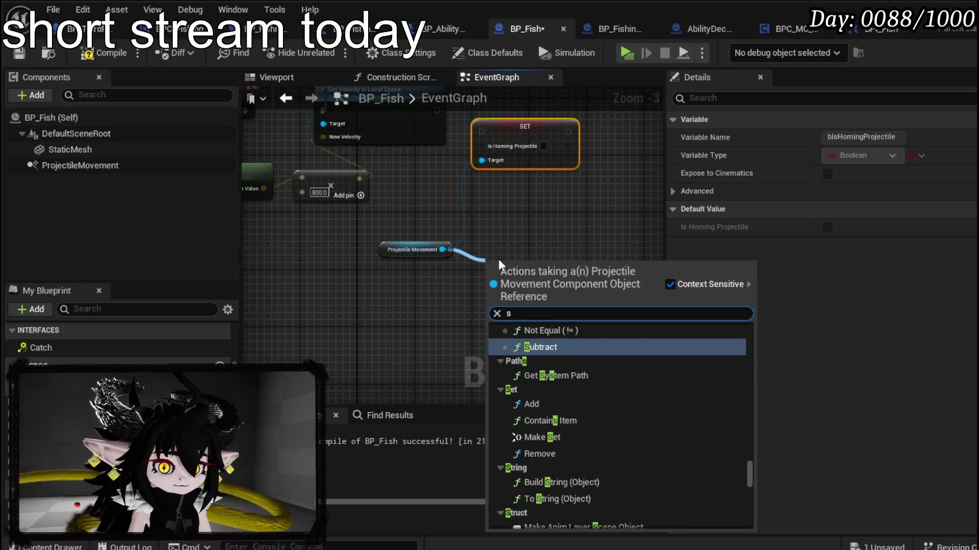
type("et Homin")
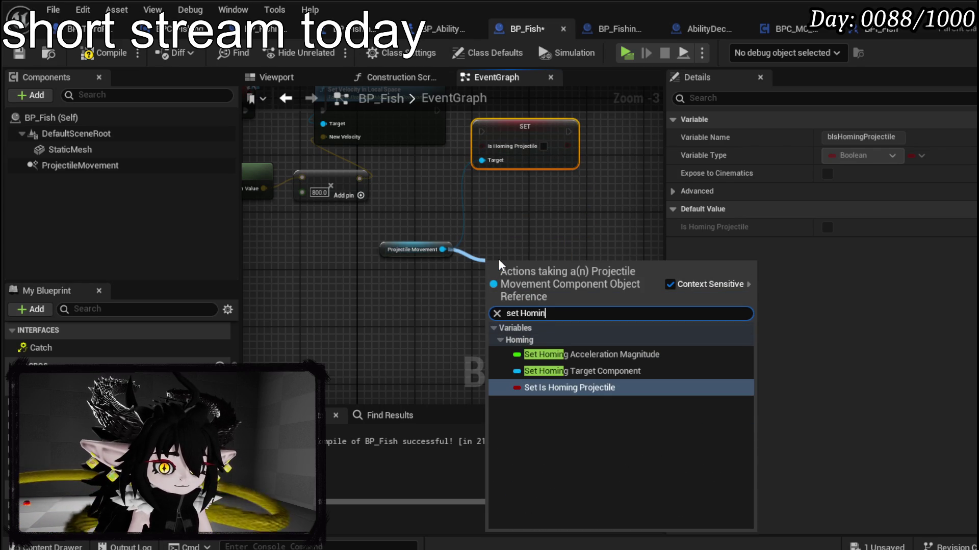
left_click(581, 371)
left_click_drag(573, 287, 507, 362)
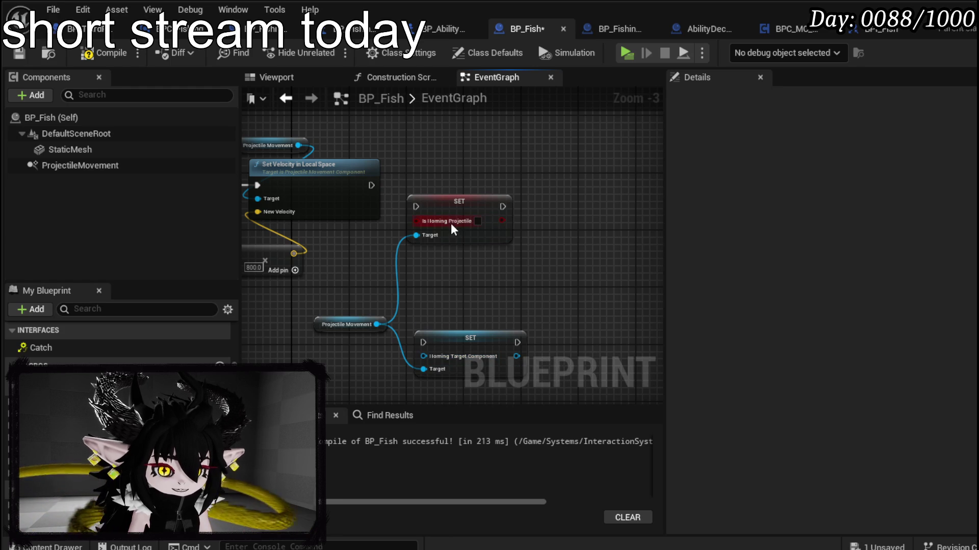
left_click_drag(459, 202, 520, 193)
left_click(454, 273)
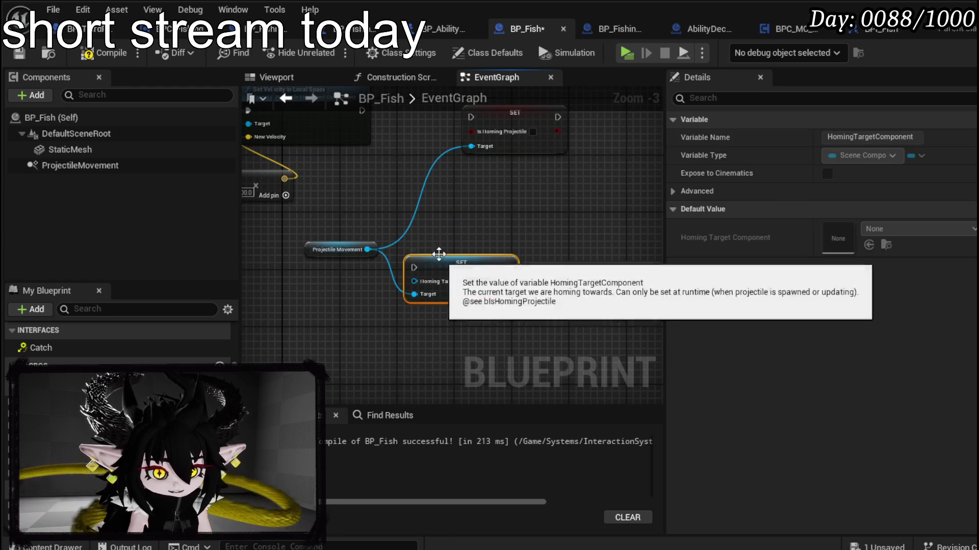
key("Delete")
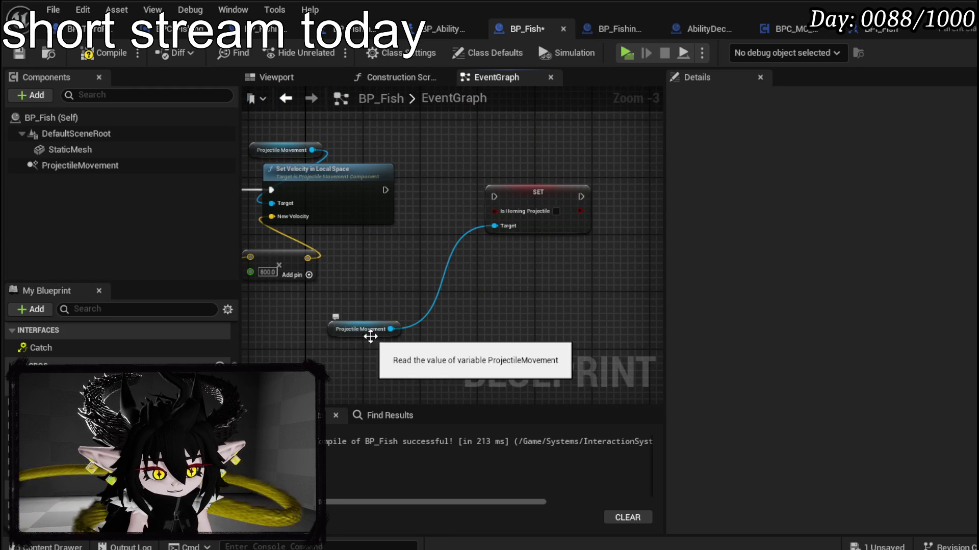
- Search Projectile Movement's actions for 'Target', then close the menu without adding a node
mouse_move(392, 322)
left_mouse_down()
mouse_move(481, 327)
mouse_move(421, 312)
mouse_move(408, 343)
mouse_move(395, 343)
mouse_move(452, 328)
mouse_move(404, 291)
left_mouse_up()
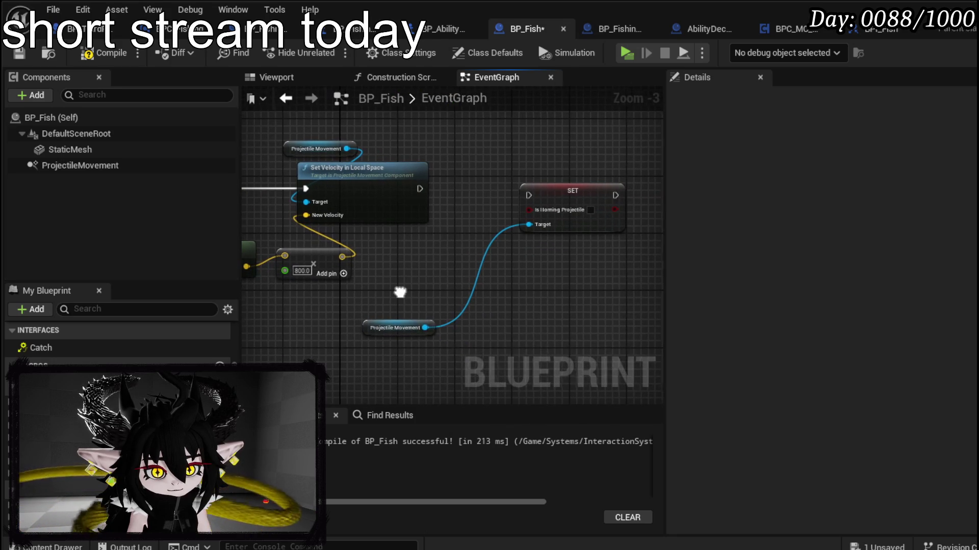
left_click_drag(424, 328, 438, 306)
type("Target")
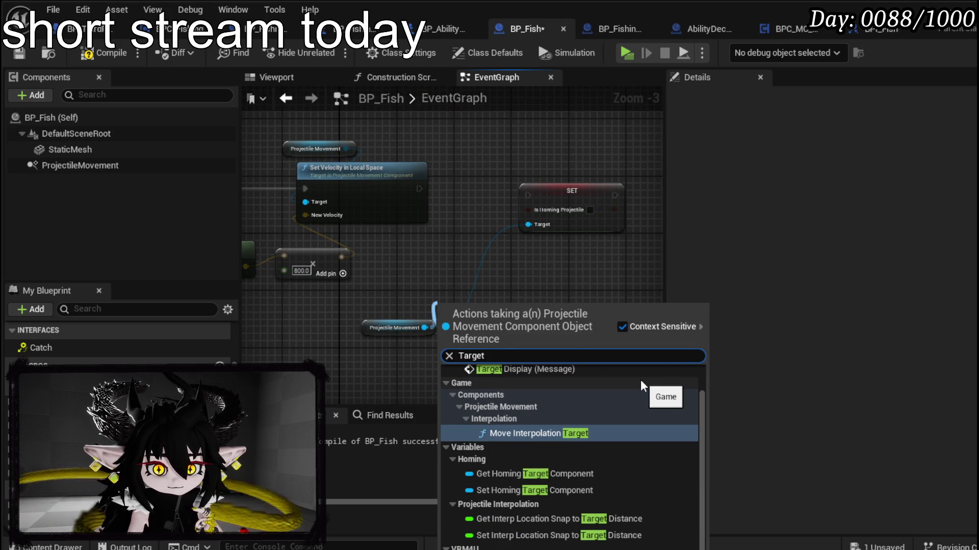
scroll(641, 381, "up", 1)
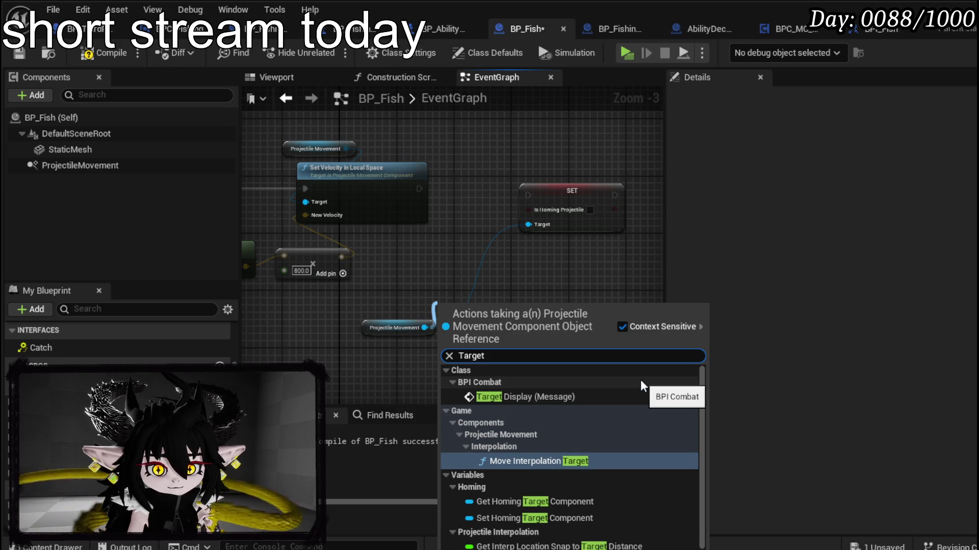
scroll(640, 380, "down", 1)
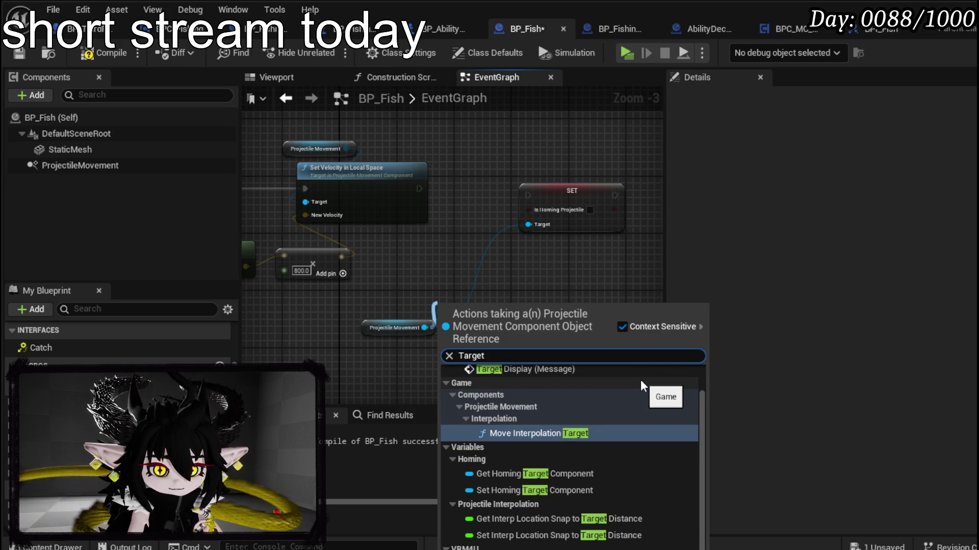
scroll(640, 381, "up", 1)
left_click(543, 286)
- Delete the stray Projectile Movement and SET nodes, then compile and save BP_Fish
left_click_drag(388, 385, 555, 230)
key("Delete")
left_click(88, 53)
left_click(19, 53)
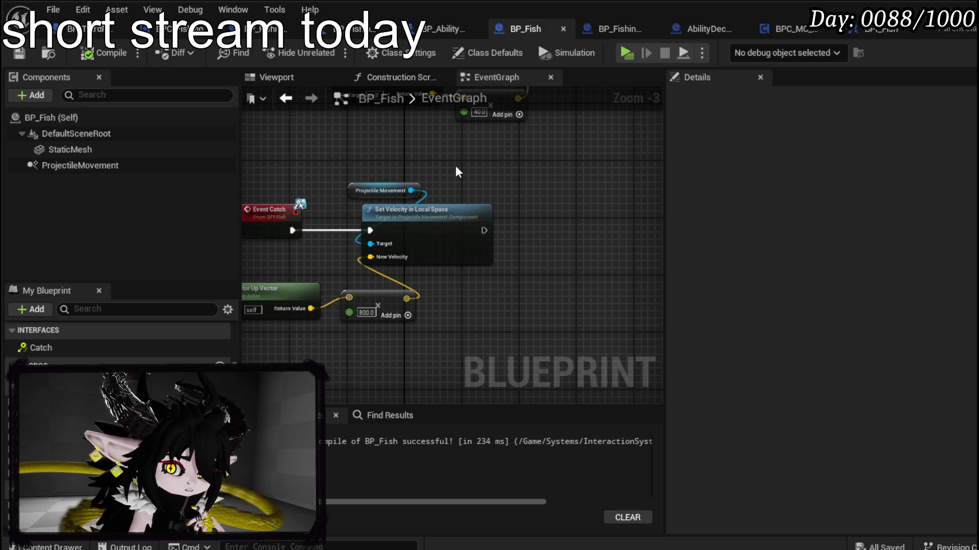
- Add a 0.8-second Delay node after Set Velocity
left_click_drag(455, 165, 351, 185)
left_click_drag(381, 250, 460, 255)
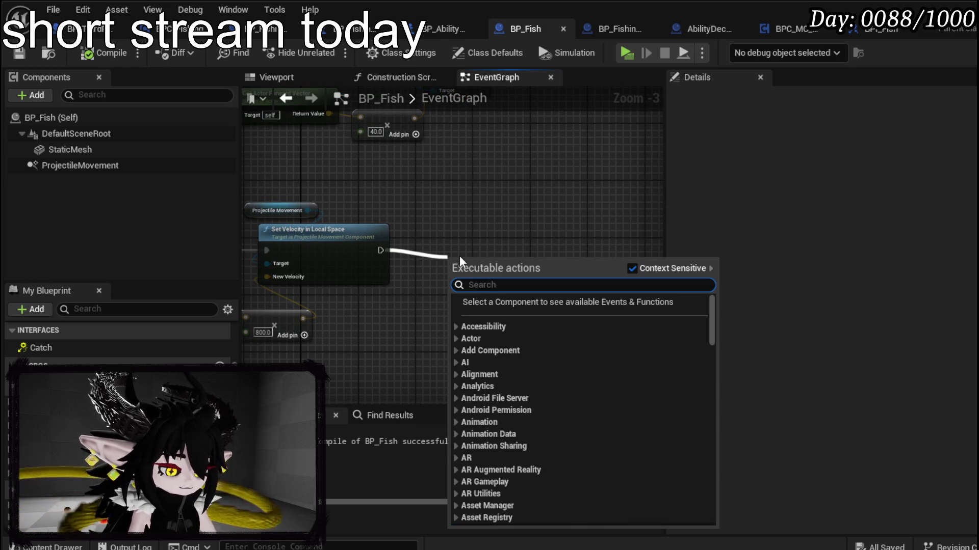
type("Delay")
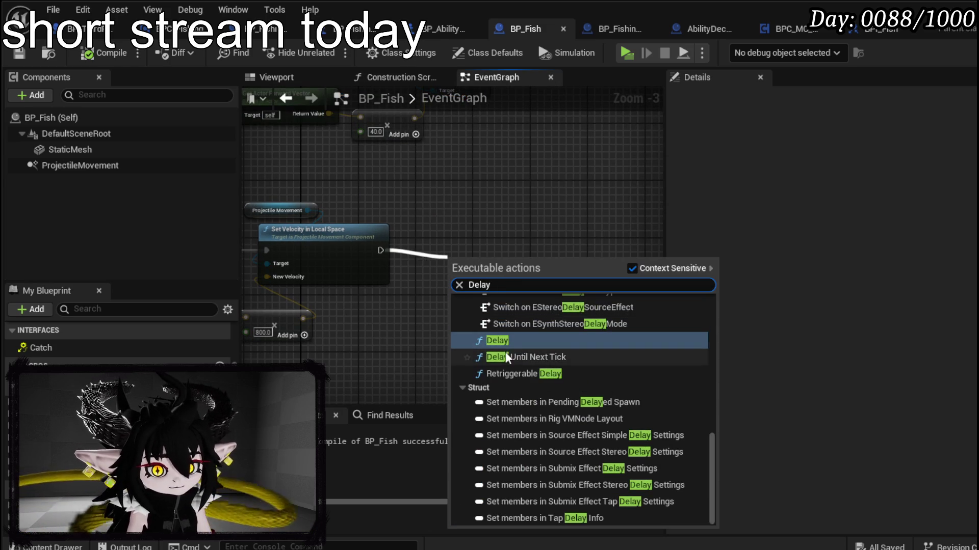
left_click(505, 340)
left_click(489, 287)
type("0.8")
key("Return")
- Add Destroy Actor after the Delay completes, compile and save BP_Fish, and return to the level
left_click_drag(592, 268, 595, 265)
type("destroy")
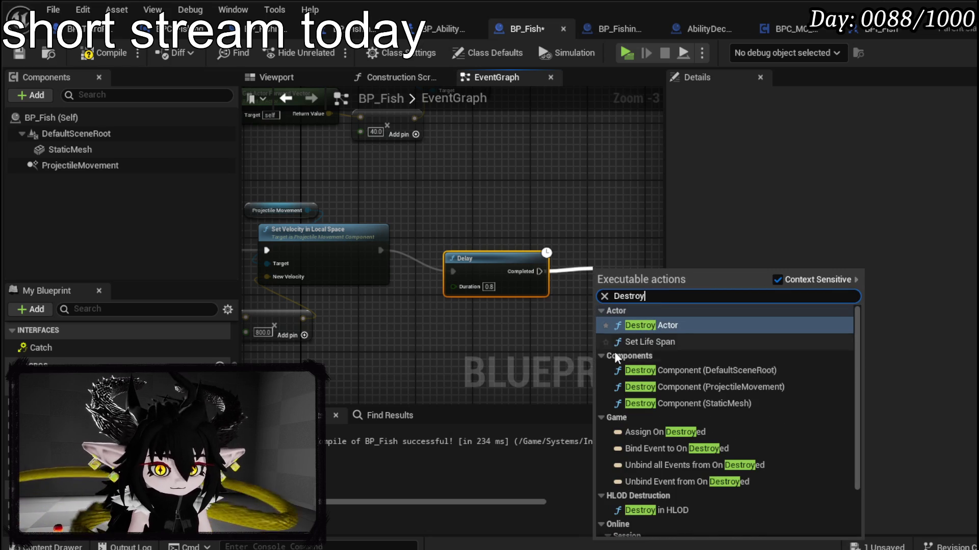
left_click(632, 325)
left_click_drag(601, 241, 579, 197)
left_click(85, 56)
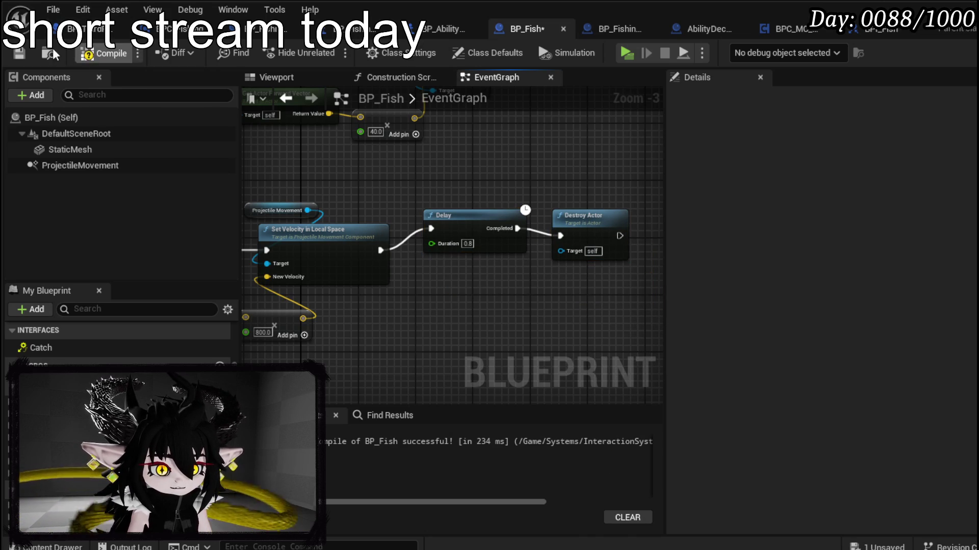
left_click(32, 51)
left_click(848, 35)
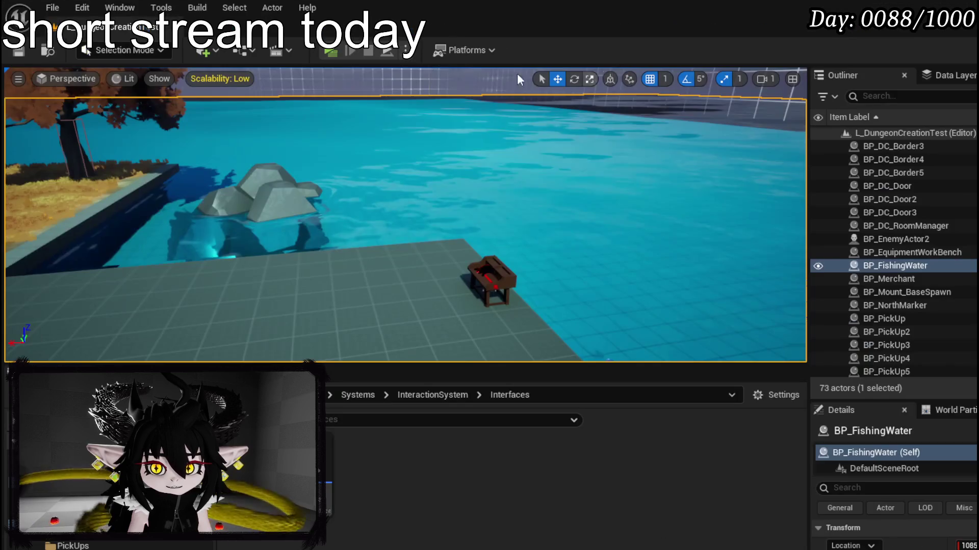
- Playtest the level, stop the session, save all packages, and nudge the Delay and Destroy Actor nodes
key("alt+p")
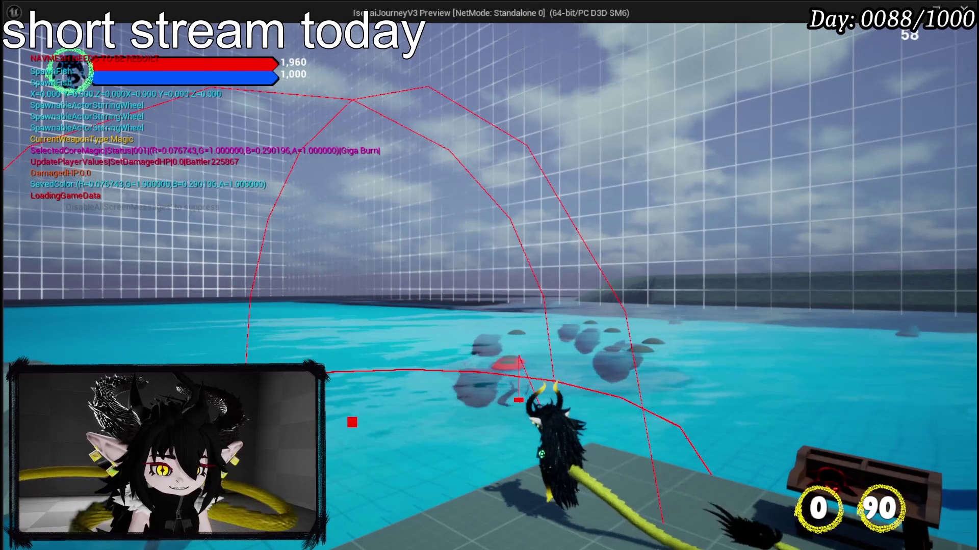
key("alt+Tab")
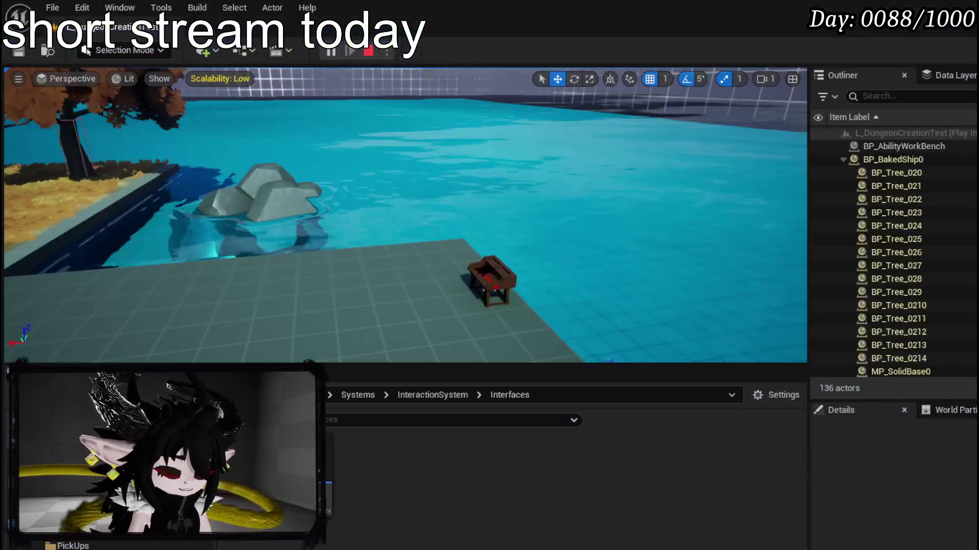
key("Escape")
key("ctrl+s")
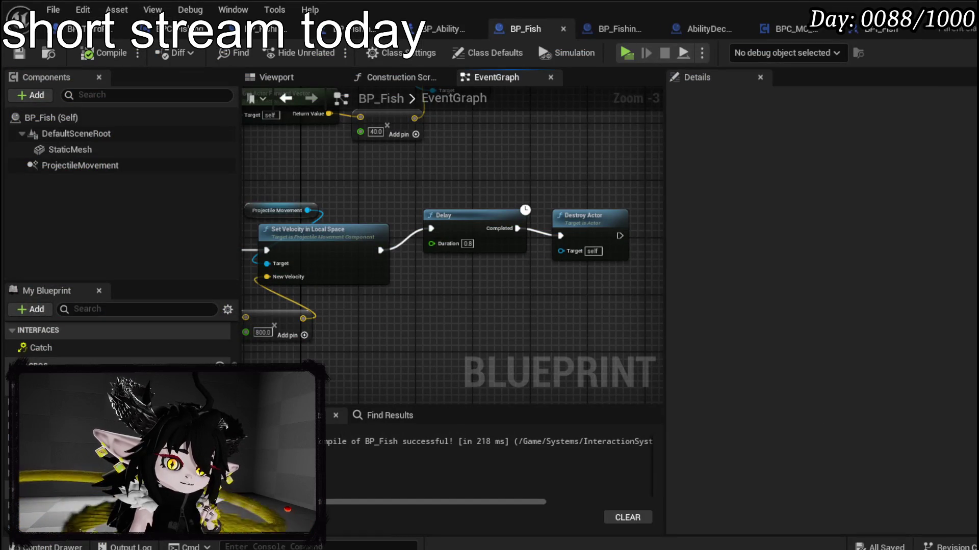
mouse_move(494, 271)
left_mouse_down()
mouse_move(574, 228)
mouse_move(573, 317)
mouse_move(516, 281)
left_mouse_up()
left_click(578, 247)
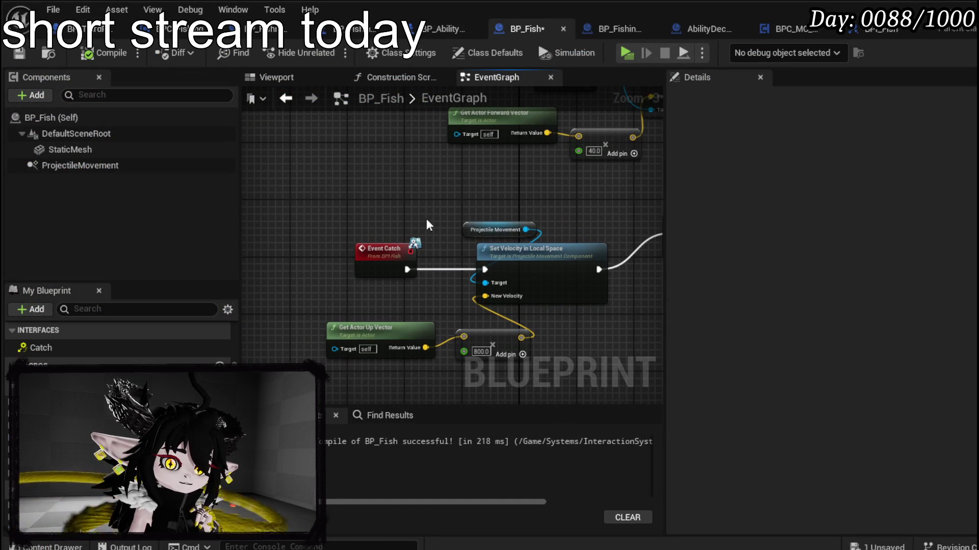
left_click_drag(442, 215, 346, 218)
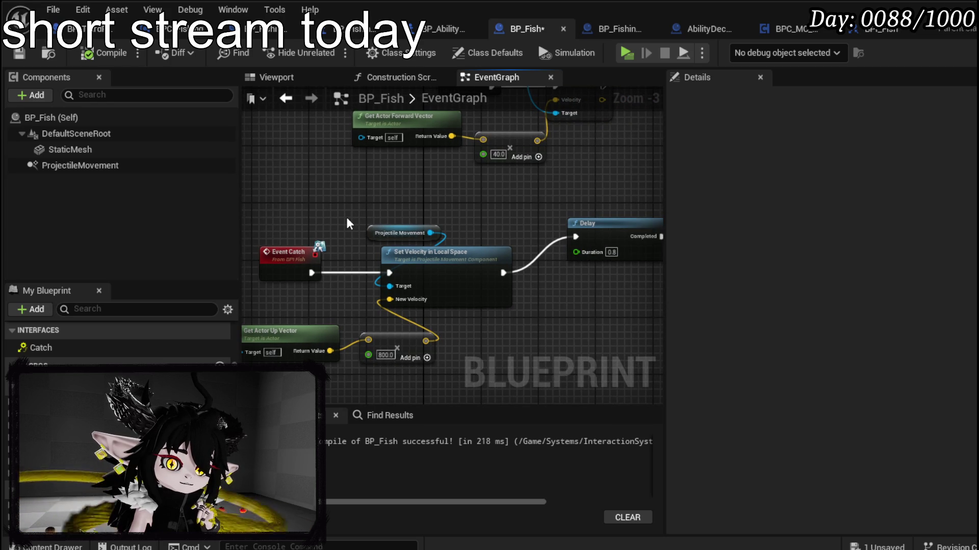
mouse_move(348, 219)
left_mouse_down()
mouse_move(326, 367)
mouse_move(339, 203)
left_mouse_up()
scroll(326, 367, "down", 2)
scroll(335, 239, "up", 1)
scroll(335, 255, "up", 1)
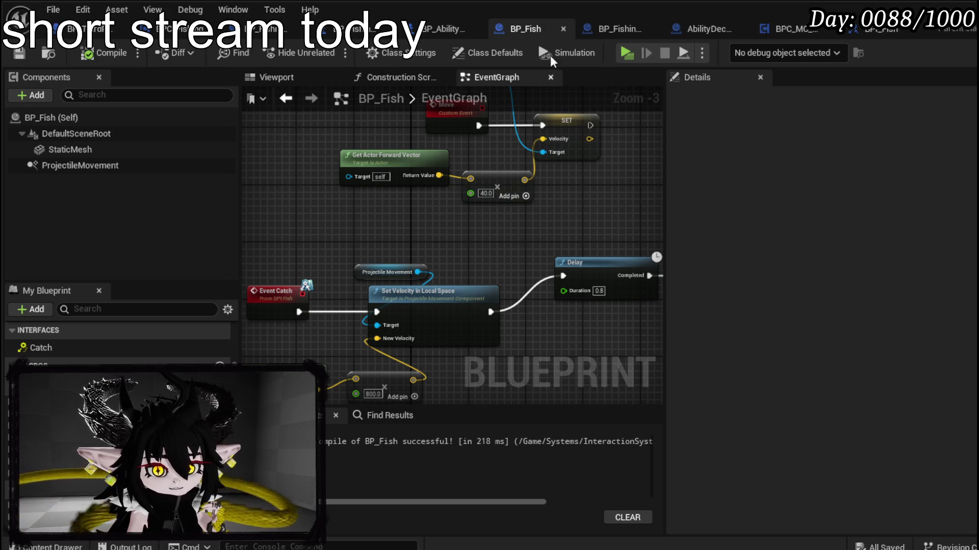
- Cycle through the BP_AbilityCameraPawn, BP_FishingHook and BP_FishingWater tabs, then close BP_FishingWater
left_click(426, 29)
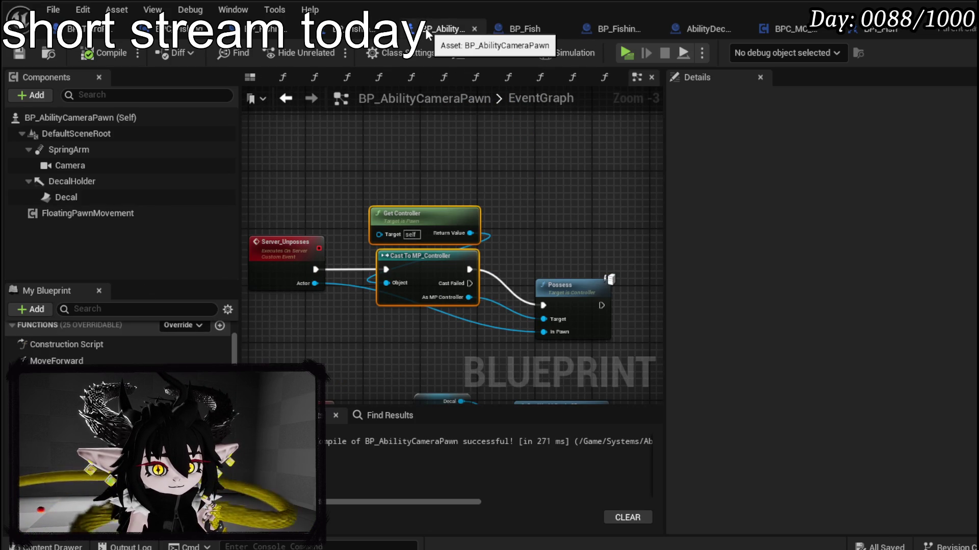
left_click(368, 29)
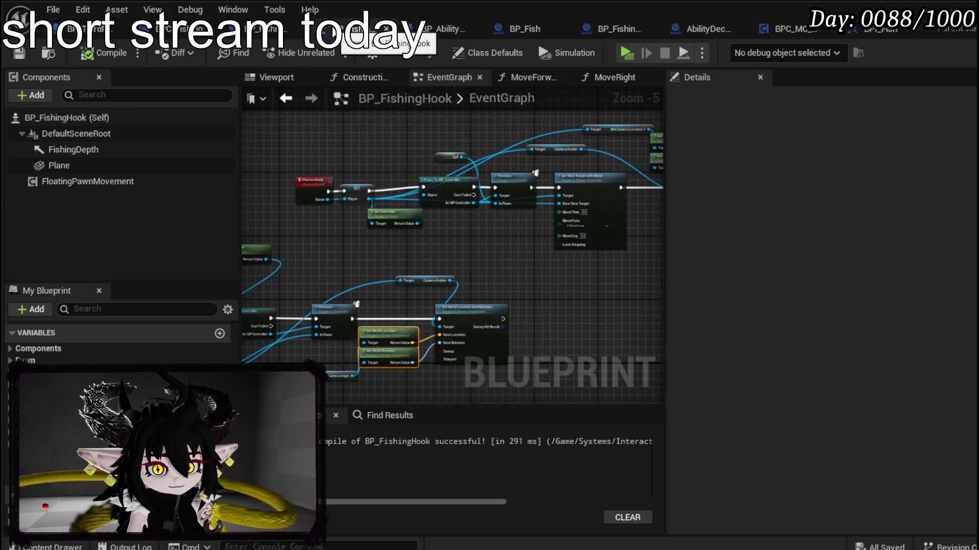
left_click(266, 29)
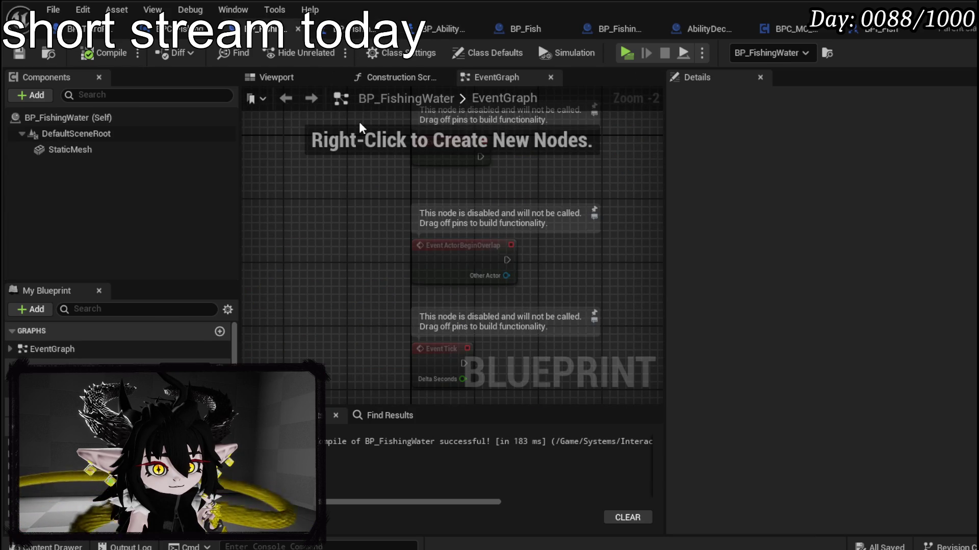
left_click(295, 29)
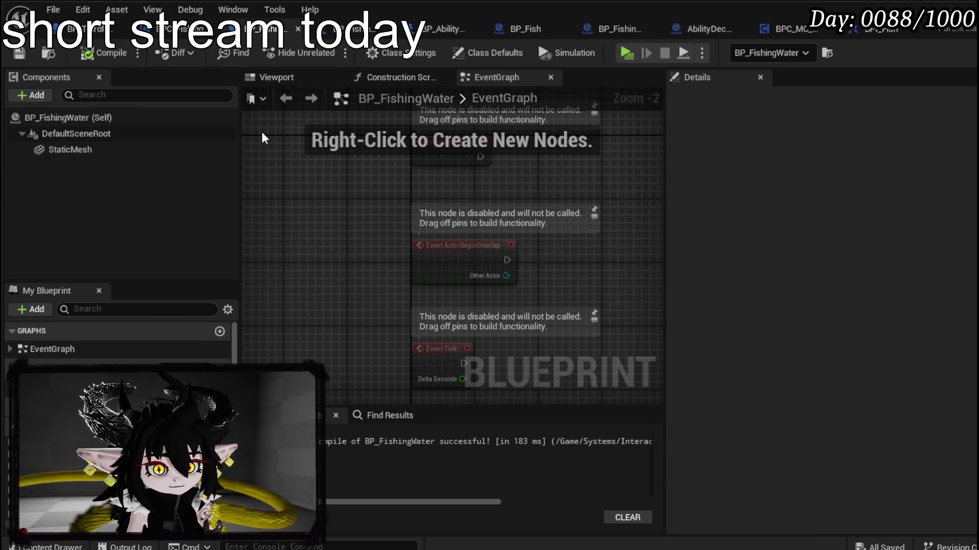
- In BPC_Fishing's Catch graph, shift the Branch node left and place an Owner getter
mouse_move(455, 246)
left_mouse_down()
mouse_move(417, 278)
mouse_move(503, 258)
mouse_move(497, 283)
left_mouse_up()
mouse_move(396, 183)
left_mouse_down()
mouse_move(521, 198)
mouse_move(463, 198)
left_mouse_up()
mouse_move(47, 340)
left_mouse_down()
mouse_move(435, 153)
mouse_move(410, 138)
mouse_move(295, 205)
mouse_move(393, 188)
left_mouse_up()
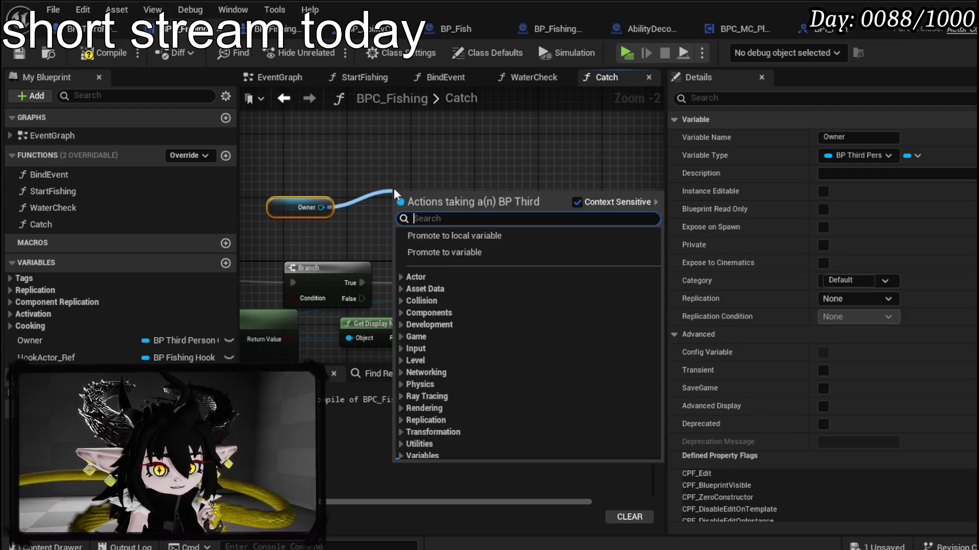
- From Owner, add Get BPC MC Inventory and an Add Item call, arrange them, and compile BPC_Fishing
type("get l")
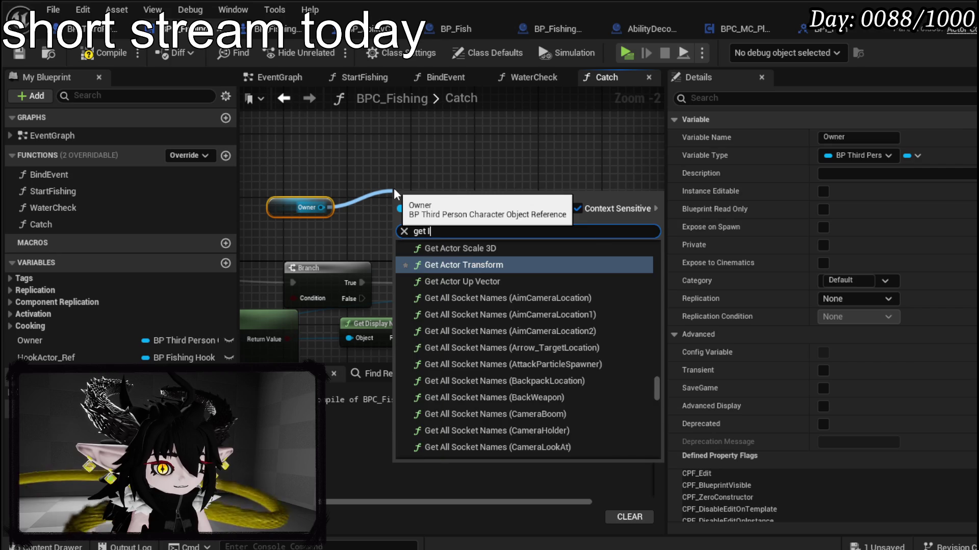
type("nventory")
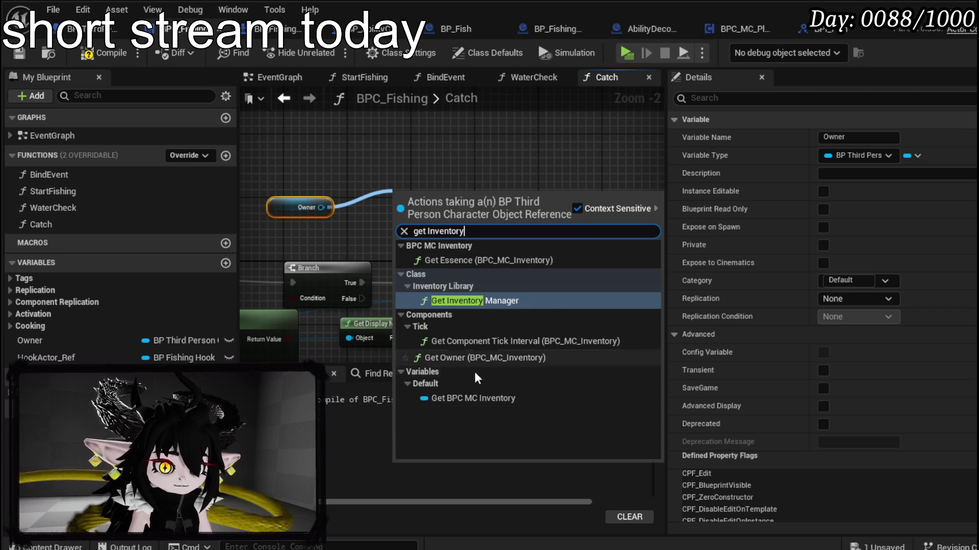
left_click(473, 398)
mouse_move(428, 204)
left_mouse_down()
mouse_move(402, 172)
mouse_move(486, 178)
left_mouse_up()
type("add")
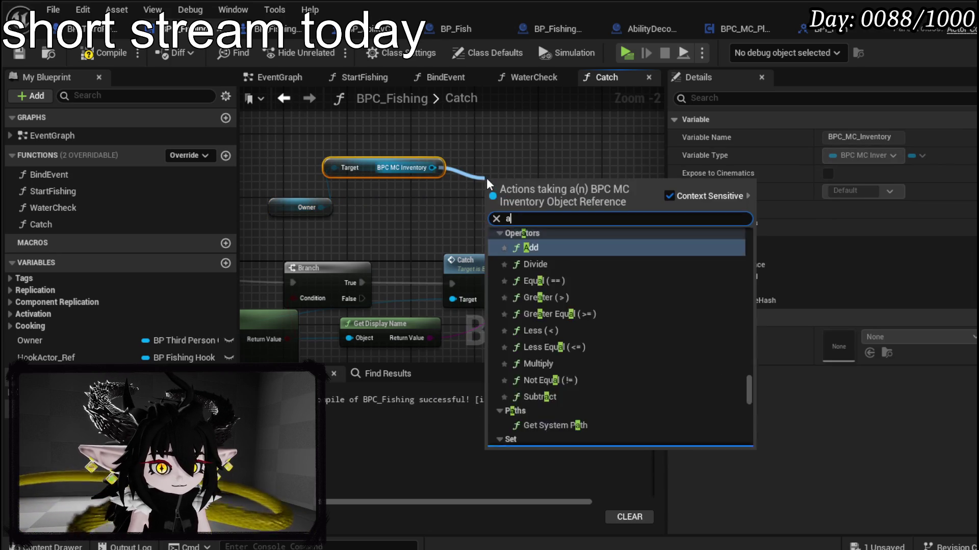
scroll(605, 278, "up", 6)
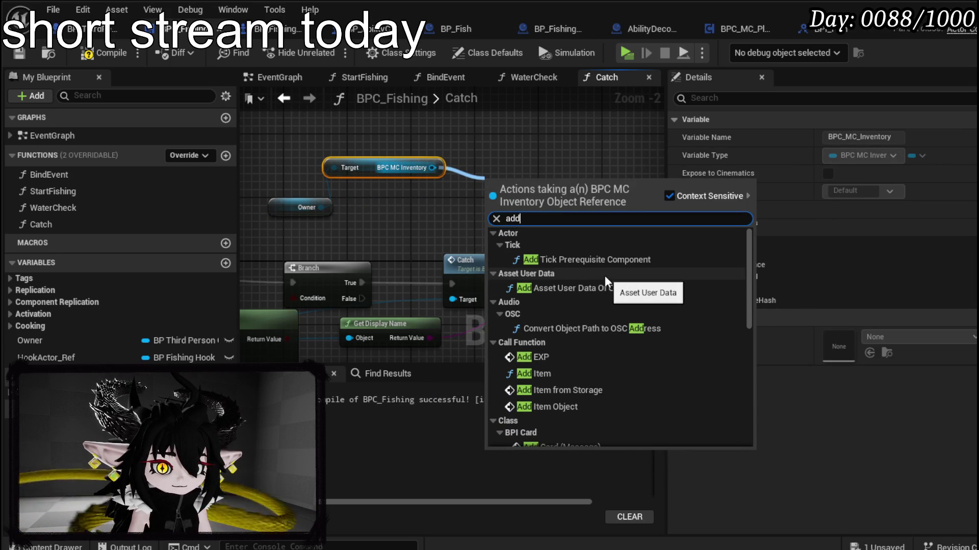
left_click(541, 374)
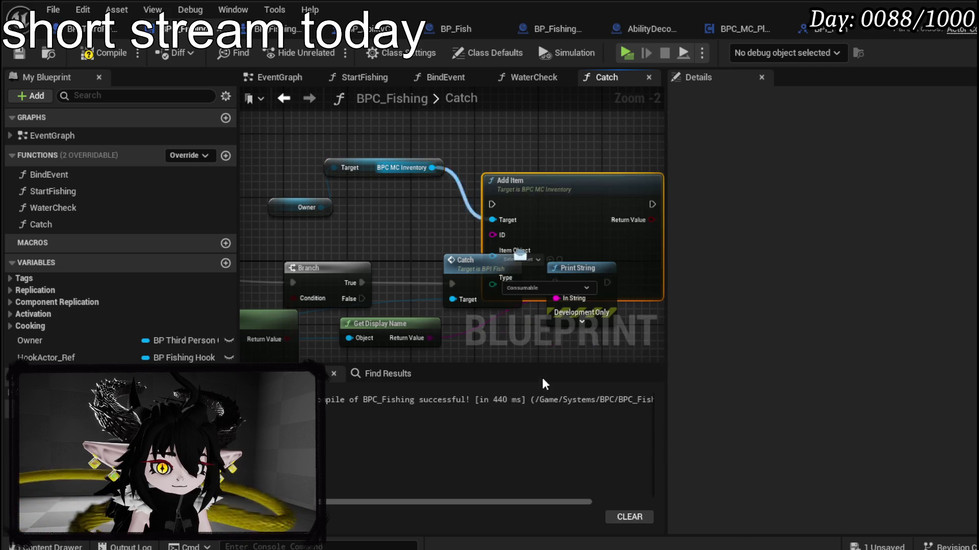
mouse_move(546, 207)
left_mouse_down()
mouse_move(550, 158)
mouse_move(371, 155)
mouse_move(558, 146)
left_mouse_up()
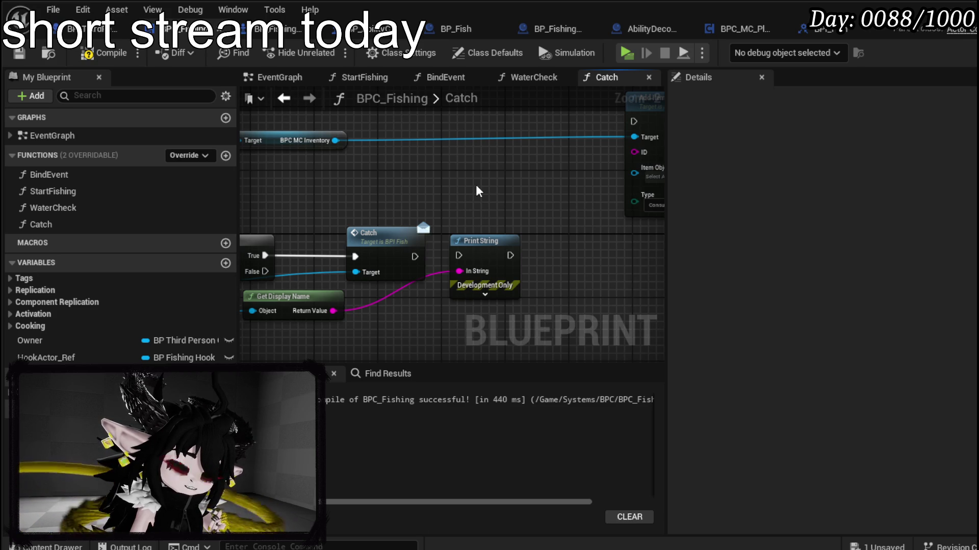
left_click(378, 232)
left_click(390, 176)
left_click(102, 53)
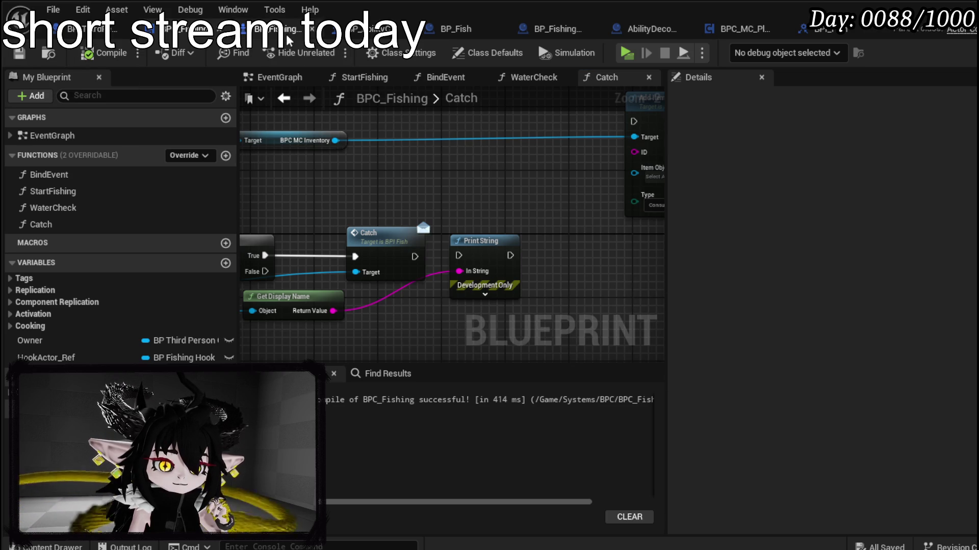
- In BPI_Fish, add a String output named FishData to the Catch function and compile
left_click(826, 35)
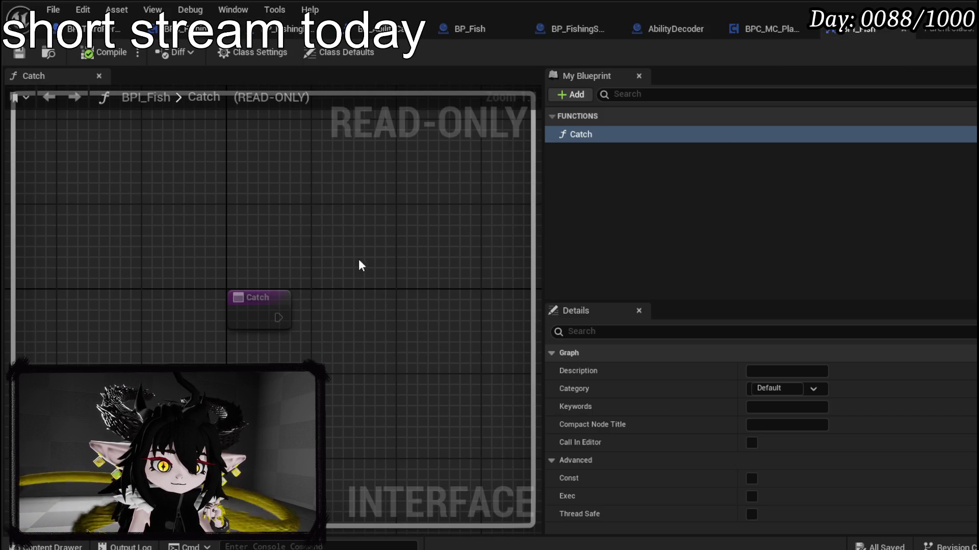
left_click(273, 298)
scroll(867, 448, "down", 3)
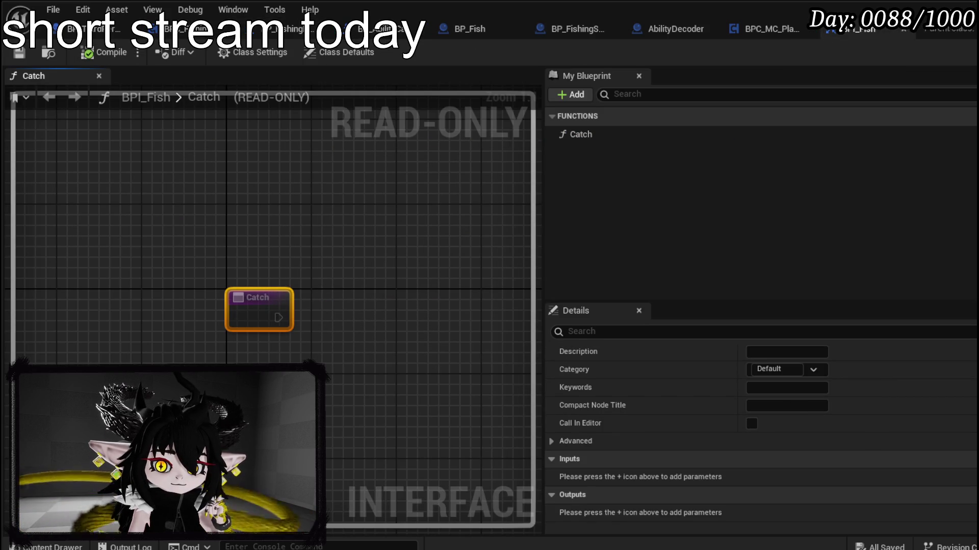
left_click(964, 495)
left_click(791, 511)
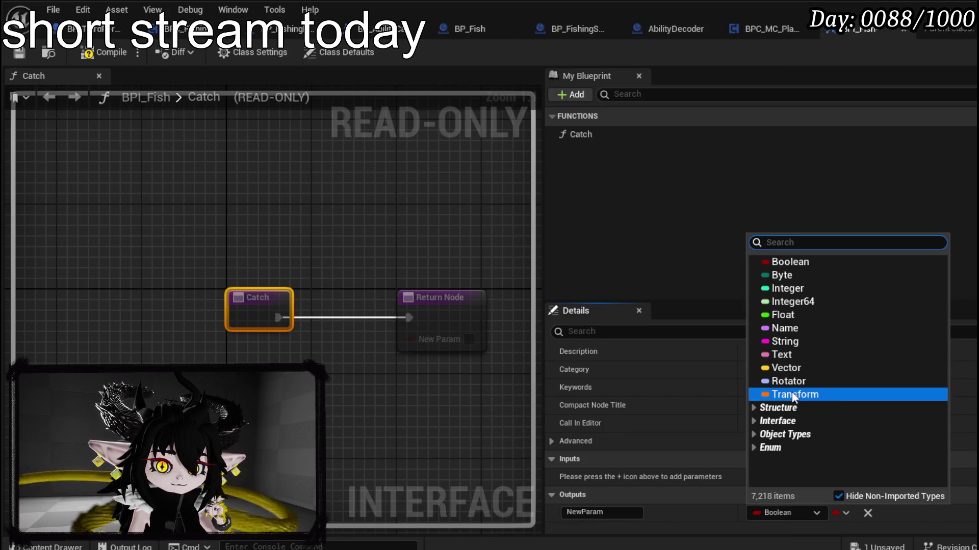
left_click(790, 342)
left_click(567, 509)
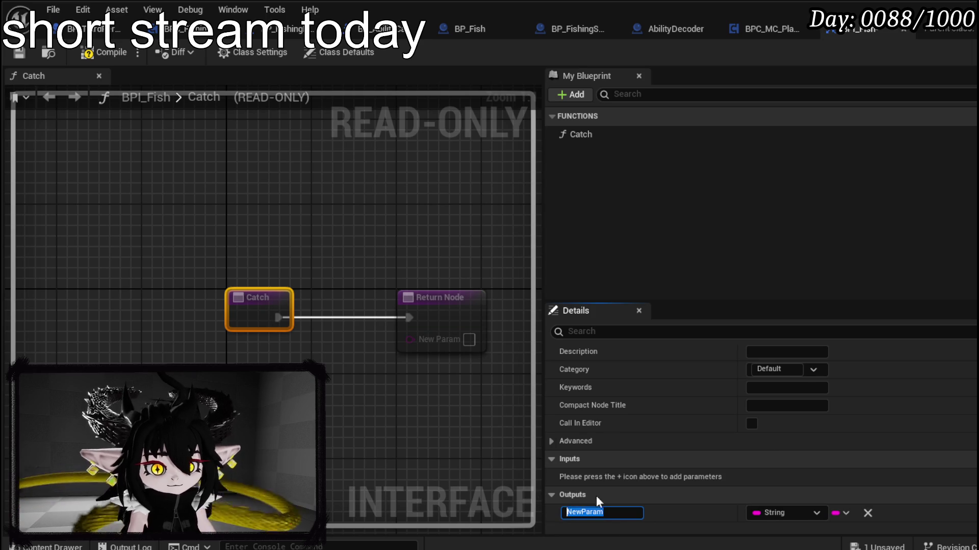
type("FishData")
key("Return")
left_click(90, 54)
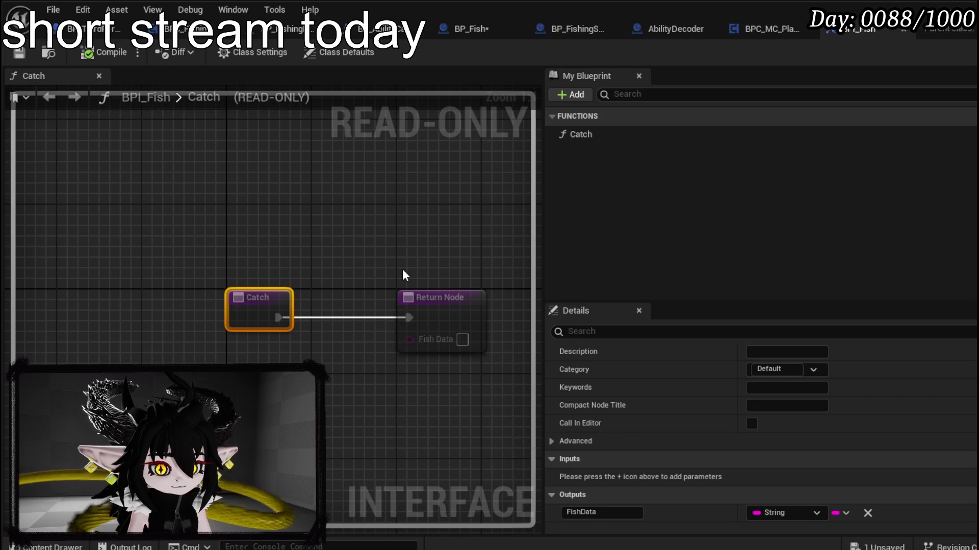
- Delete the old Catch_1_1 event from BP_Fish's EventGraph, then compile and save
left_click(485, 29)
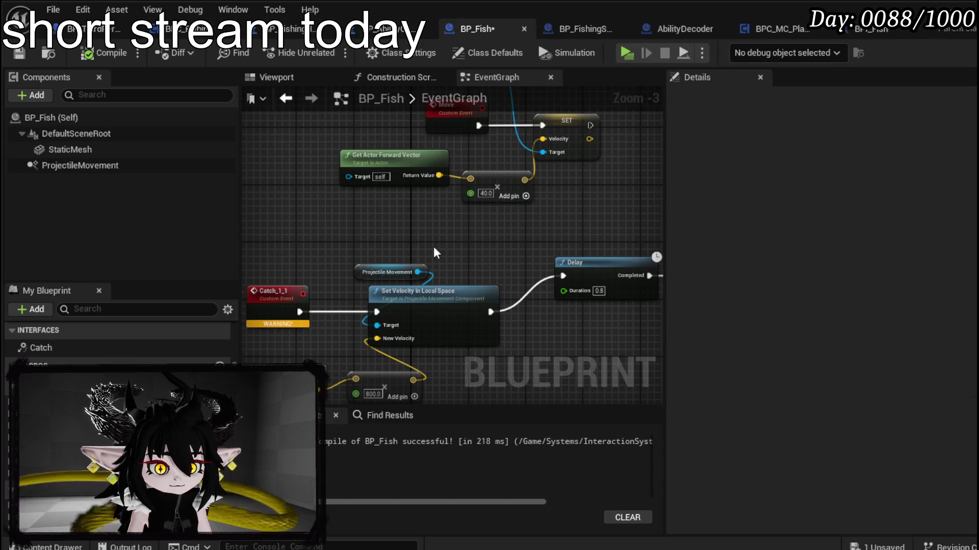
left_click_drag(343, 274, 415, 219)
left_click(342, 246)
key("Delete")
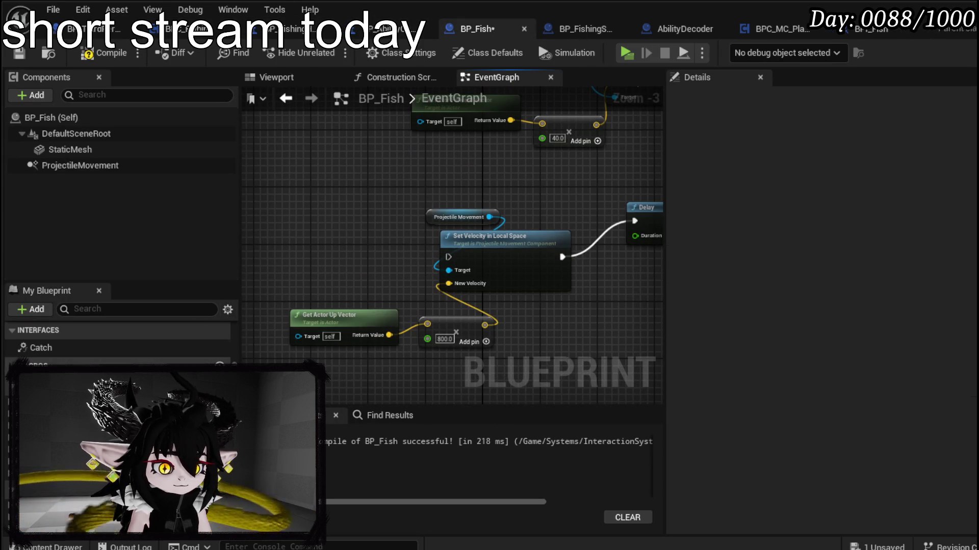
left_click(99, 53)
left_click(19, 53)
- Look at the Catch interface graph, then return to the EventGraph and find free space
double_click(55, 348)
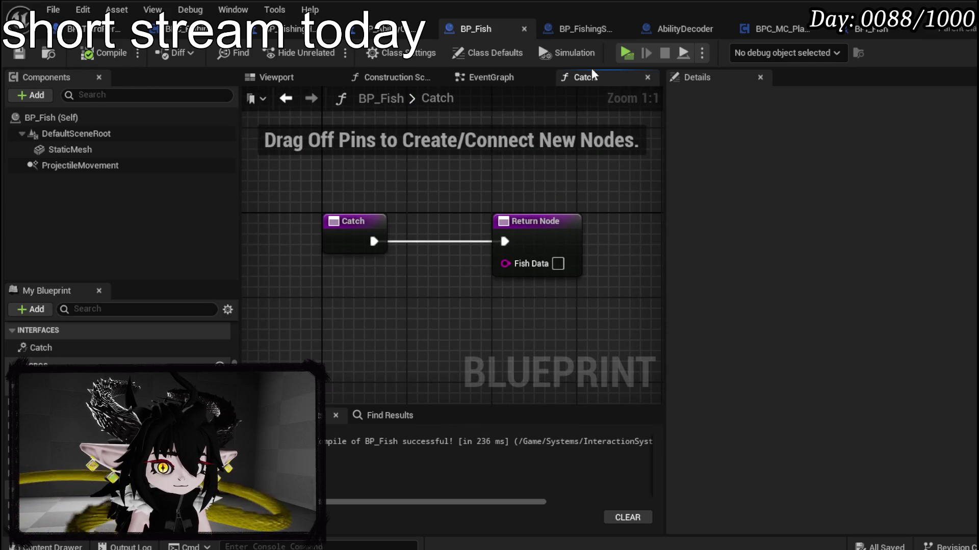
left_click(286, 98)
scroll(399, 223, "down", 4)
left_click_drag(361, 308, 549, 211)
scroll(509, 215, "up", 4)
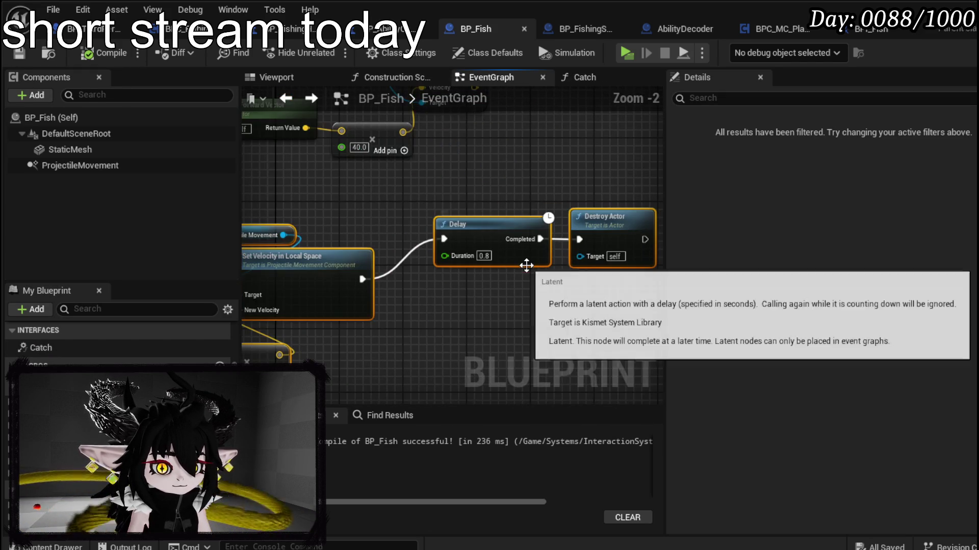
mouse_move(574, 250)
left_mouse_down()
mouse_move(501, 262)
mouse_move(597, 253)
left_mouse_up()
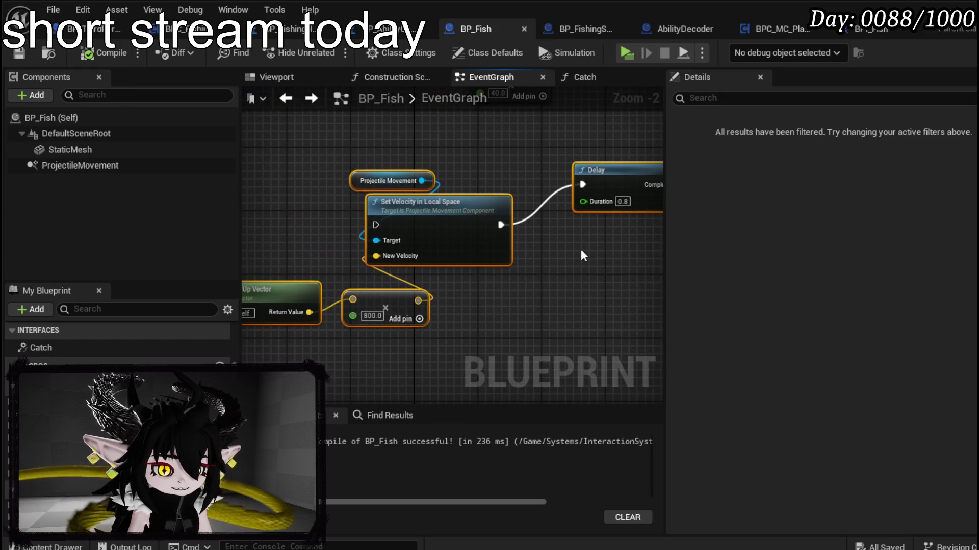
left_click_drag(290, 212, 351, 229)
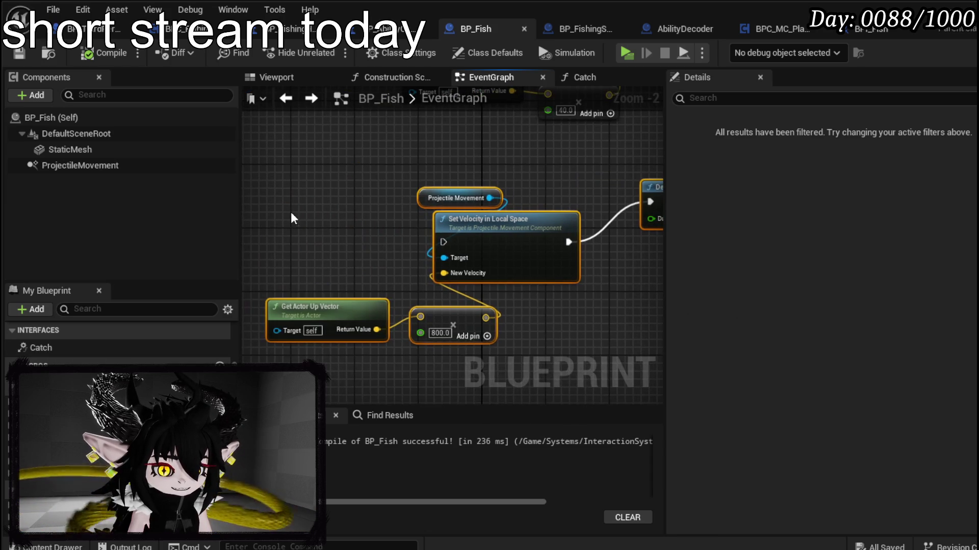
- Add a custom event named MoveFishUp to drive Set Velocity in Local Space
right_click(291, 211)
type("custom")
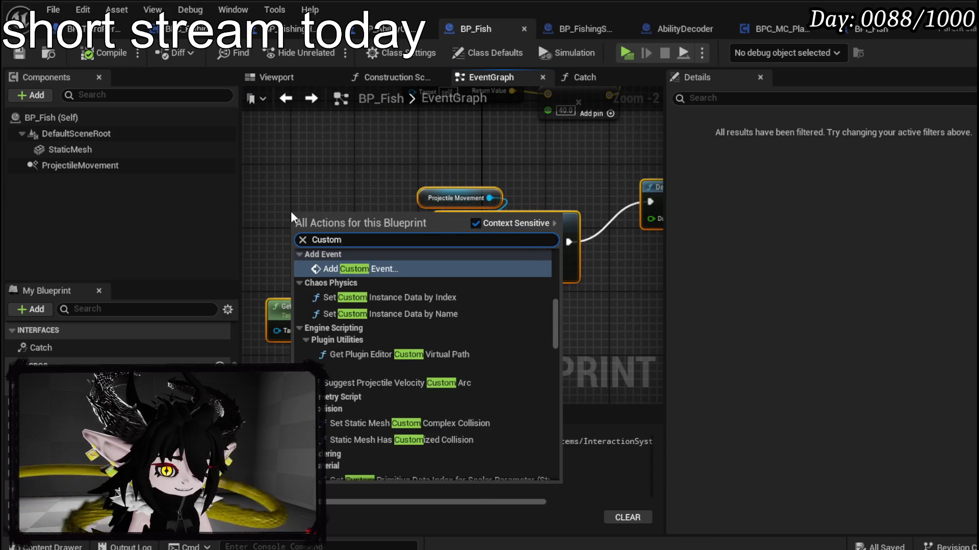
key("Return")
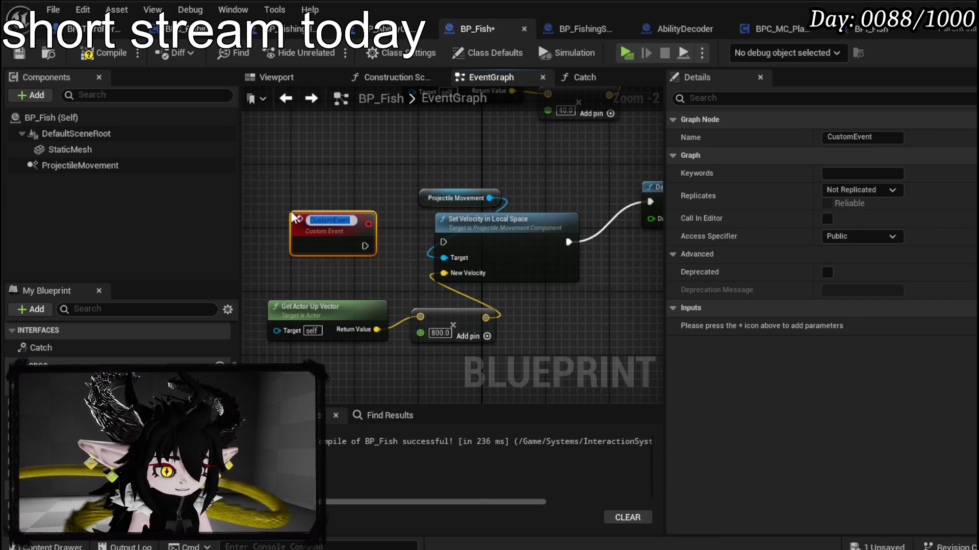
type("MoveFish")
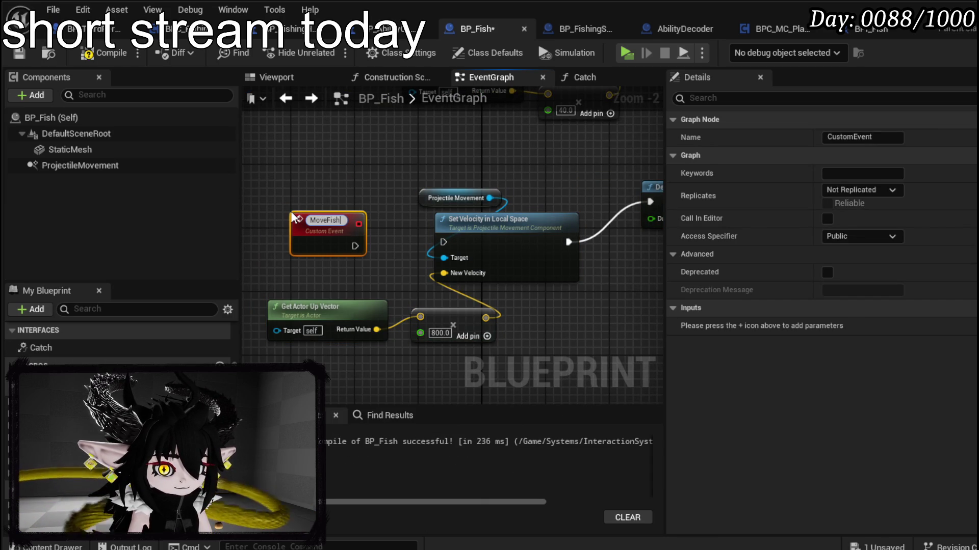
type("Up")
key("Return")
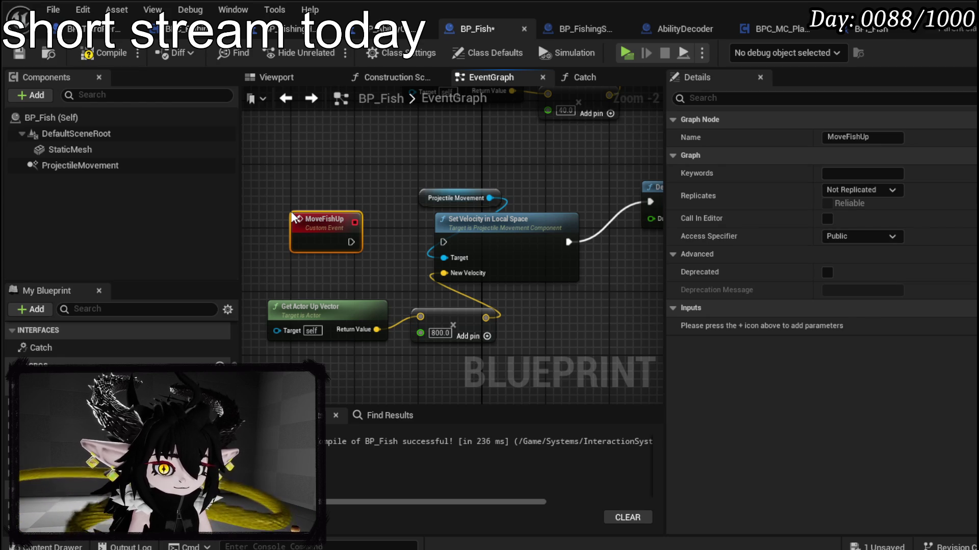
- In BP_Fish's Catch function, add a Move Fish Up call after the Catch entry
double_click(87, 349)
mouse_move(356, 228)
left_mouse_down()
mouse_move(281, 228)
mouse_move(340, 252)
left_mouse_up()
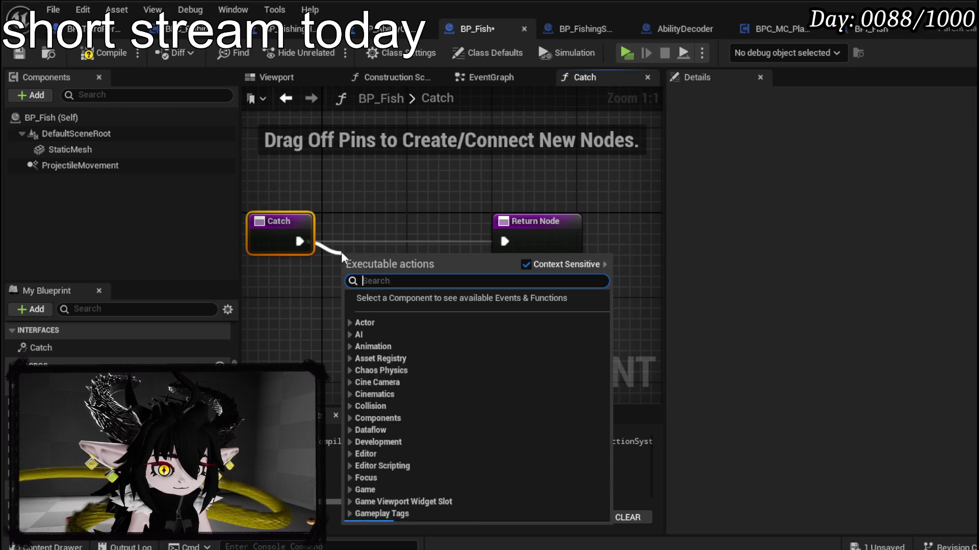
type("move")
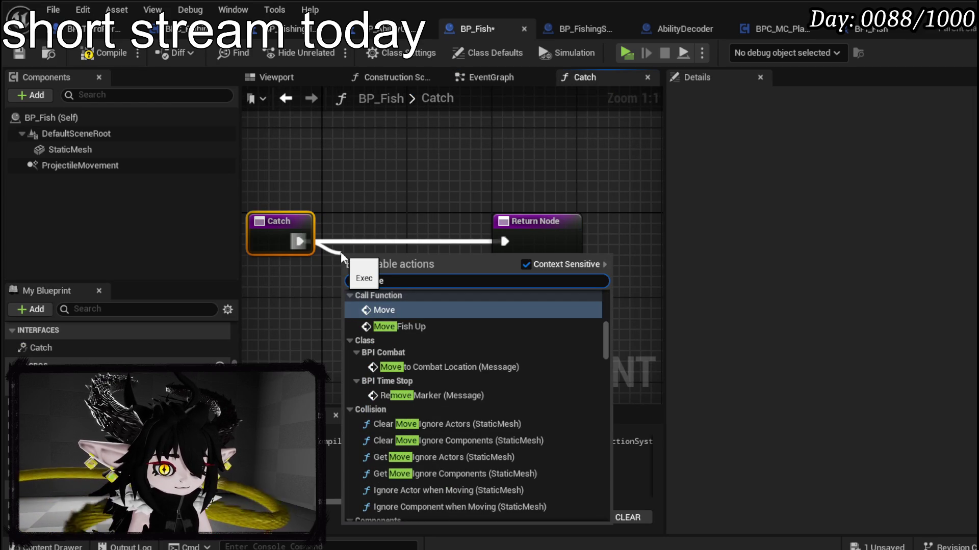
left_click(407, 326)
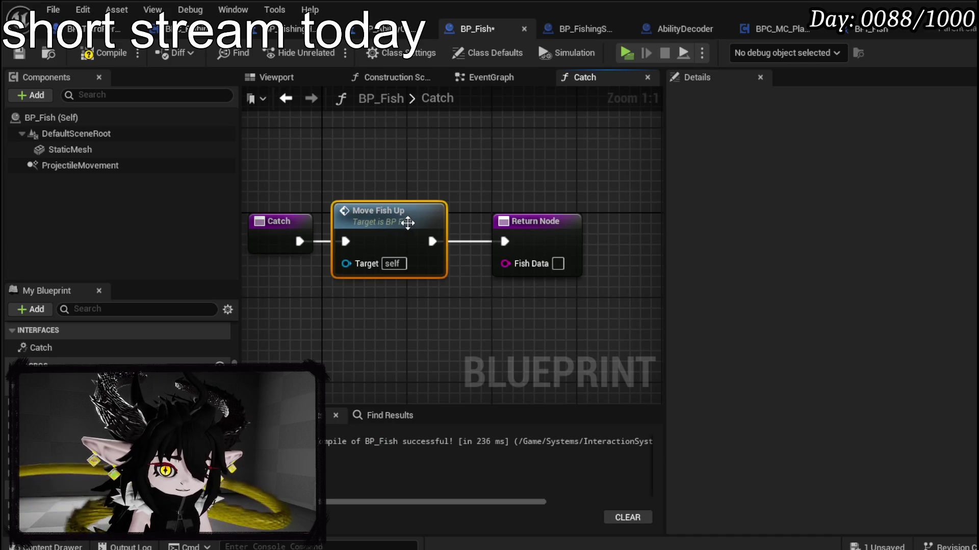
scroll(127, 346, "down", 1)
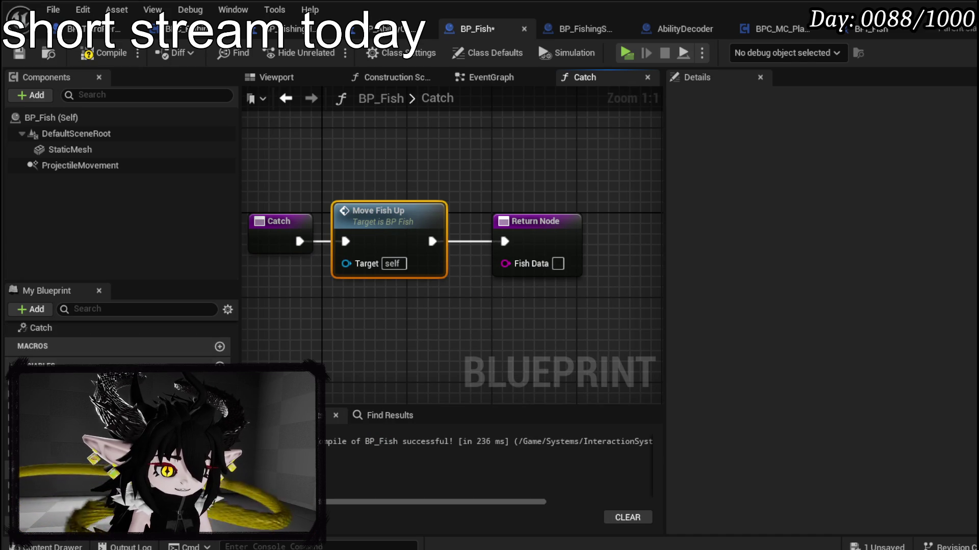
- Promote the Fish Data return pin to a variable, arrange the nodes, and compile BP_Fish
right_click(512, 265)
left_click(544, 308)
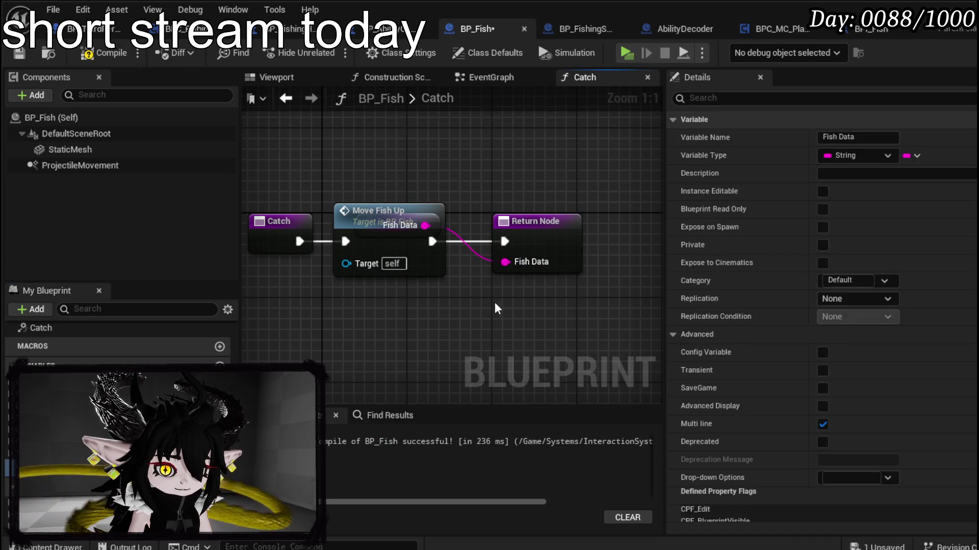
left_click_drag(377, 211, 380, 144)
mouse_move(400, 224)
left_mouse_down()
mouse_move(527, 163)
mouse_move(535, 183)
left_mouse_up()
mouse_move(388, 165)
left_mouse_down()
mouse_move(399, 255)
mouse_move(397, 224)
left_mouse_up()
left_click(100, 53)
left_click_drag(517, 189, 499, 200)
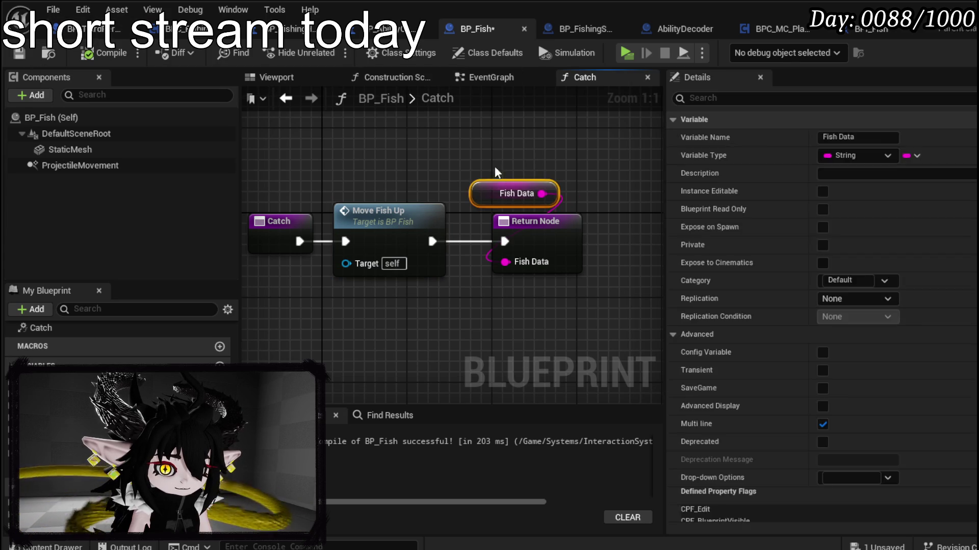
key("alt+Tab")
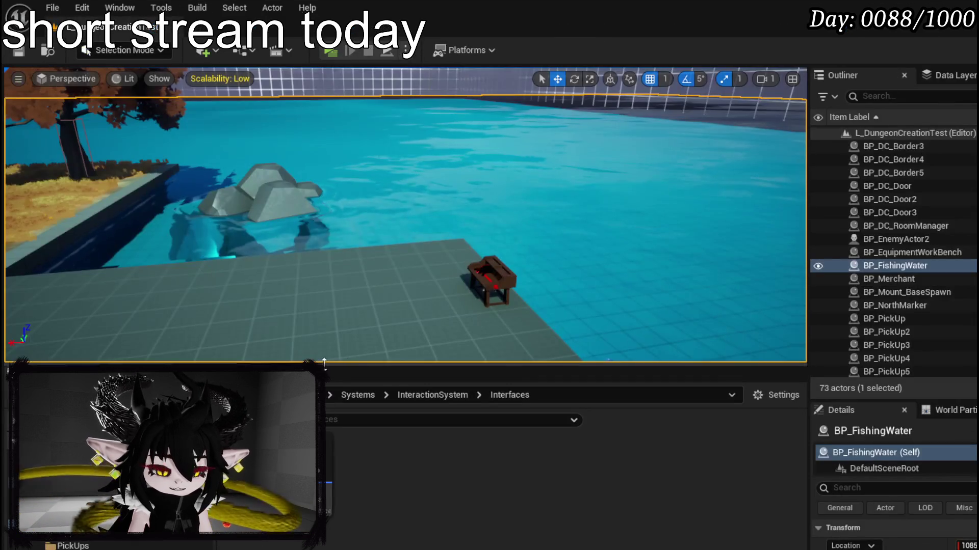
- Browse the EquipmentSystem, PlayerValuesSystem and InspectionSystem database folders in the Content Browser
scroll(107, 540, "down", 5)
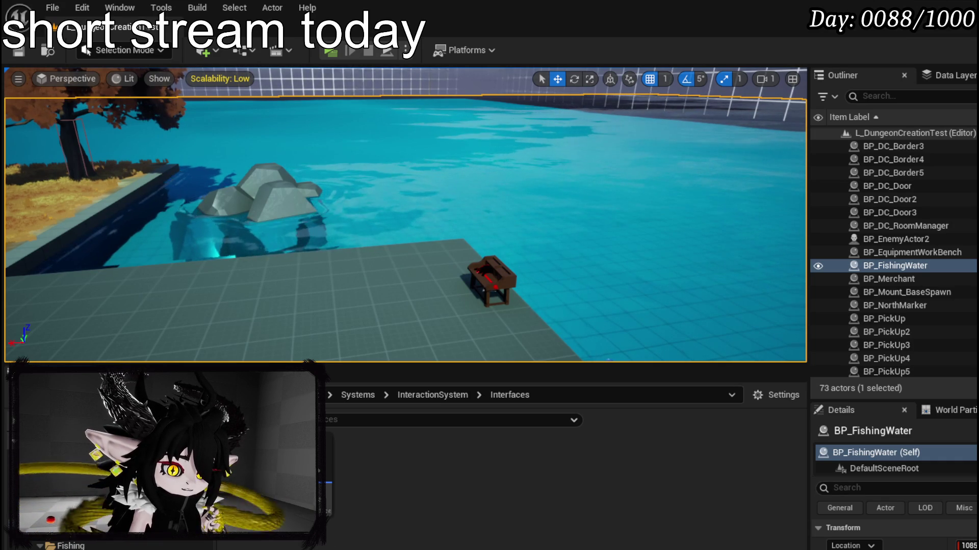
left_click(61, 493)
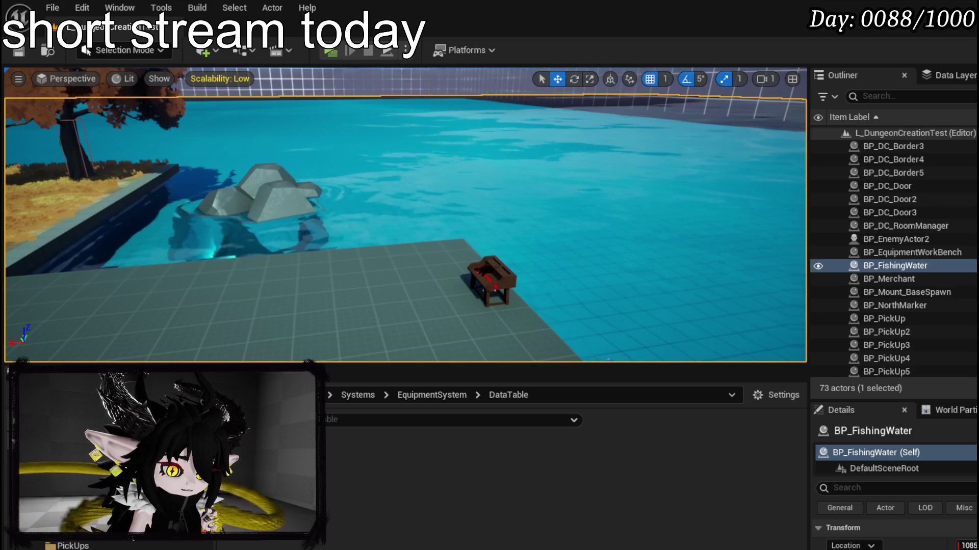
left_click(77, 510)
left_click(76, 499)
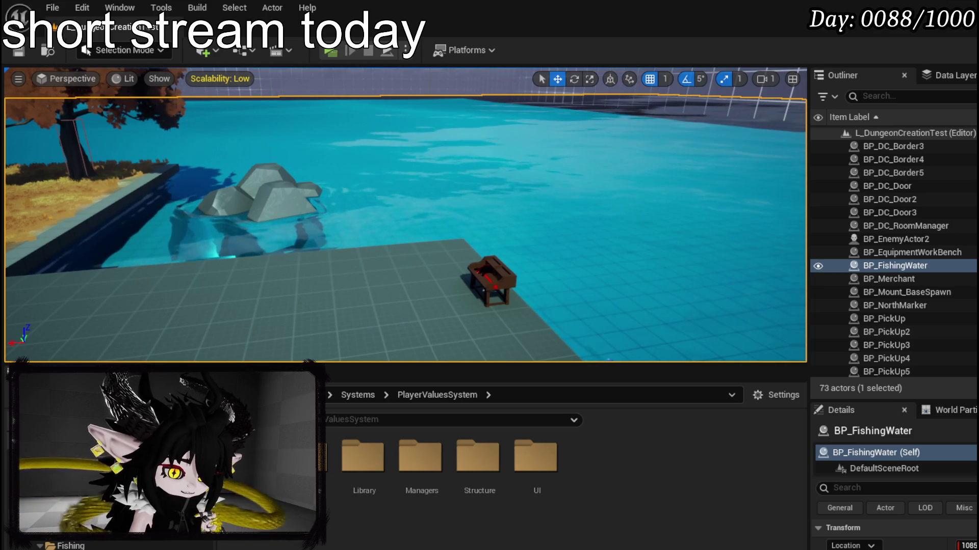
left_click(76, 514)
left_click(69, 533)
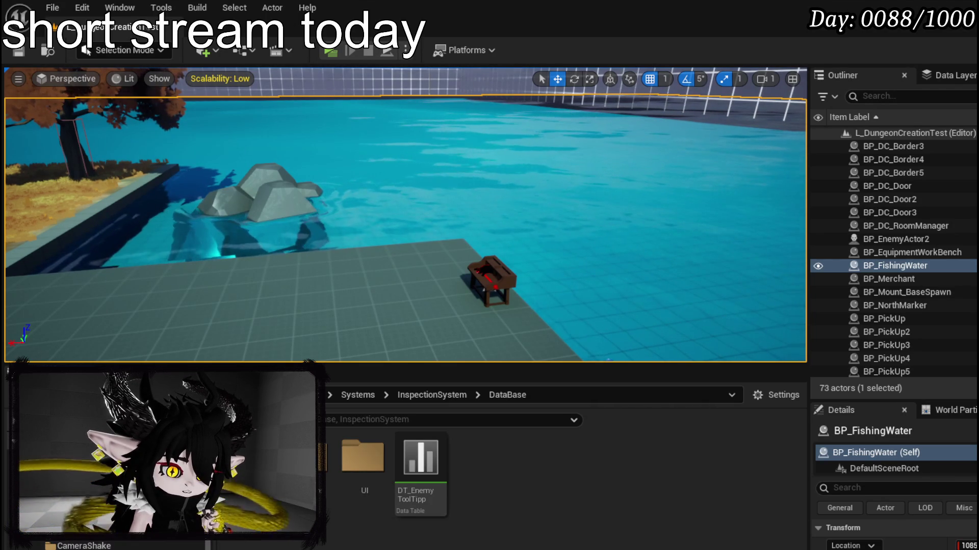
scroll(76, 544, "up", 2)
scroll(81, 544, "down", 3)
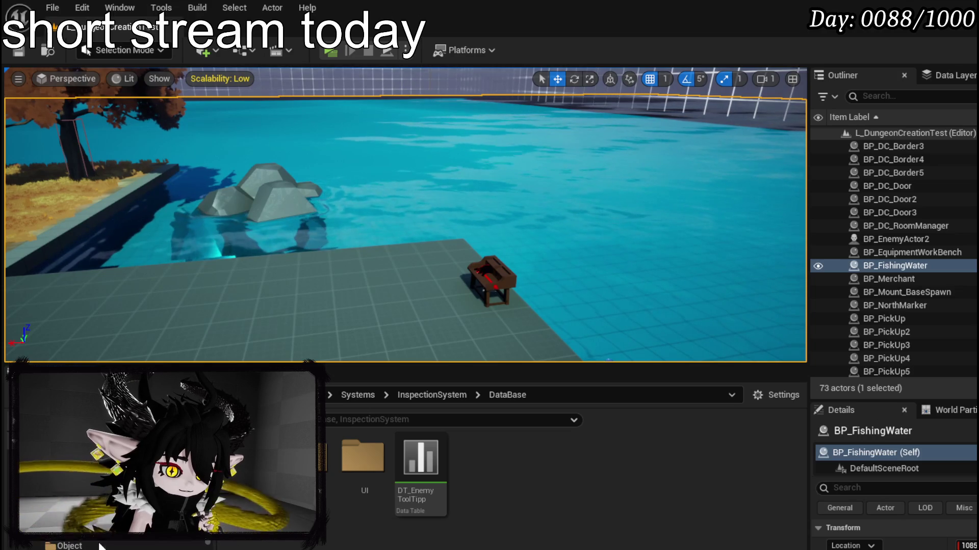
scroll(100, 546, "up", 2)
scroll(100, 546, "down", 2)
- Go to the InventorySystem Database folder and open its item data table
left_click(101, 540)
scroll(101, 546, "down", 1)
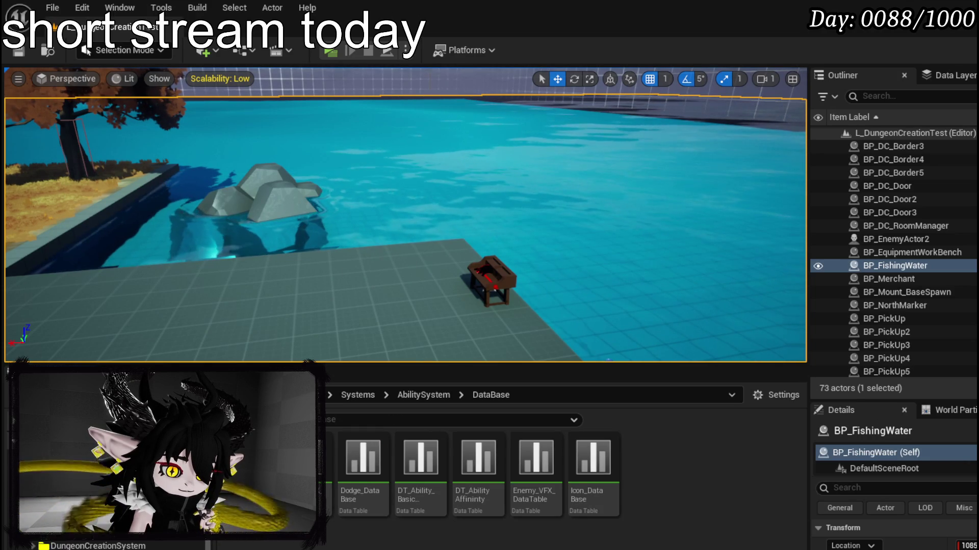
scroll(100, 547, "down", 3)
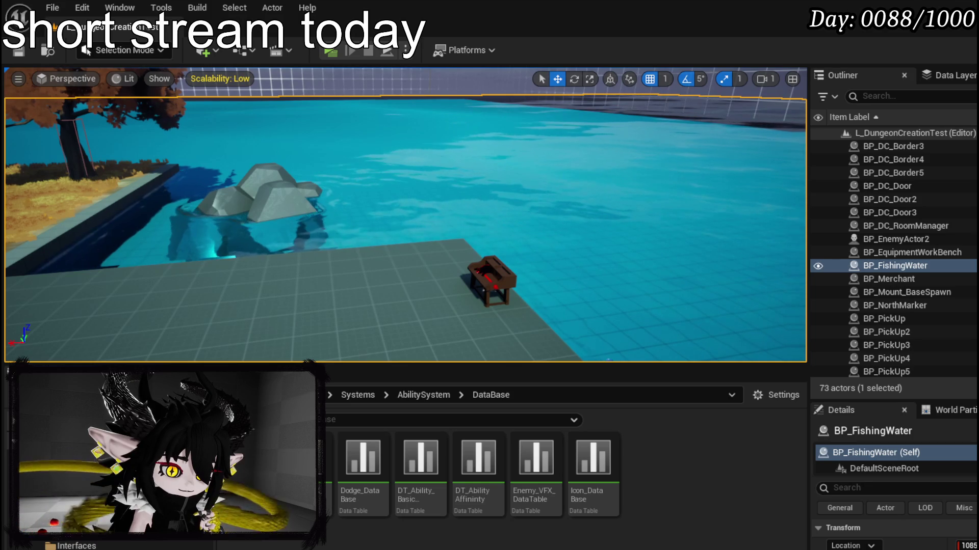
scroll(100, 546, "down", 1)
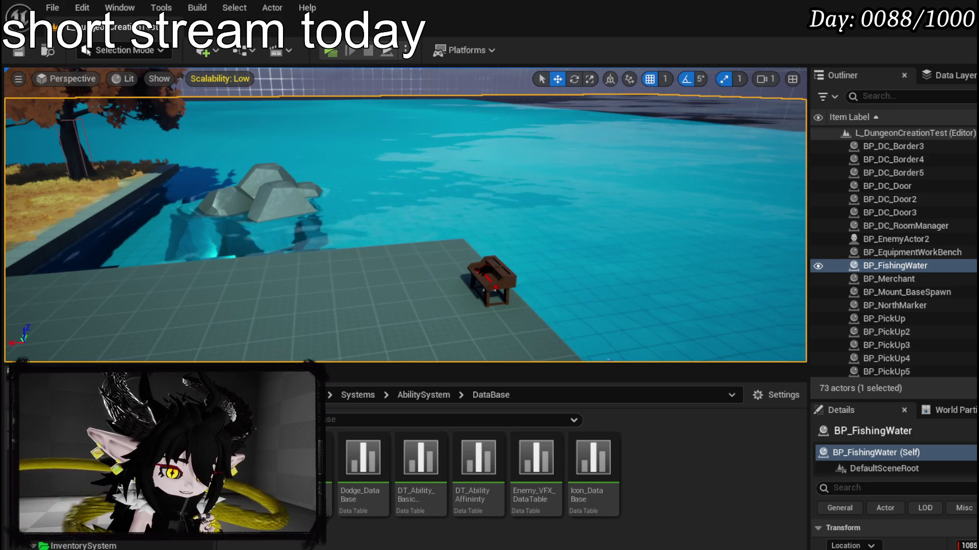
left_click(100, 546)
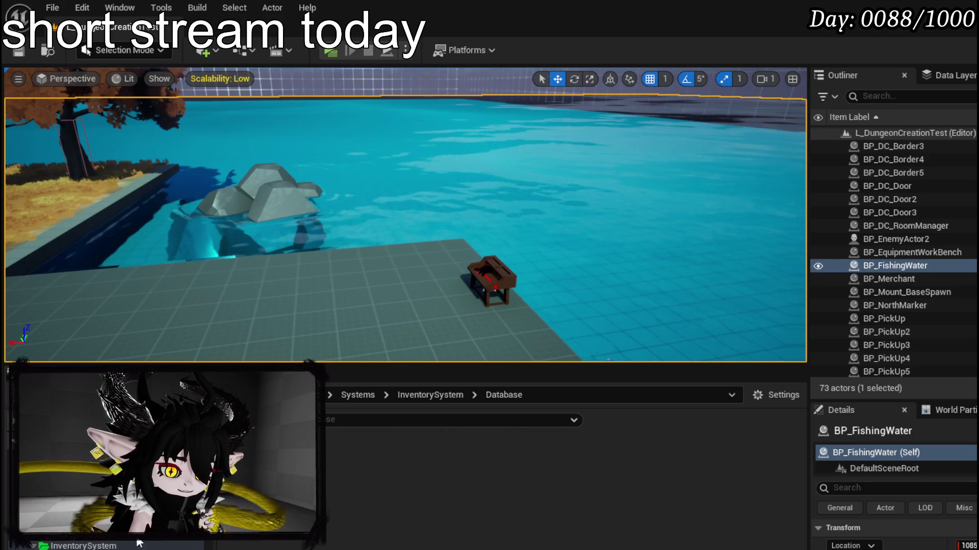
double_click(352, 449)
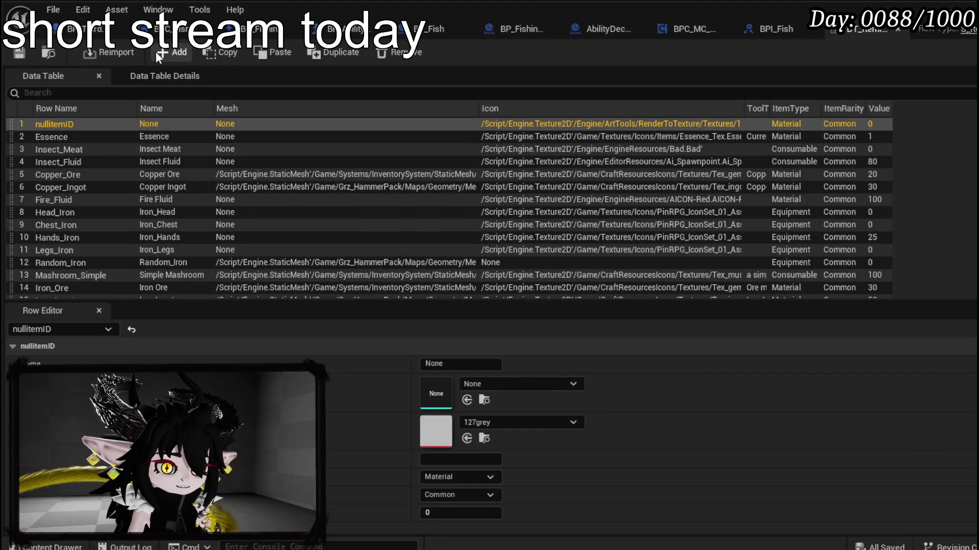
- Add a new data table row named Fish_Simple with display name Fish
left_click(157, 52)
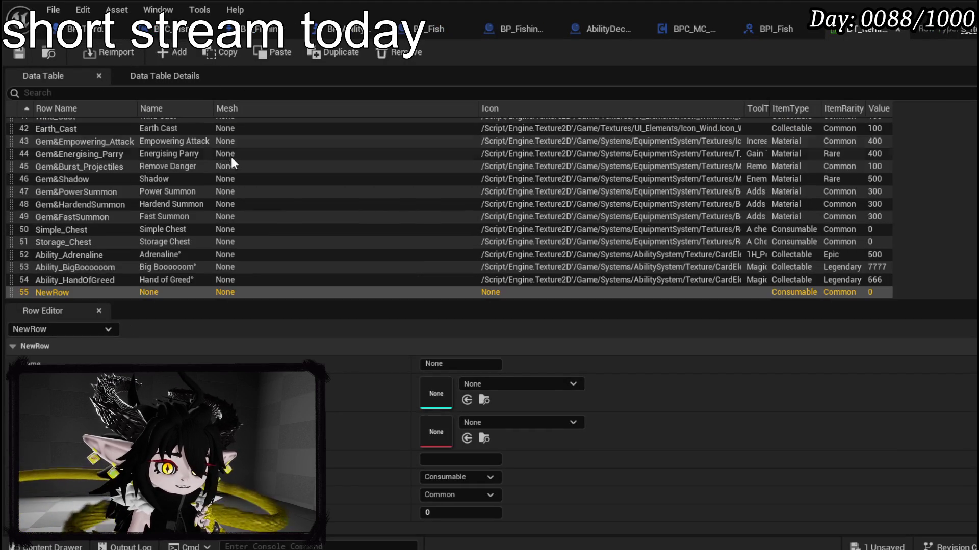
double_click(48, 292)
type("Fish_Simpl")
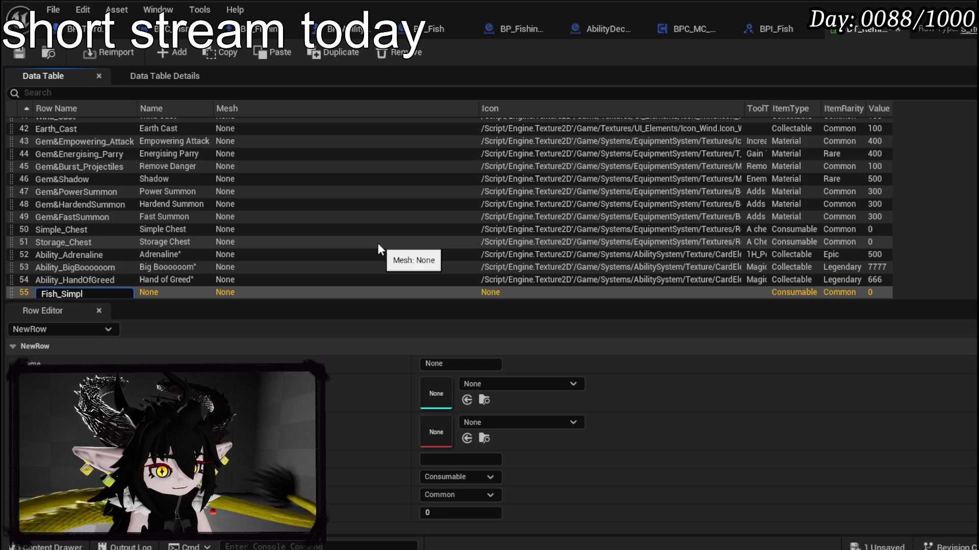
type("e")
key("Return")
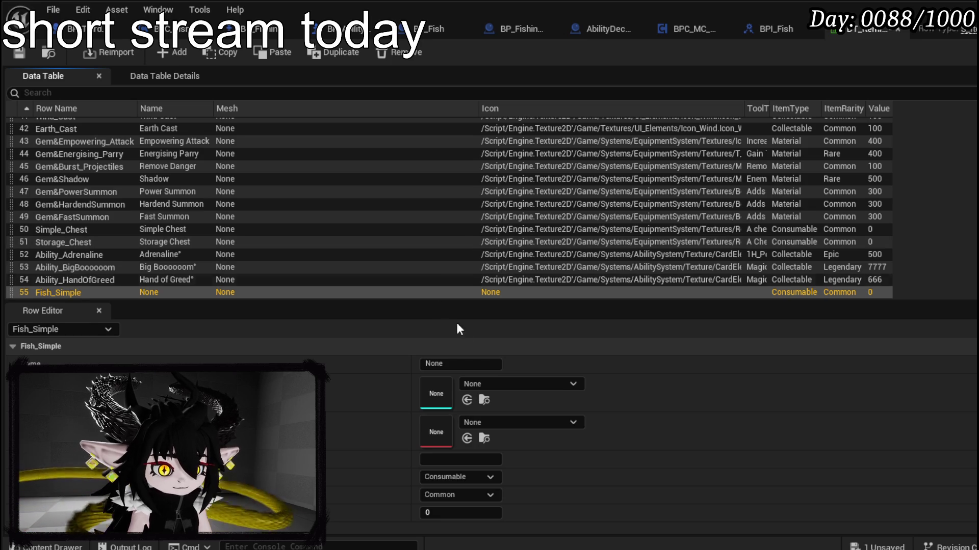
left_click(453, 364)
type("Fish")
key("Return")
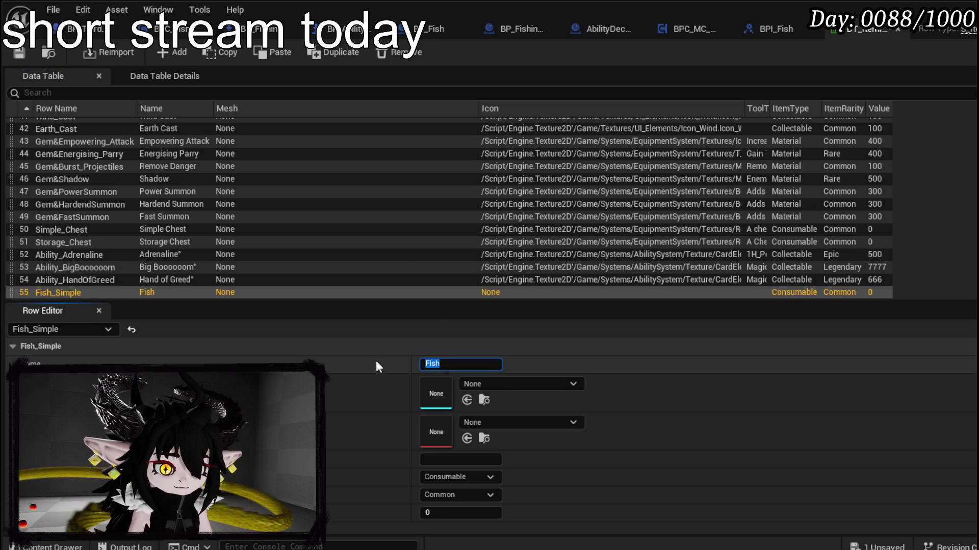
- Set the row's mesh to EditorSphere and its icon to FishingIcon_Gold
left_click(515, 387)
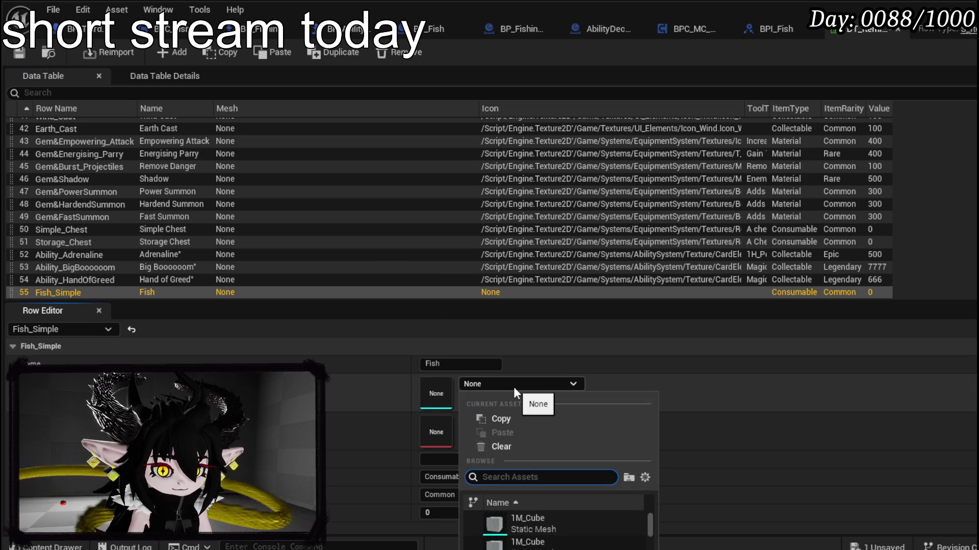
type("Sphere")
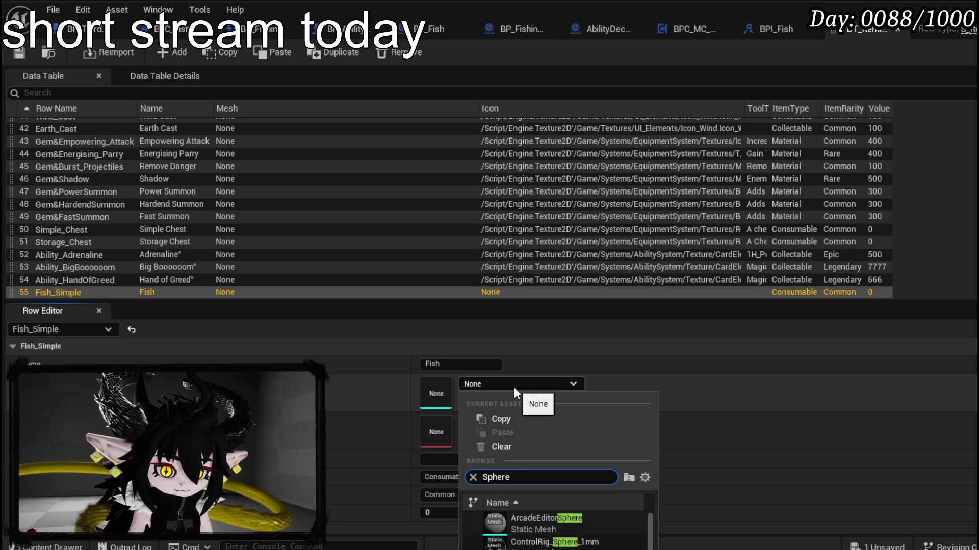
scroll(561, 540, "down", 2)
left_click(530, 549)
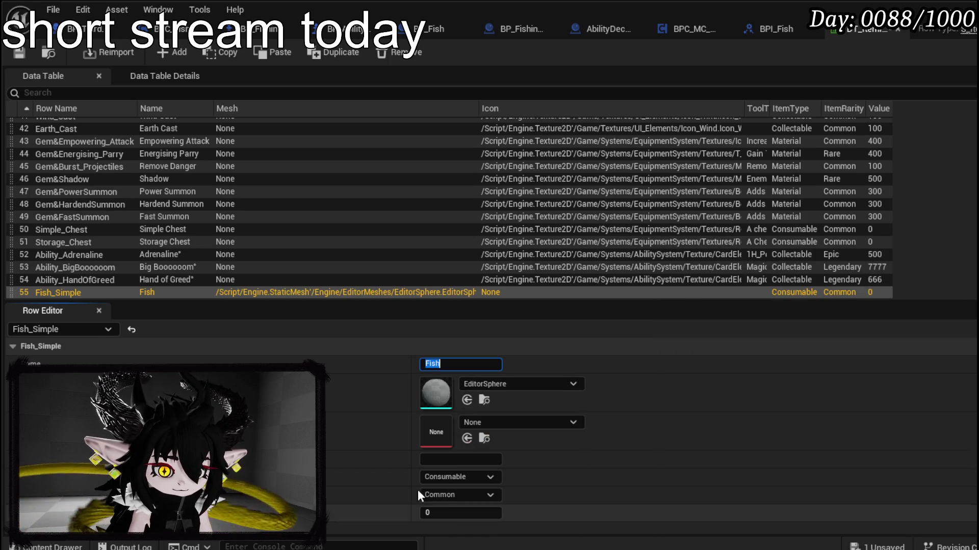
left_click(469, 424)
type("Fish")
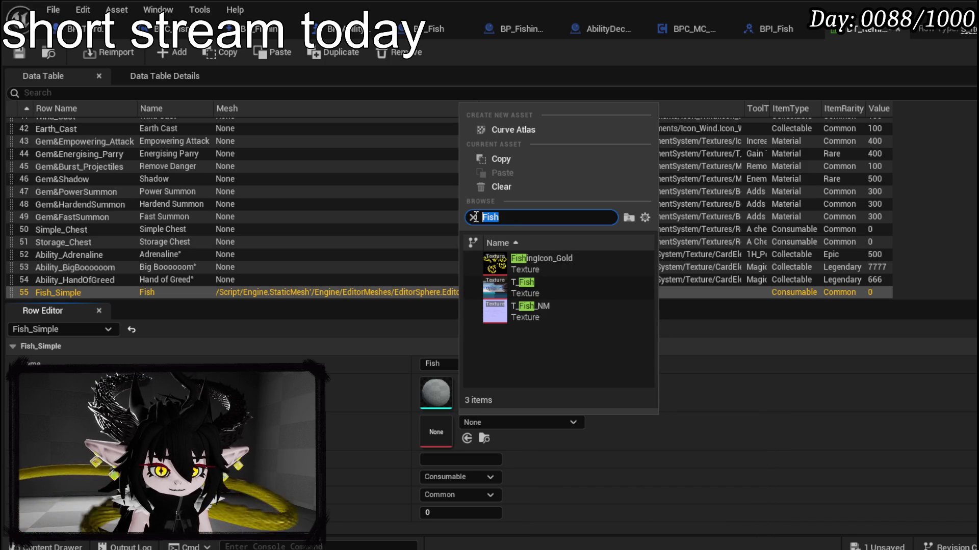
key("Escape")
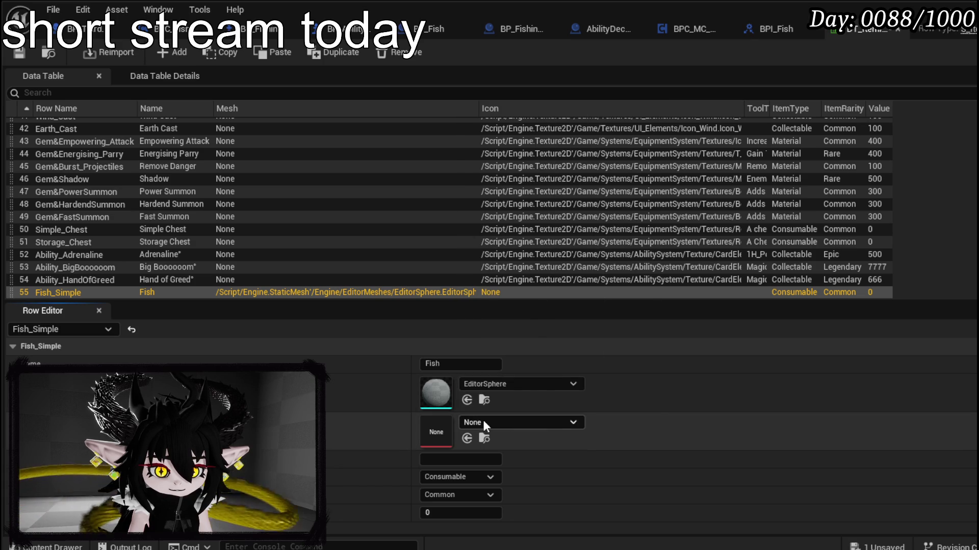
left_click(482, 420)
type("Fi")
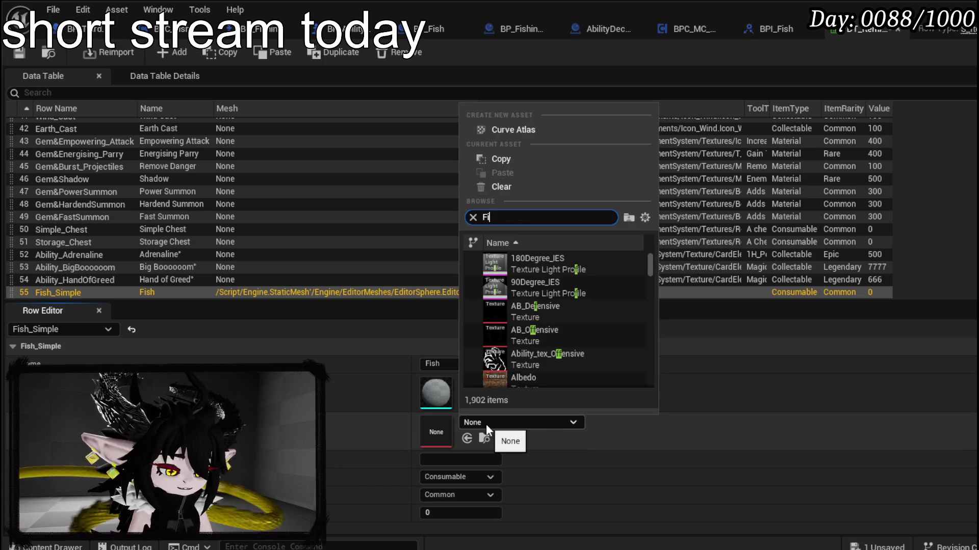
type("sh")
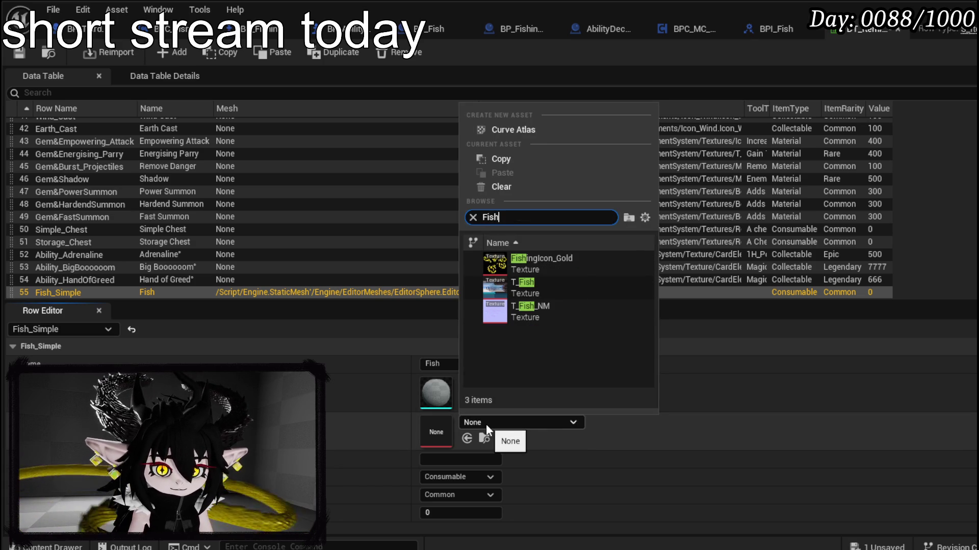
left_click(549, 258)
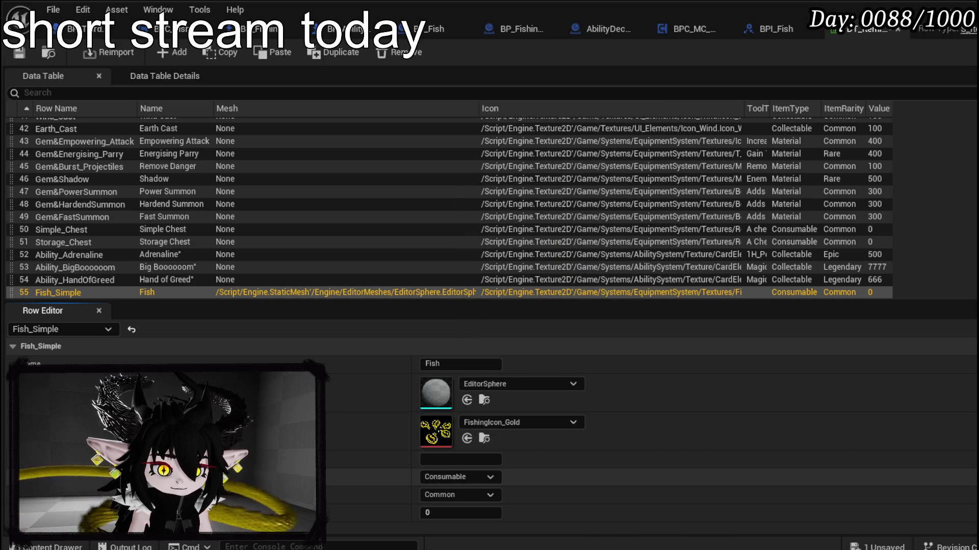
- Set tooltip 'Test Fish' and value 10, save, and keep the row name Fish_Simple
left_click(437, 459)
type("Test Fish")
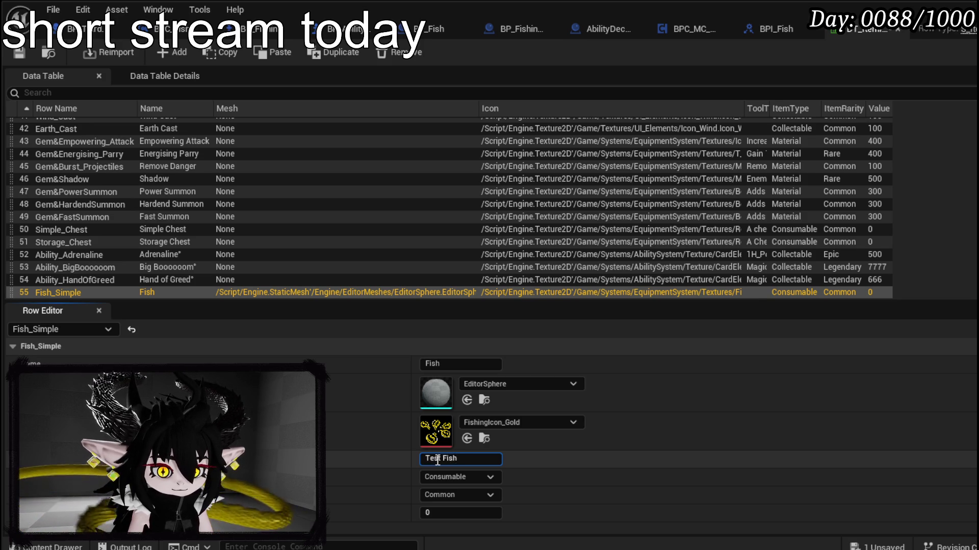
key("Return")
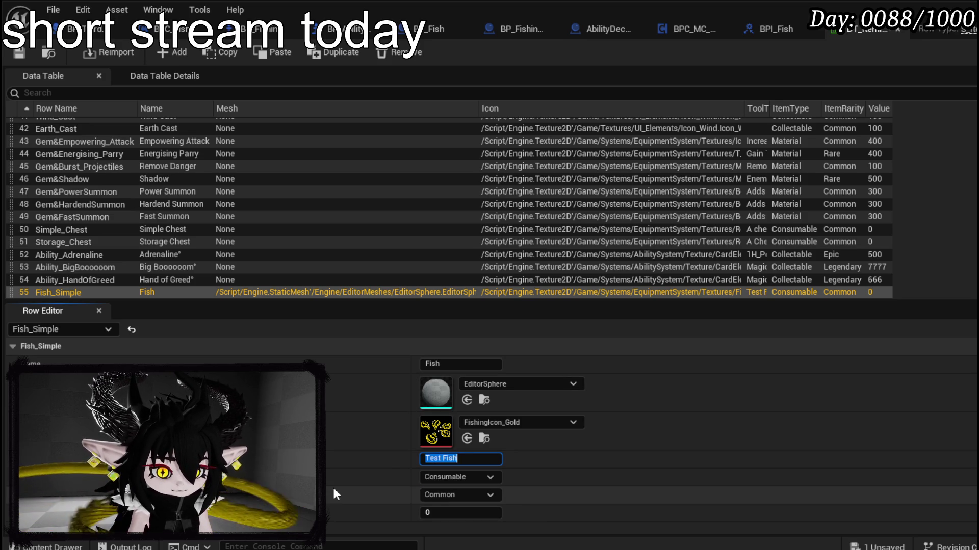
left_click(460, 514)
type("10")
key("Return")
left_click(19, 53)
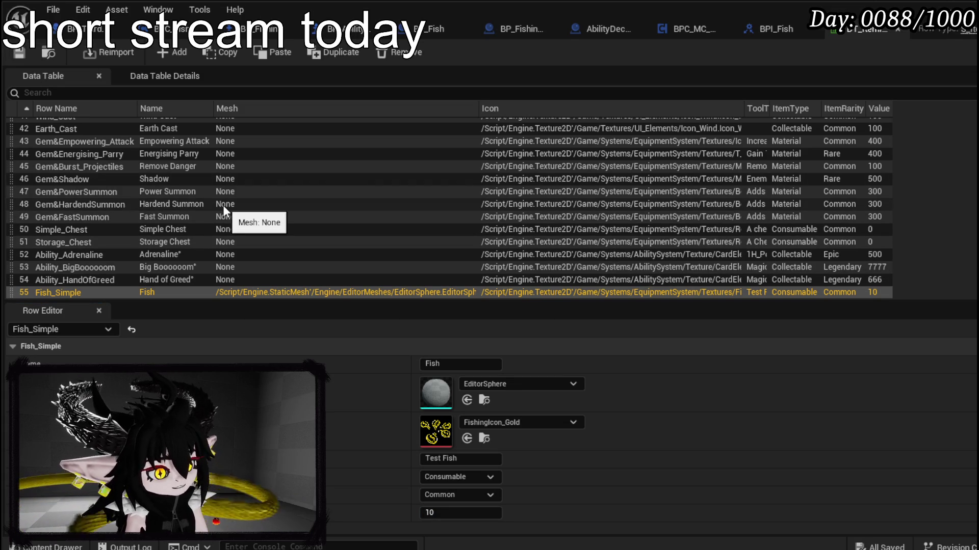
double_click(57, 295)
key("ctrl+c")
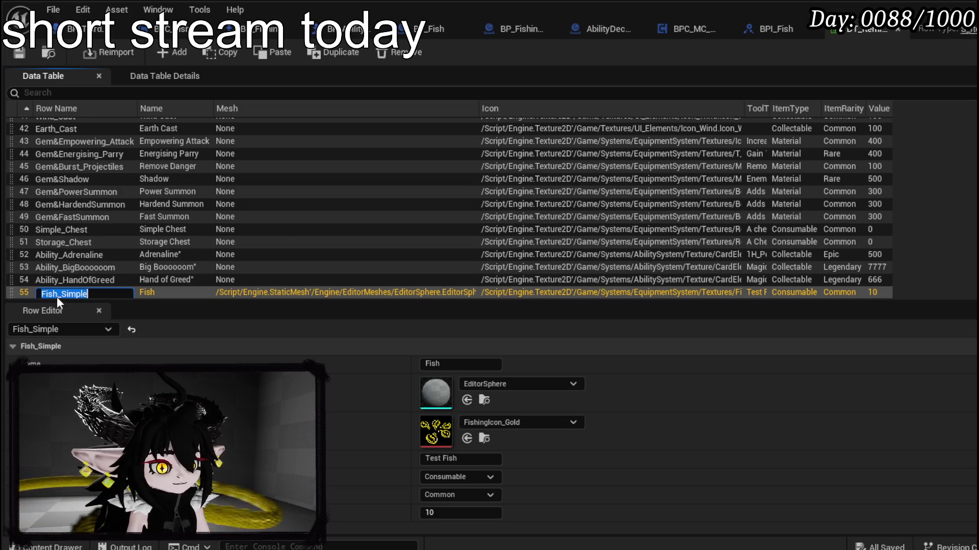
key("Return")
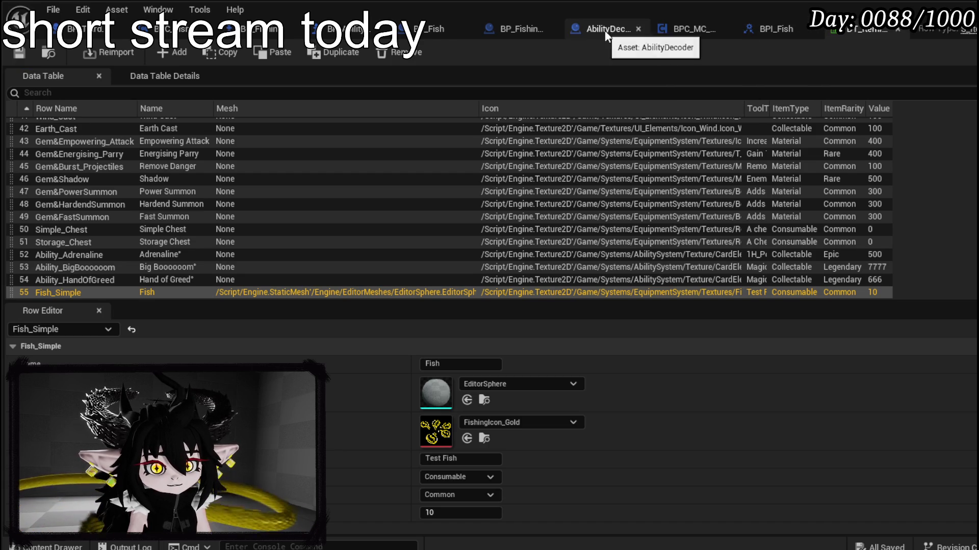
left_click(400, 35)
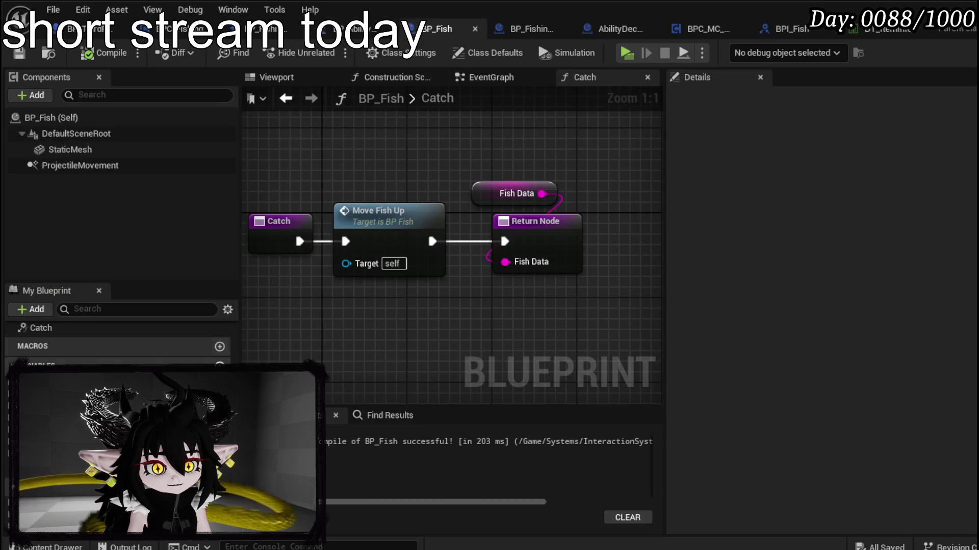
- Paste Fish_Simple as Fish Data's default value, then compile and save BP_Fish
scroll(863, 367, "down", 3)
left_click(841, 513)
key("ctrl+v")
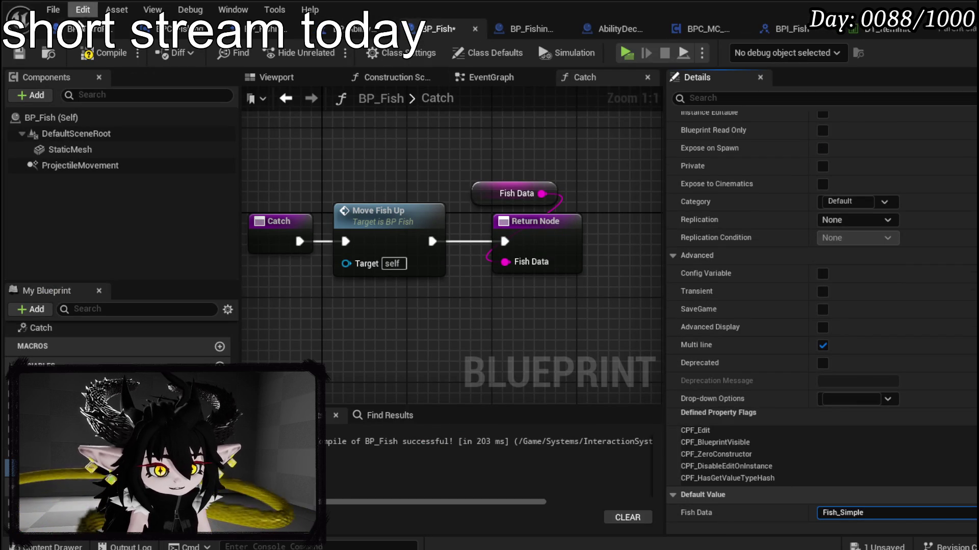
left_click(97, 53)
left_click(19, 52)
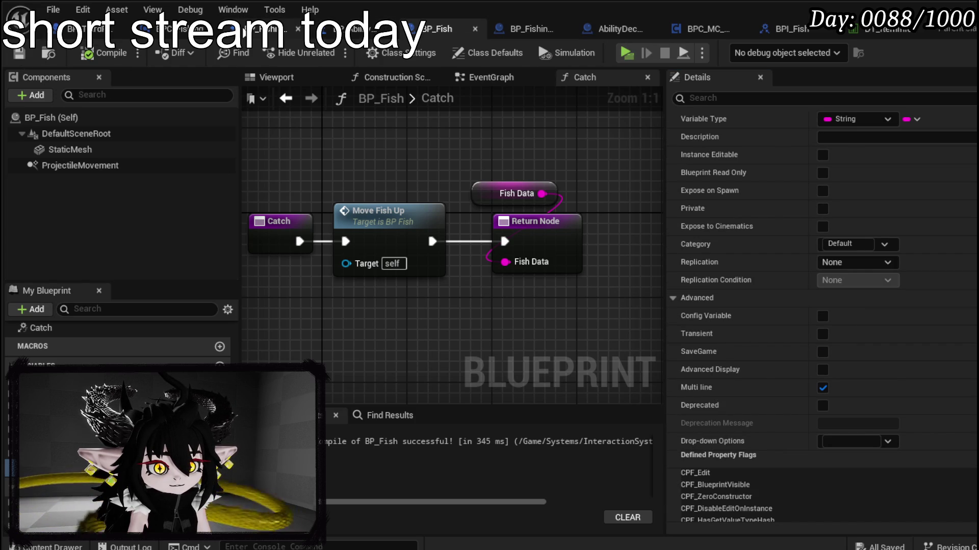
left_click(170, 32)
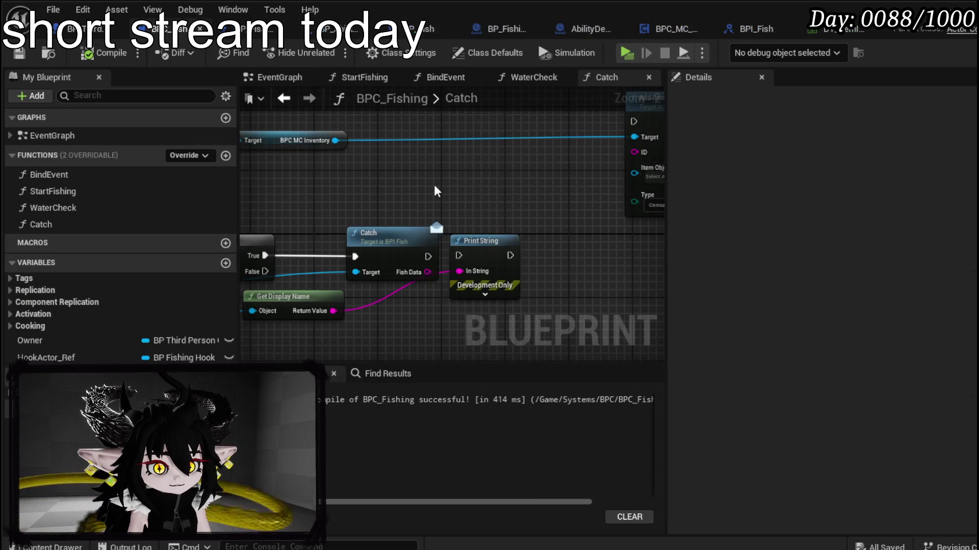
- Connect Catch's execution to Print String and wire its Fish Data into Add Item's ID
left_click_drag(575, 124, 514, 258)
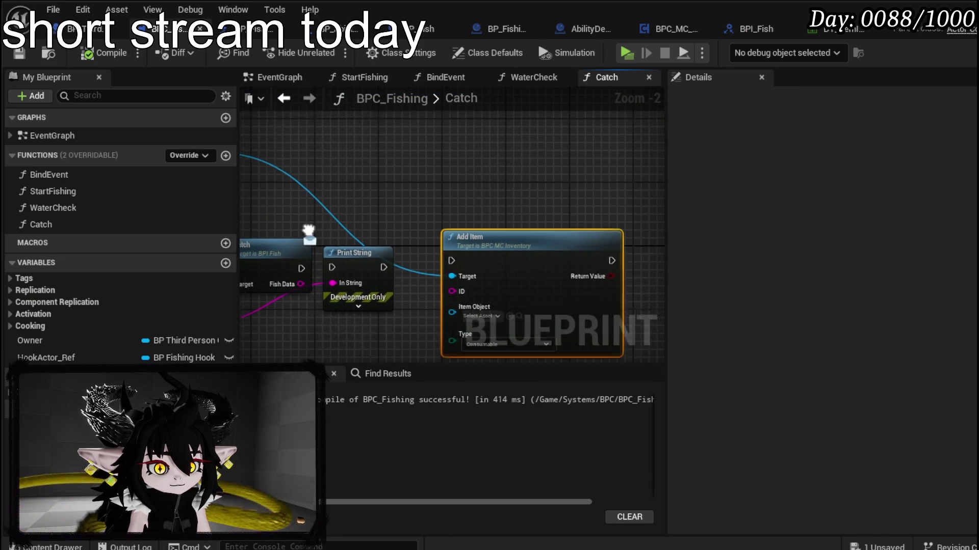
mouse_move(359, 228)
left_mouse_down()
mouse_move(391, 227)
mouse_move(445, 189)
mouse_move(435, 158)
left_mouse_up()
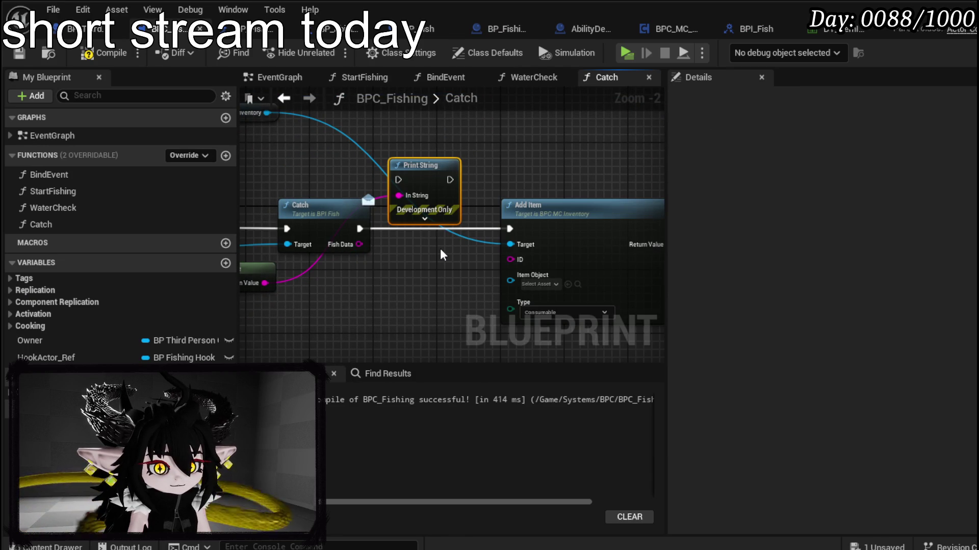
left_click_drag(359, 245, 510, 260)
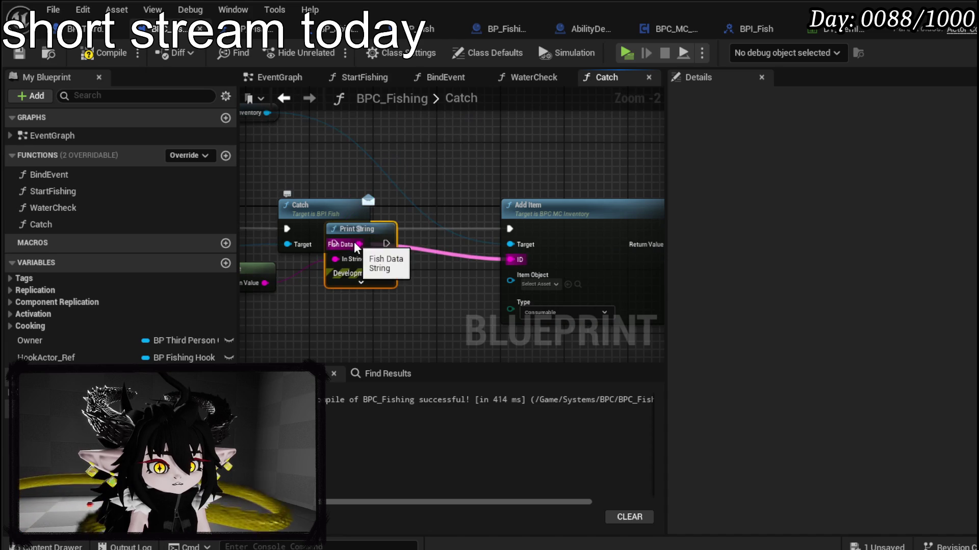
left_click_drag(423, 166, 430, 97)
left_click_drag(530, 216, 606, 216)
- Insert a Construct Object from Class node in the execution chain between Catch and Add Item
right_click(377, 299)
type("c")
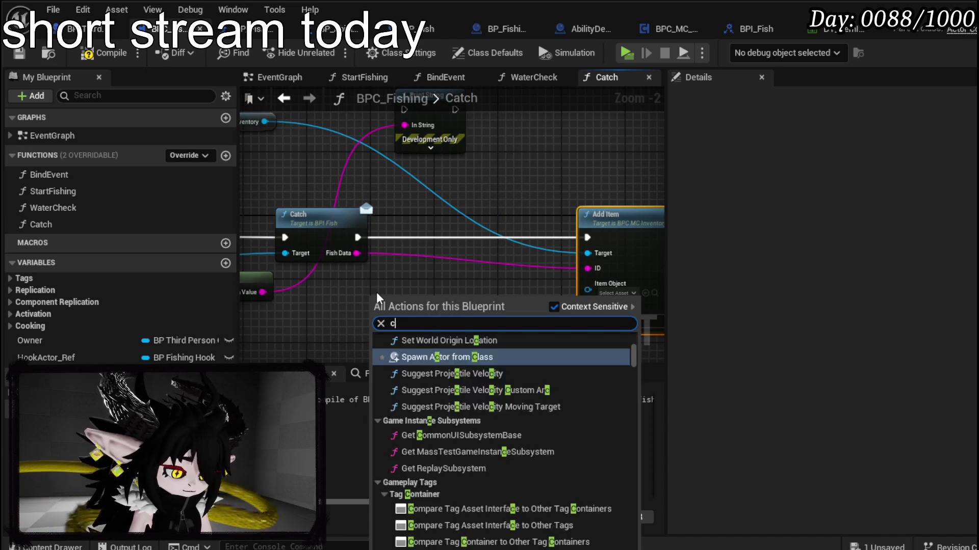
type("onstruct Object")
left_click(447, 409)
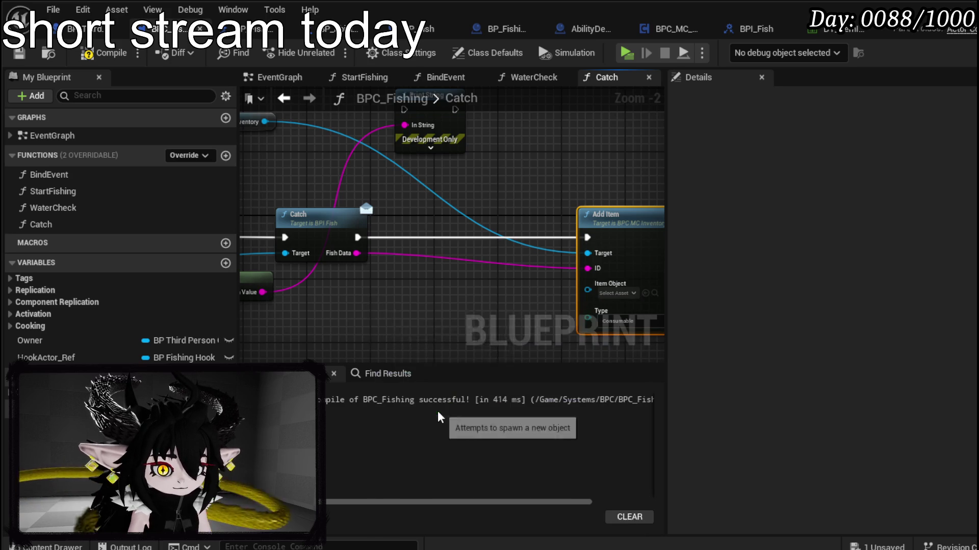
mouse_move(423, 312)
left_mouse_down()
mouse_move(444, 229)
mouse_move(447, 237)
left_mouse_up()
left_click_drag(357, 237, 396, 237)
left_click_drag(523, 237, 657, 240)
mouse_move(464, 252)
left_mouse_down()
mouse_move(487, 273)
mouse_move(479, 280)
left_mouse_up()
key("Escape")
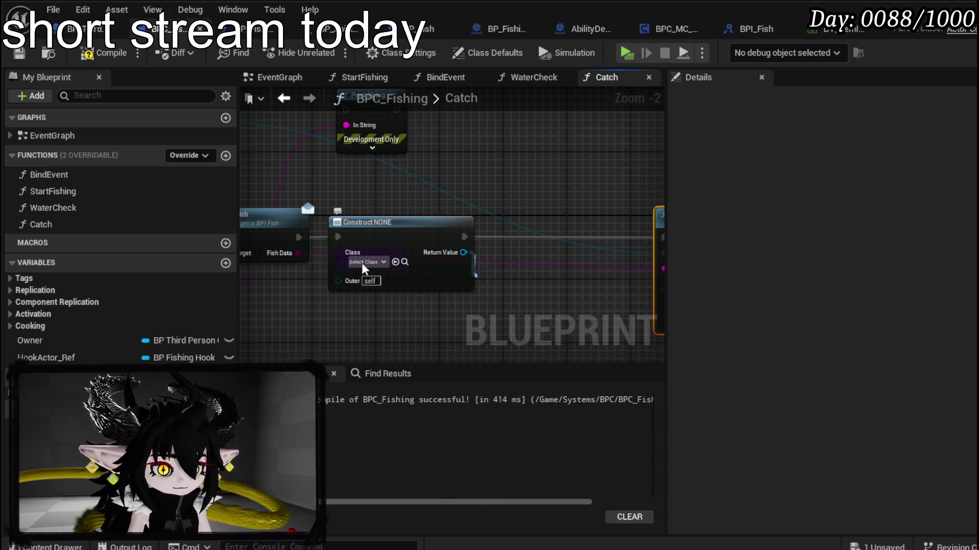
- Make the construct node build an Object_Item_Stackable_Child
left_click(357, 263)
type("Stackable")
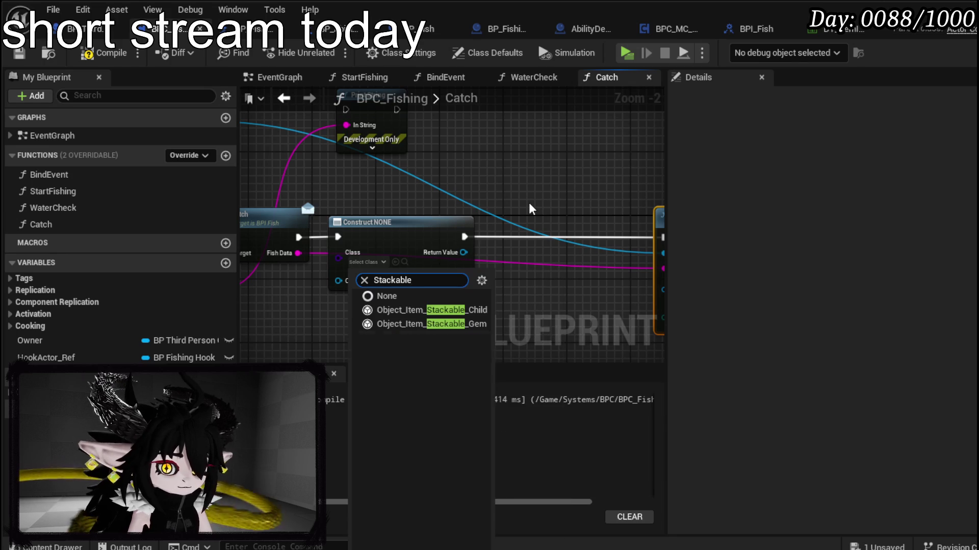
left_click(430, 310)
left_click_drag(466, 324, 360, 288)
mouse_move(544, 194)
left_mouse_down()
mouse_move(657, 186)
mouse_move(559, 222)
left_mouse_up()
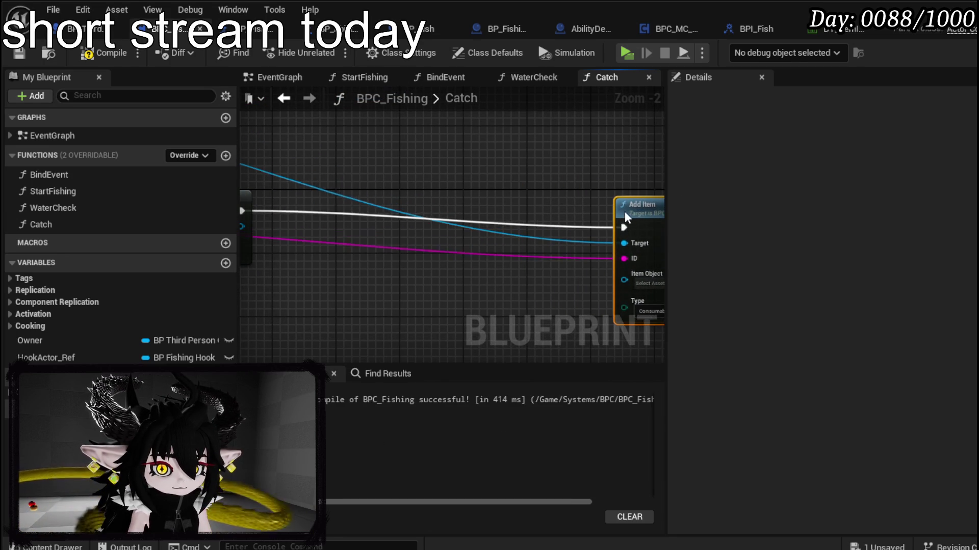
- Add Set Data from Item ID and Set Quantity nodes, chained after the constructed object
mouse_move(238, 240)
left_mouse_down()
mouse_move(349, 240)
mouse_move(413, 253)
mouse_move(396, 213)
mouse_move(375, 211)
mouse_move(670, 225)
mouse_move(607, 219)
mouse_move(246, 244)
mouse_move(338, 247)
mouse_move(369, 298)
left_mouse_up()
type("Set")
left_click(501, 307)
type("set Quan")
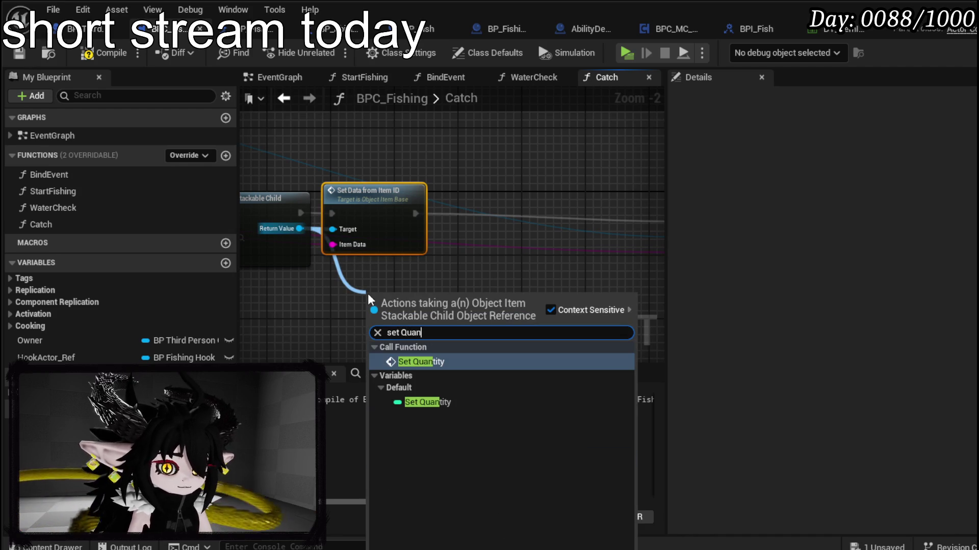
left_click(433, 362)
left_click_drag(475, 267, 490, 213)
mouse_move(420, 211)
left_mouse_down()
mouse_move(520, 219)
mouse_move(408, 222)
mouse_move(561, 234)
mouse_move(547, 221)
mouse_move(580, 206)
left_mouse_up()
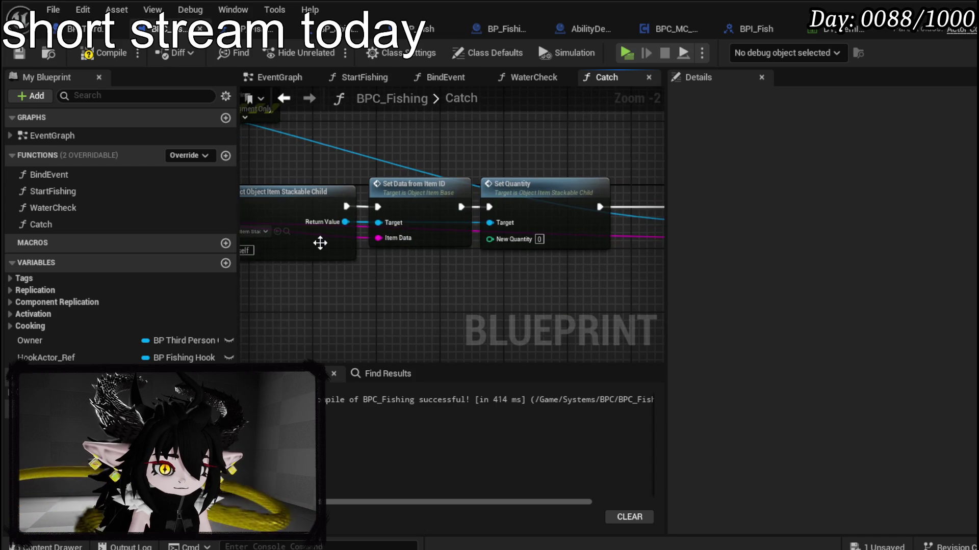
- Set Set Quantity's New Quantity to 1 and compile the fishing blueprint
left_click_drag(415, 264, 481, 258)
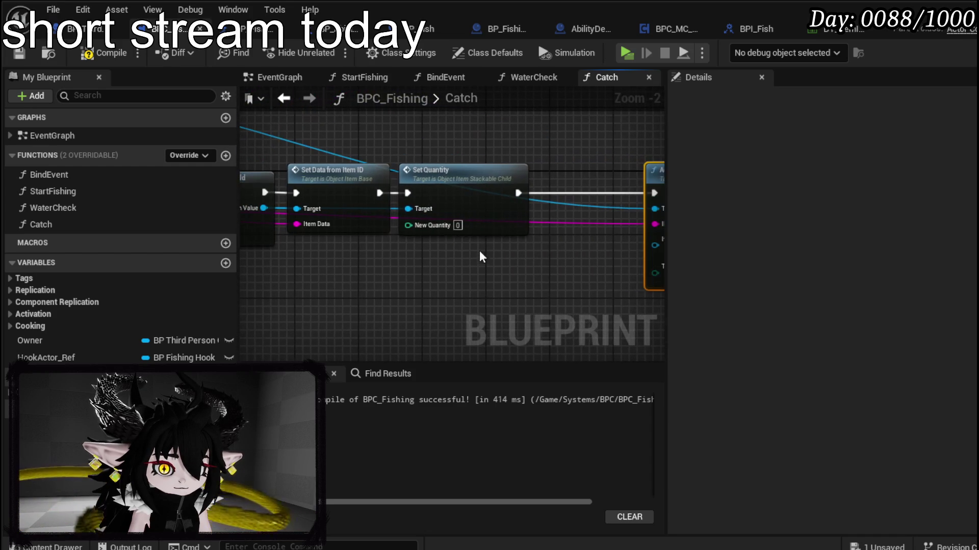
type("1")
key("Return")
left_click(524, 283)
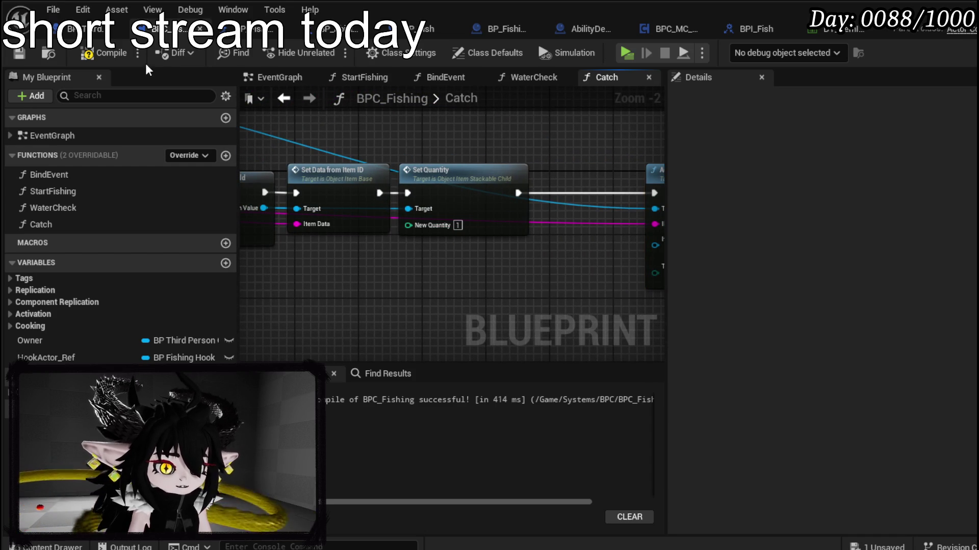
left_click(104, 54)
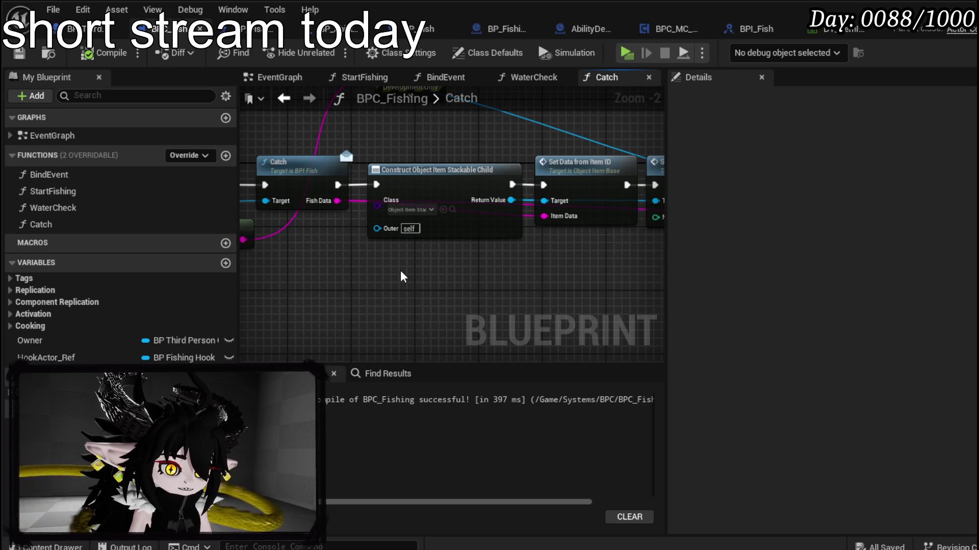
- Add a Print String after Add Item with the message 'added Item'
left_click_drag(403, 276, 214, 275)
scroll(619, 236, "down", 3)
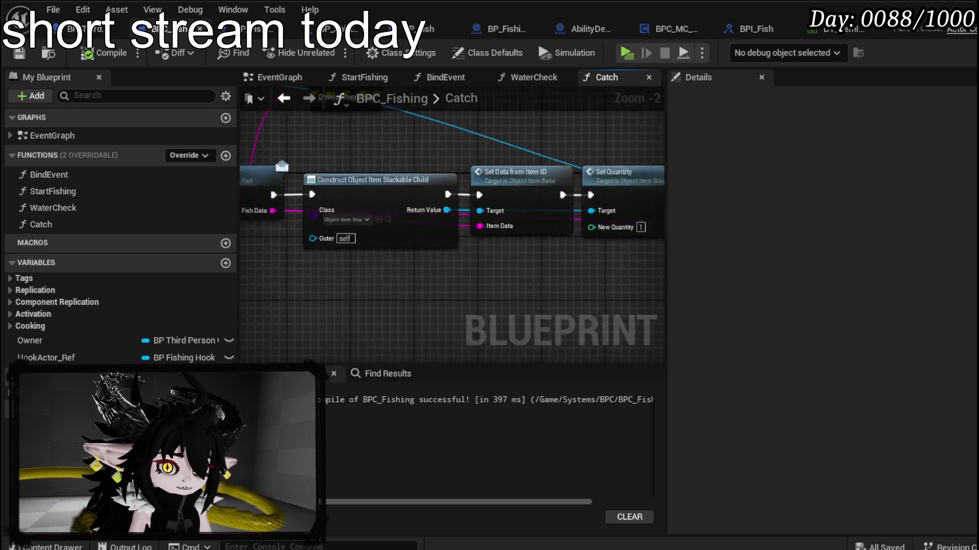
scroll(463, 243, "up", 2)
left_click_drag(463, 243, 918, 211)
left_click_drag(300, 254, 403, 251)
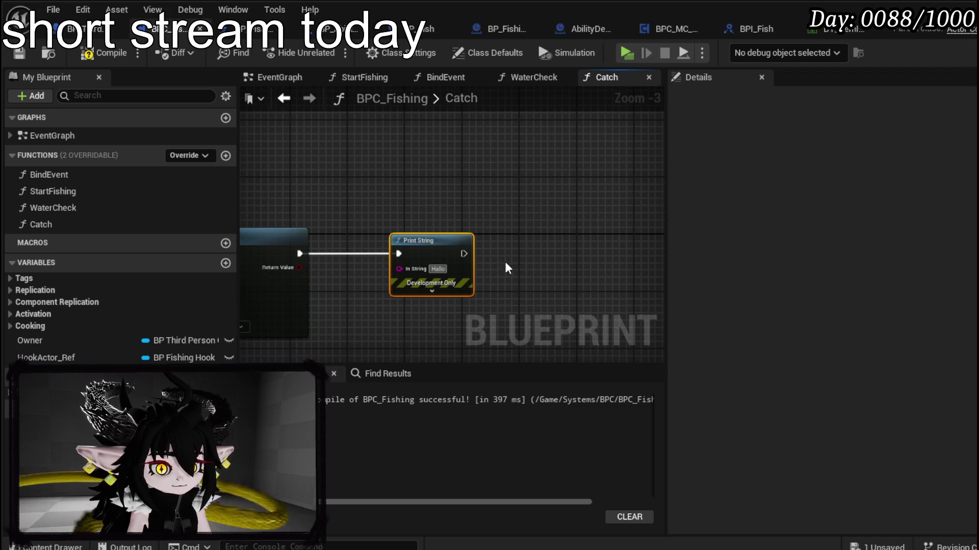
type("added Item")
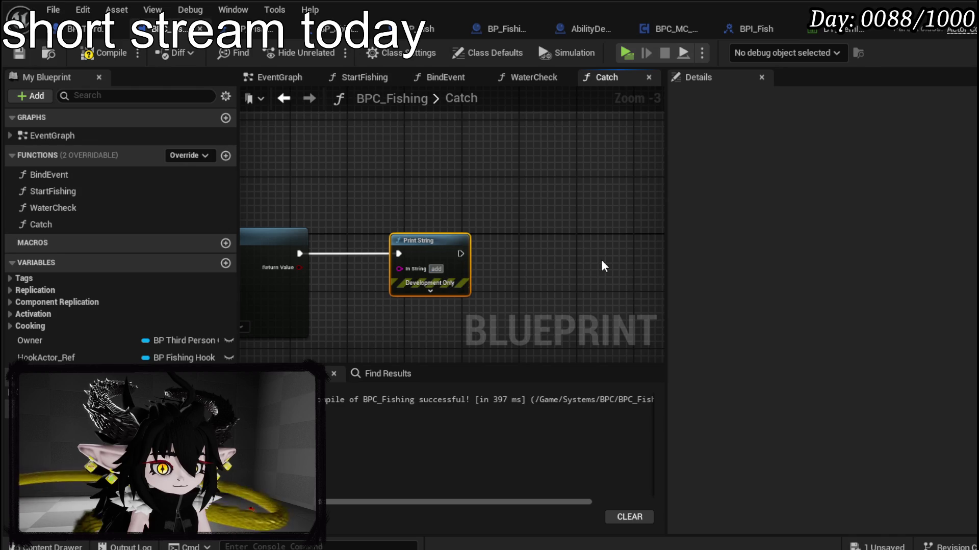
key("Return")
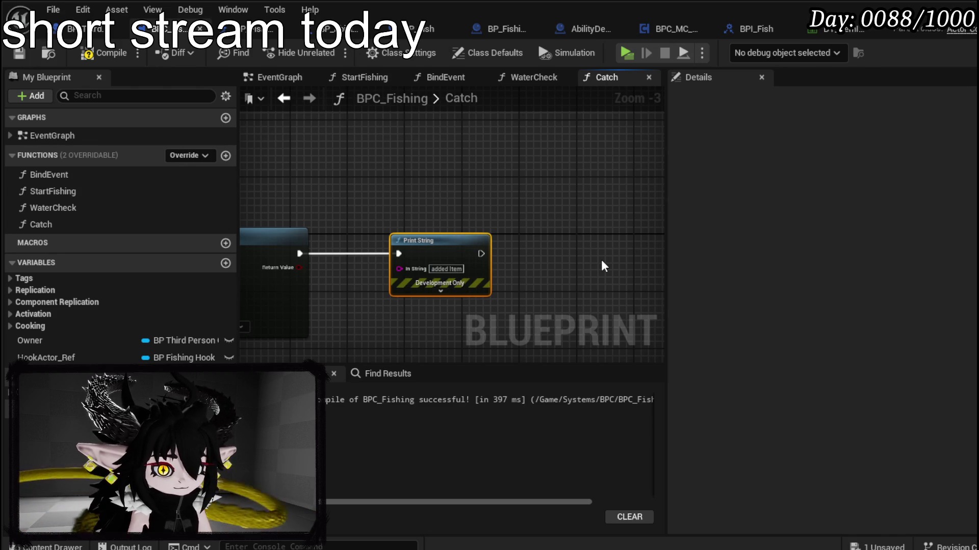
- Save the fishing blueprint, play the level, cast the line and walk back onto land
left_click(19, 53)
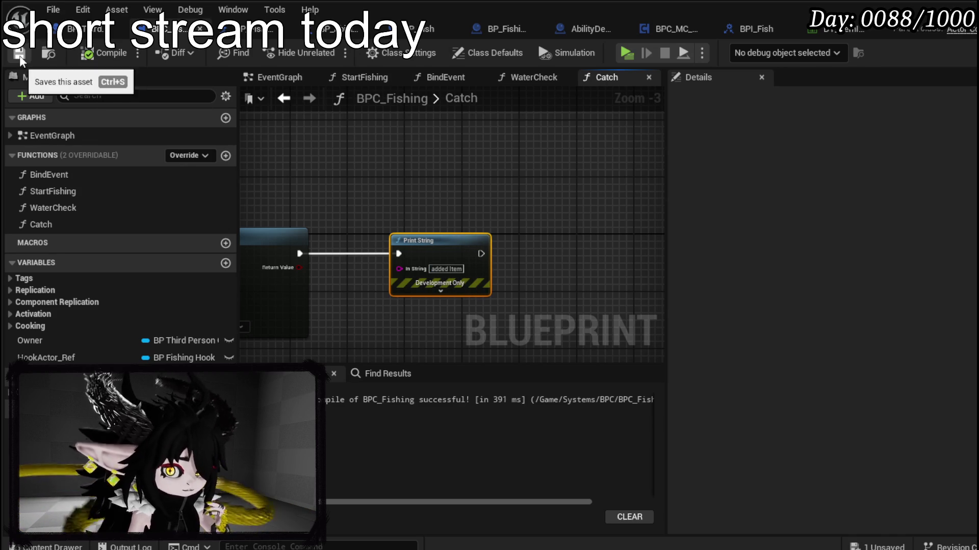
left_click(966, 34)
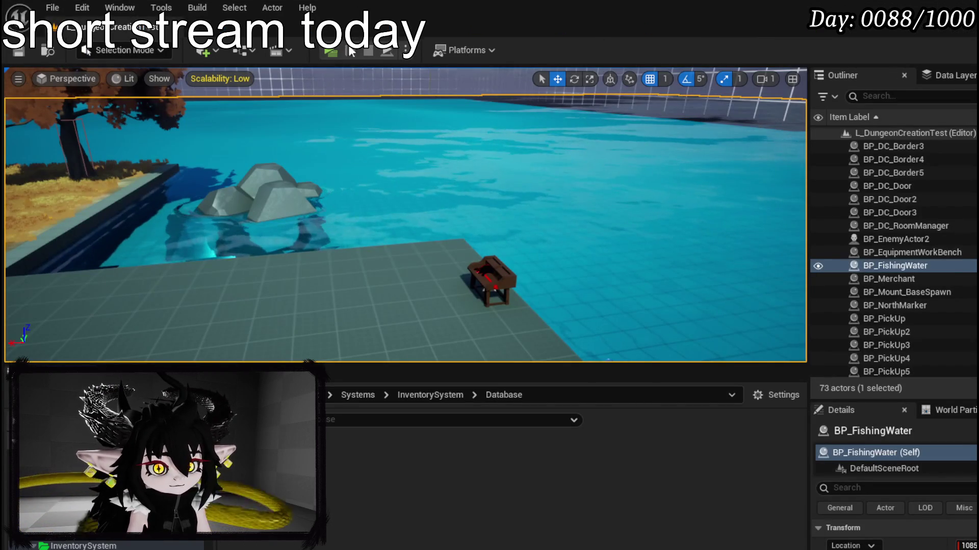
key("alt+p")
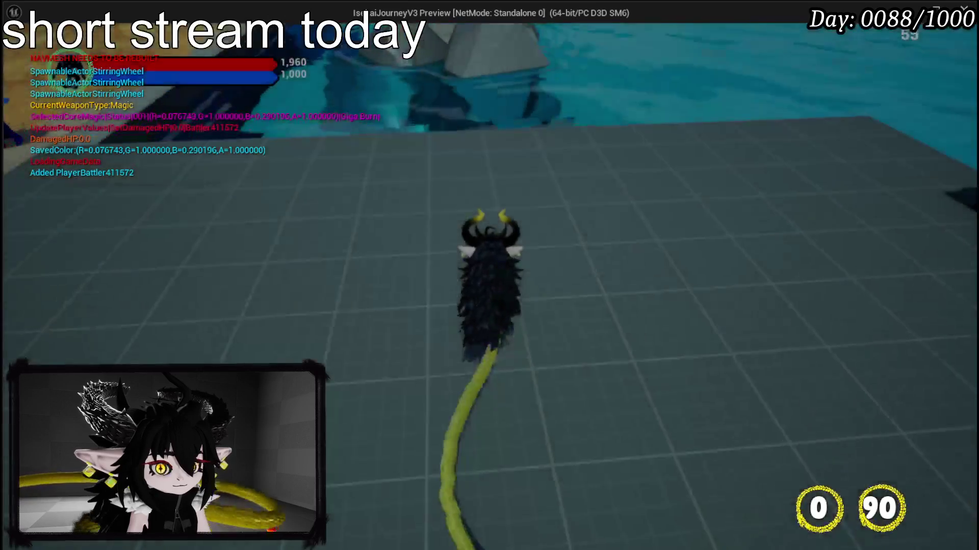
key("e")
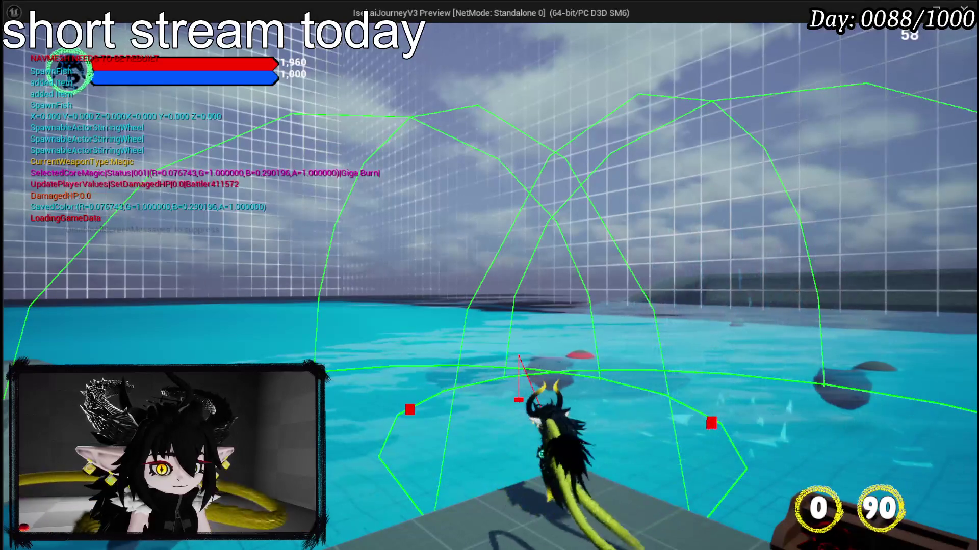
key("s")
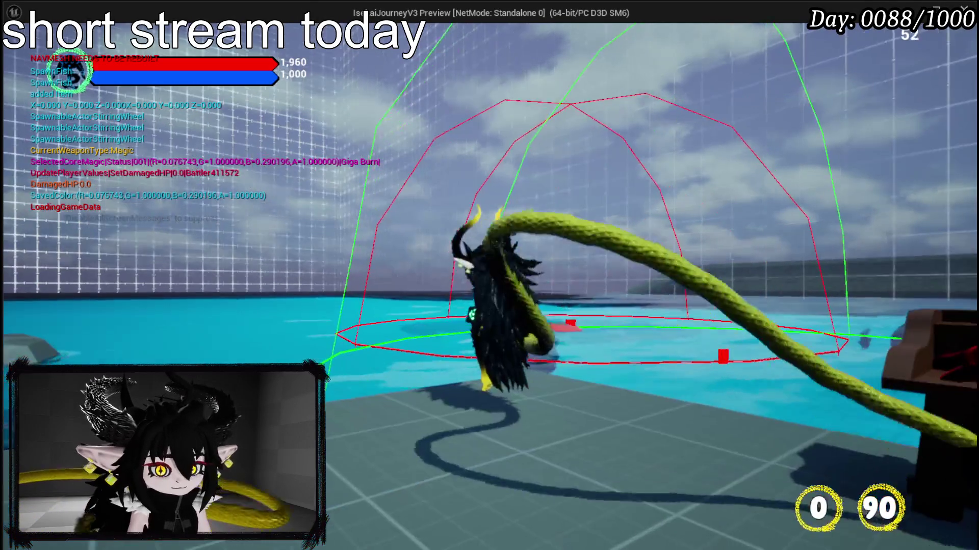
key("a")
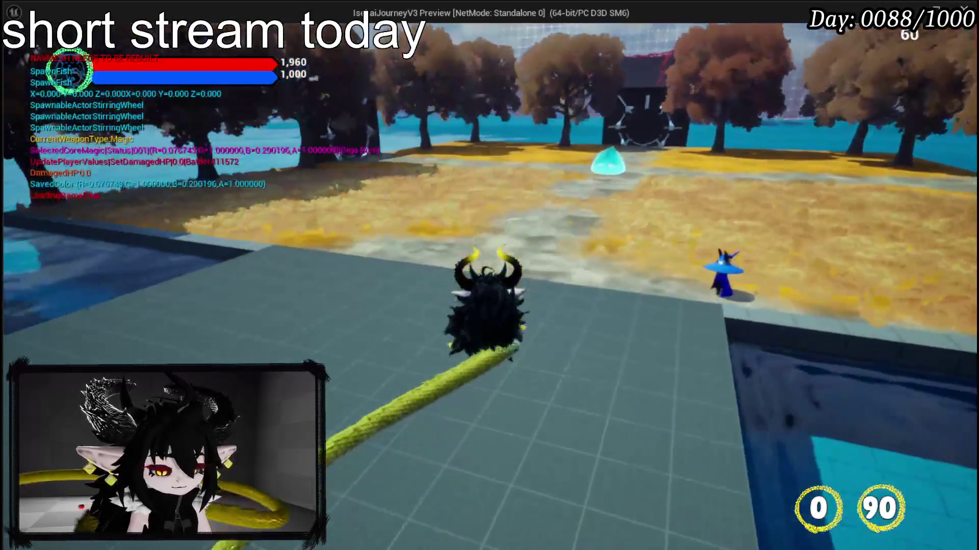
- Check the inventory's items, equipment, food and materials categories, then exit the game preview
key("Tab")
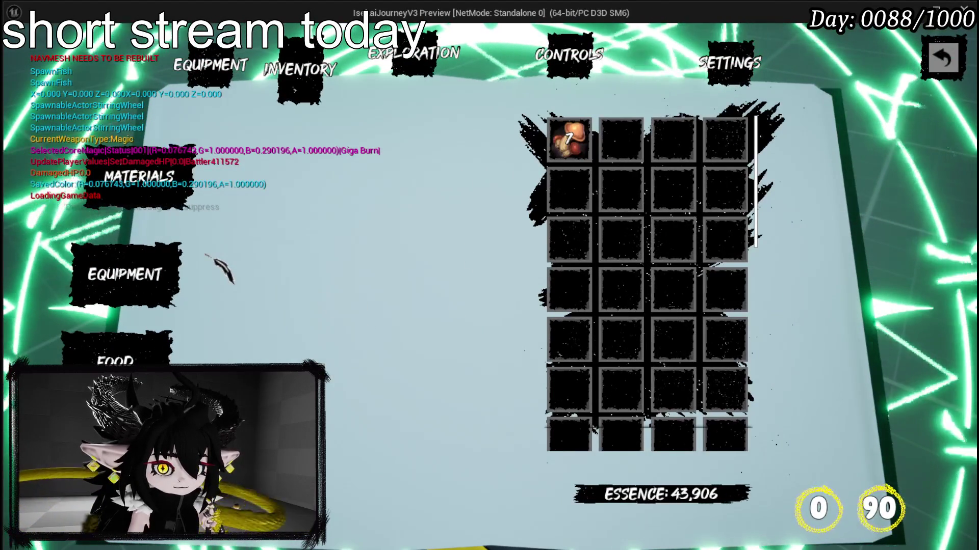
left_click(148, 177)
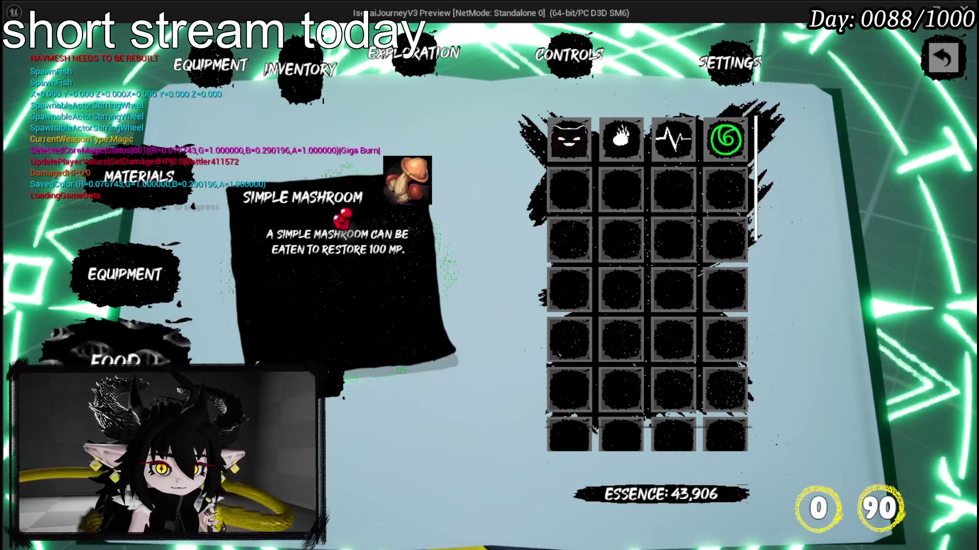
left_click(125, 286)
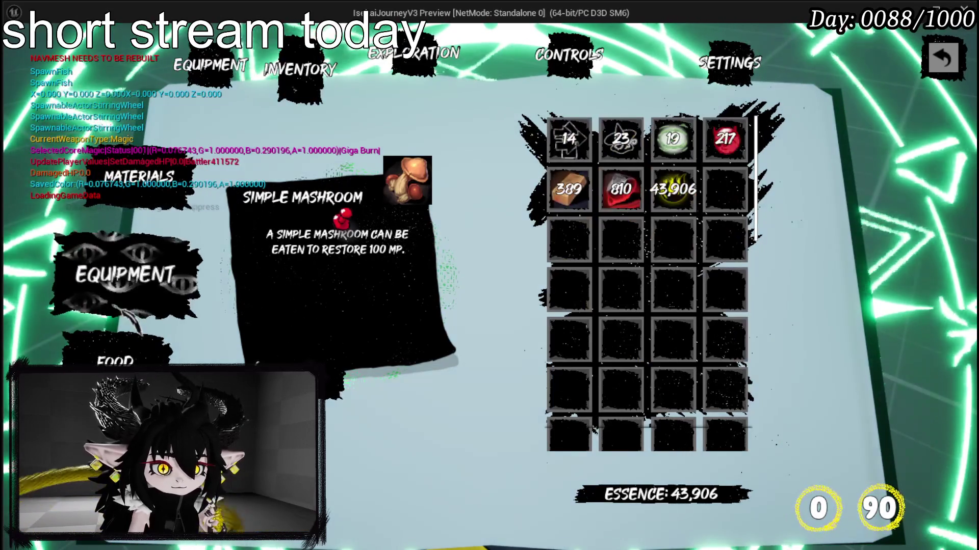
left_click(117, 352)
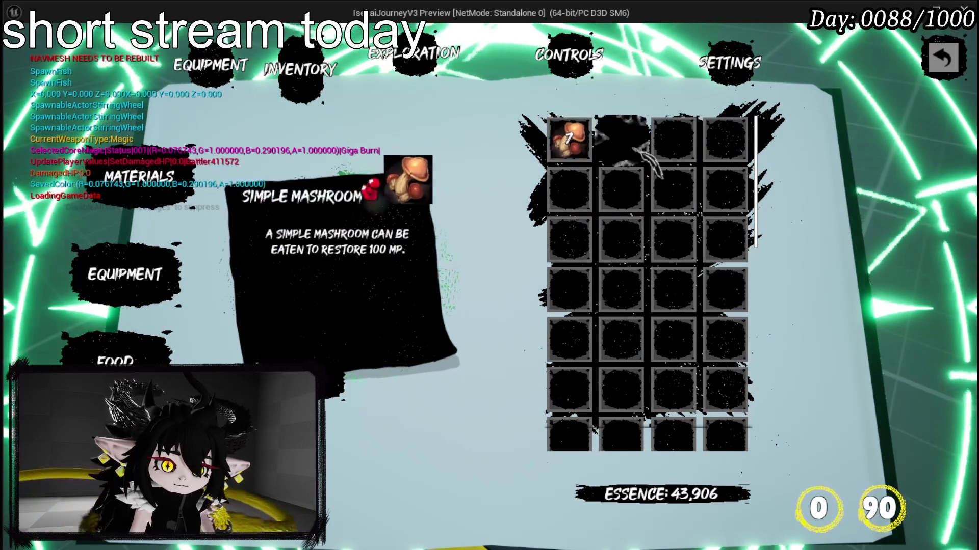
left_click(138, 179)
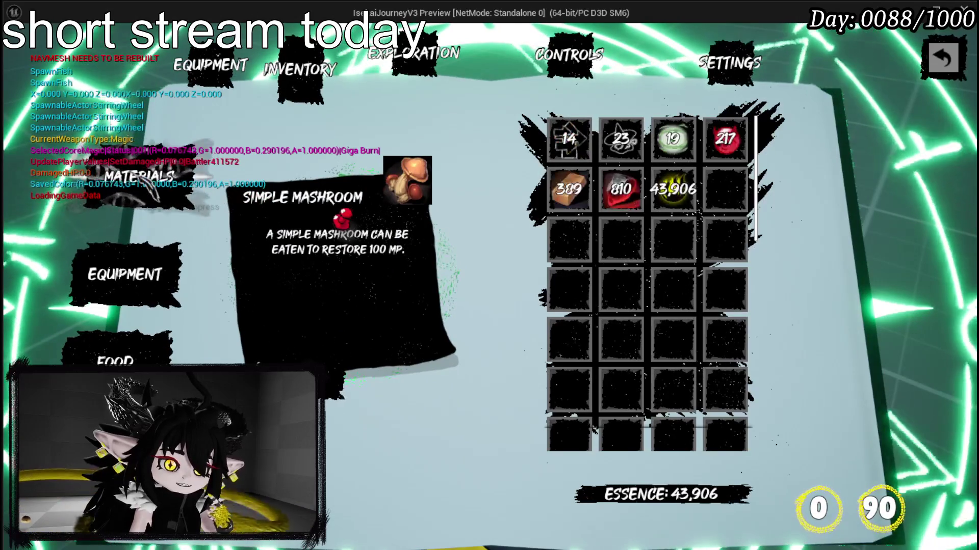
left_click(125, 275)
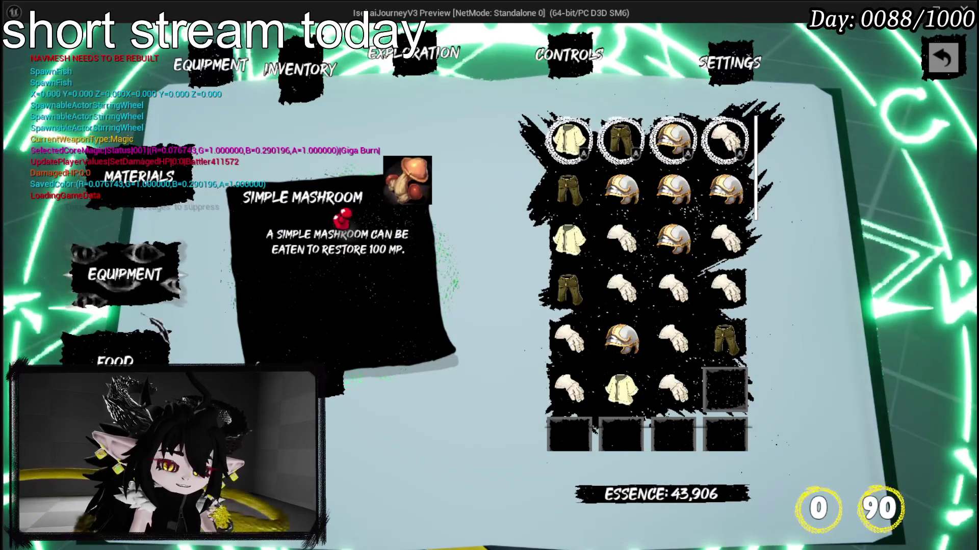
left_click(138, 179)
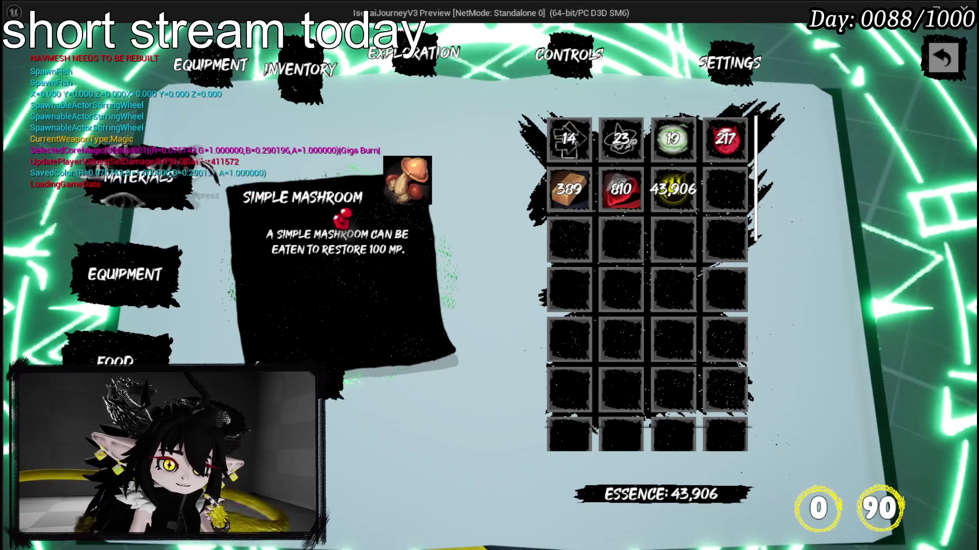
key("Escape")
key("ctrl+s")
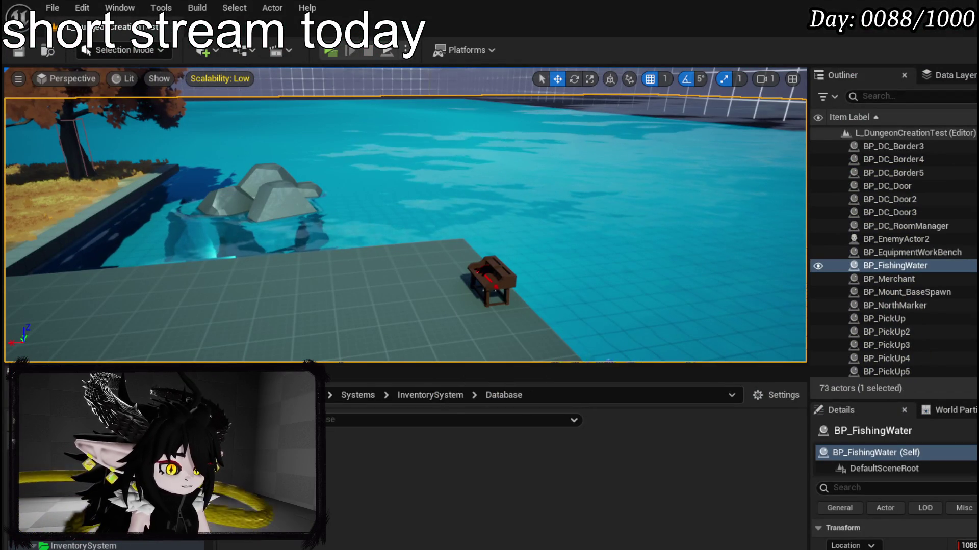
- Wire the Construct Object return value into Add Item's Item Object input
key("alt+Tab")
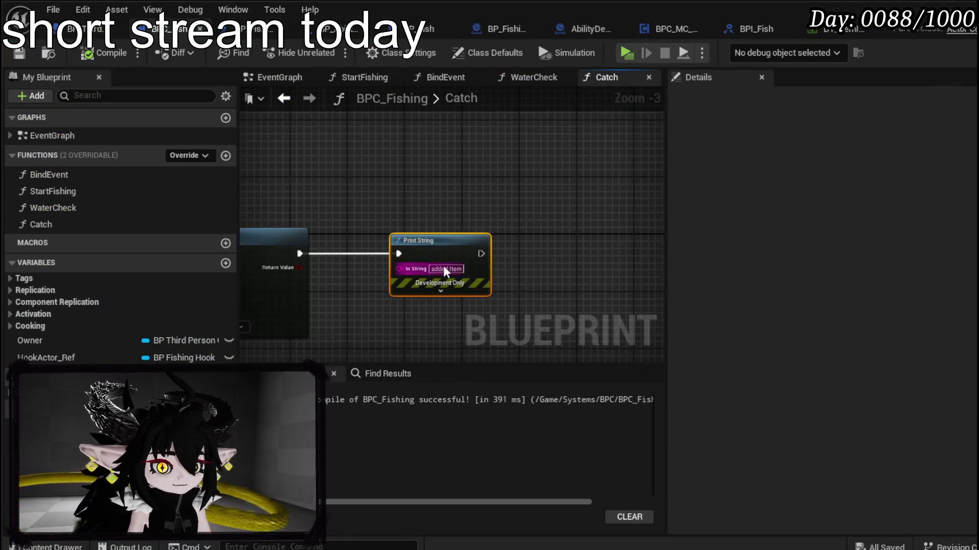
left_click_drag(455, 265, 634, 216)
mouse_move(439, 258)
left_mouse_down()
mouse_move(546, 266)
mouse_move(416, 249)
left_mouse_up()
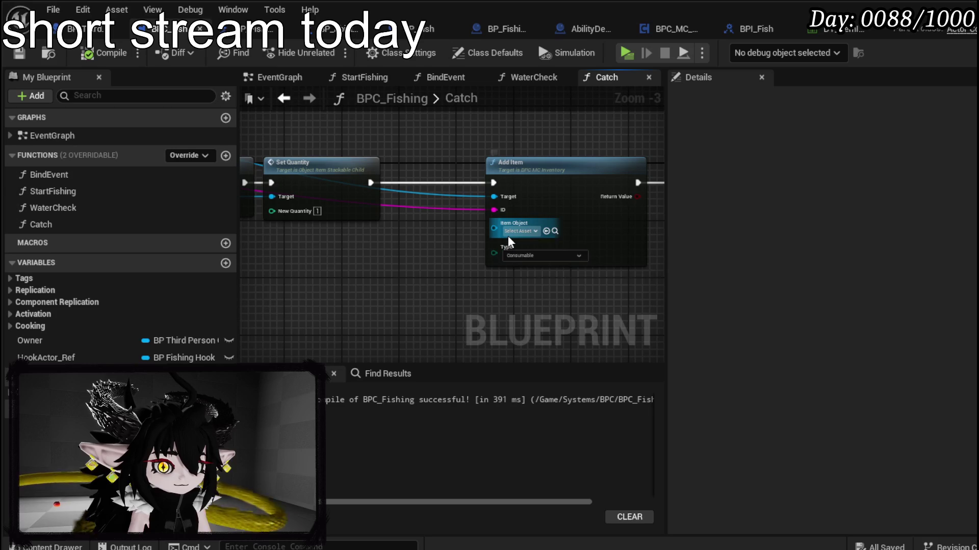
left_click_drag(349, 242, 474, 246)
left_click_drag(266, 200, 625, 237)
left_click_drag(542, 279, 431, 262)
scroll(445, 246, "up", 2)
- Keep Add Item's type as Consumable and compile the fishing blueprint
left_click(472, 209)
left_click(473, 209)
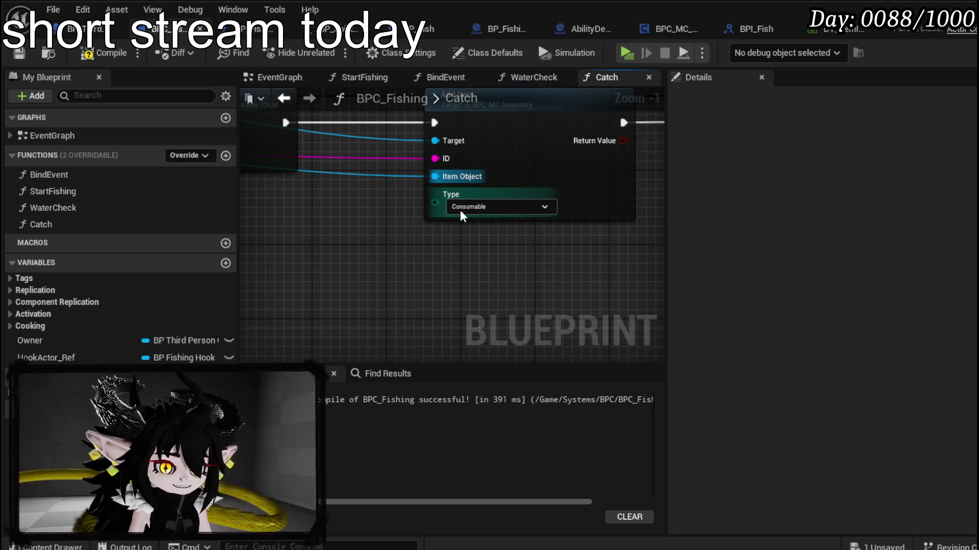
left_click(89, 51)
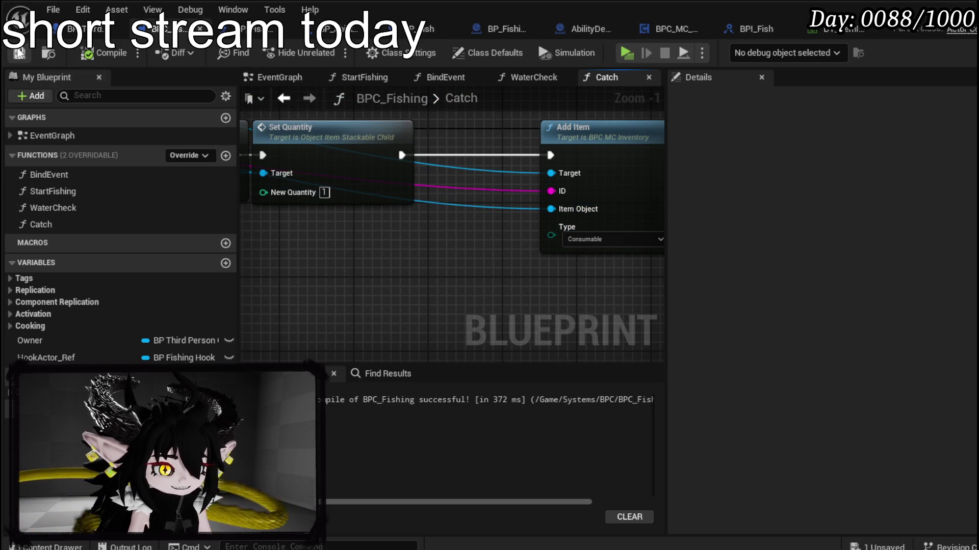
left_click(950, 6)
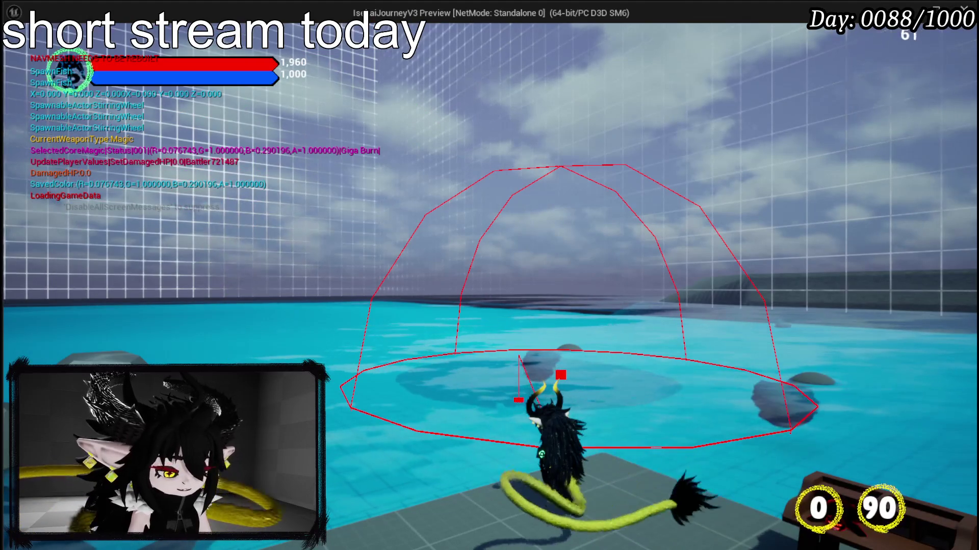
- Walk back across the dock, close the inventory showing Test Fish, stop the playtest, save the level
key("s")
key("d")
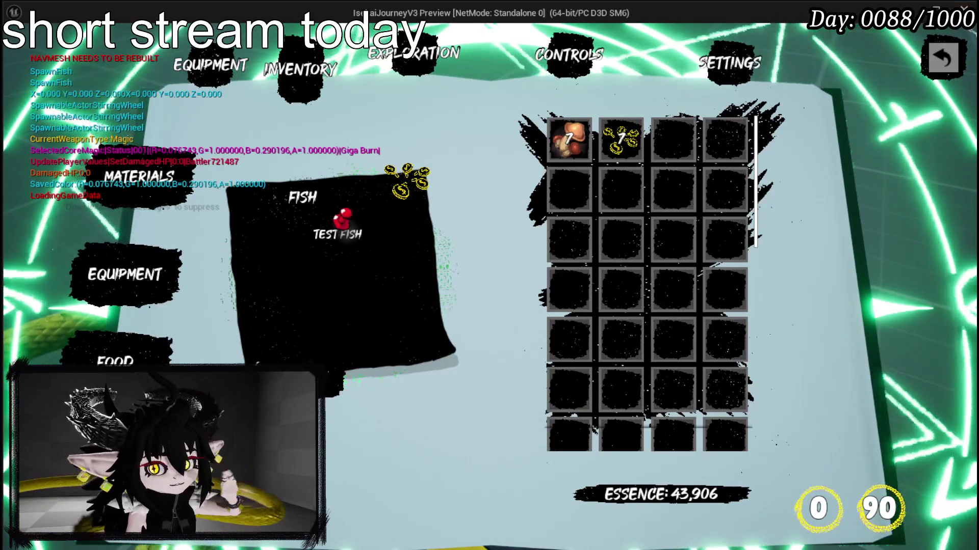
key("Escape")
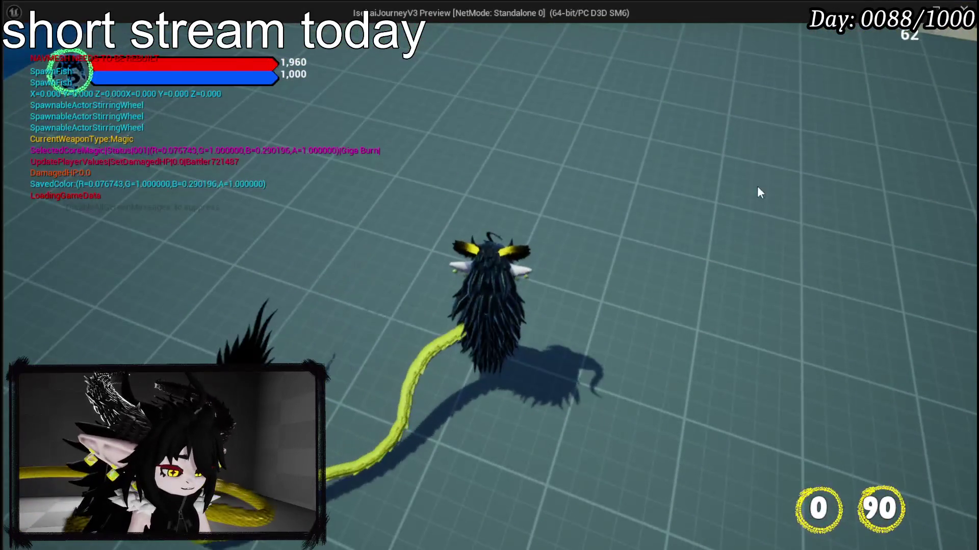
key("Escape")
left_click(27, 53)
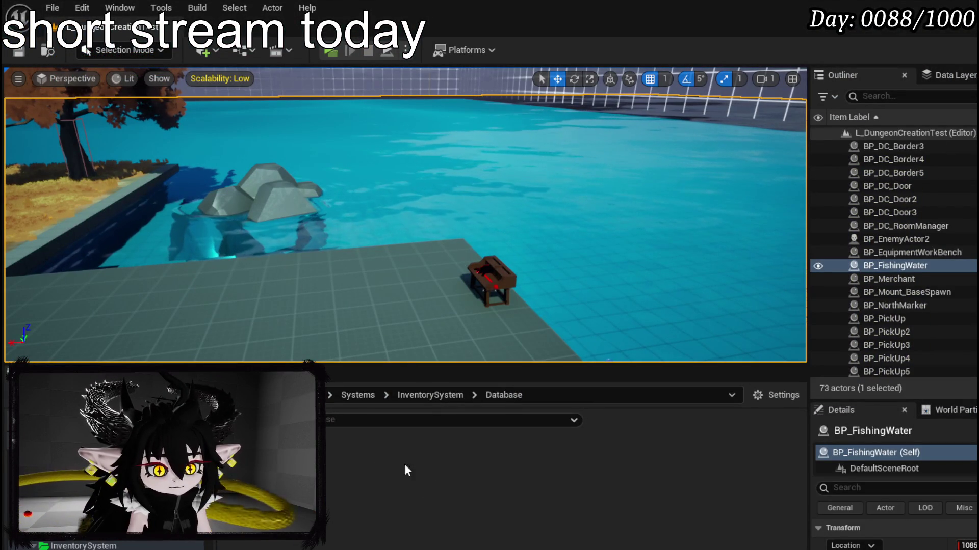
- Save the level map, then bring Catch's Set Quantity and Set Data from Item ID nodes into view
left_click(24, 45)
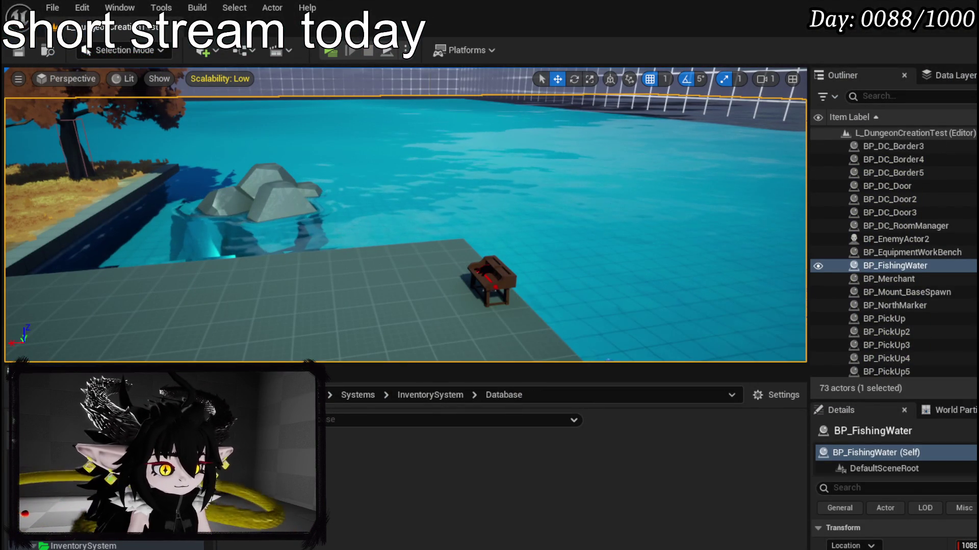
key("alt+Tab")
scroll(522, 286, "down", 2)
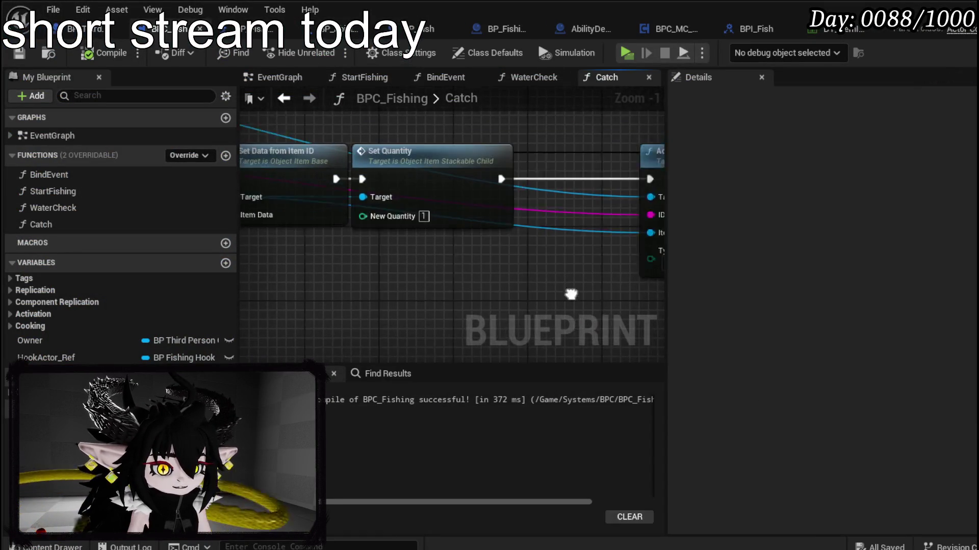
left_click(401, 184)
left_click(396, 192)
left_click_drag(396, 191, 595, 163)
scroll(416, 172, "down", 3)
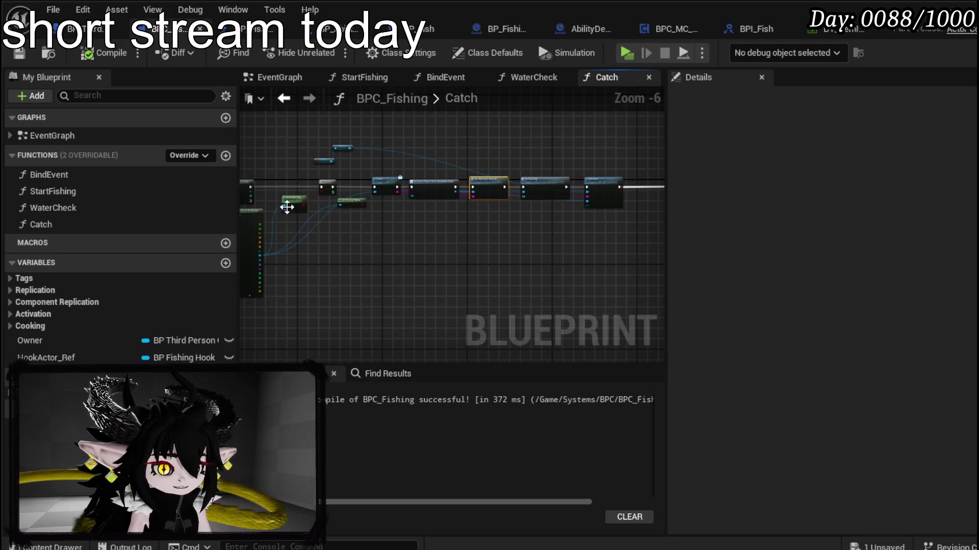
- Move the Owner and BPC MC Inventory getter nodes beside the Add Item node
left_click_drag(325, 168, 345, 144)
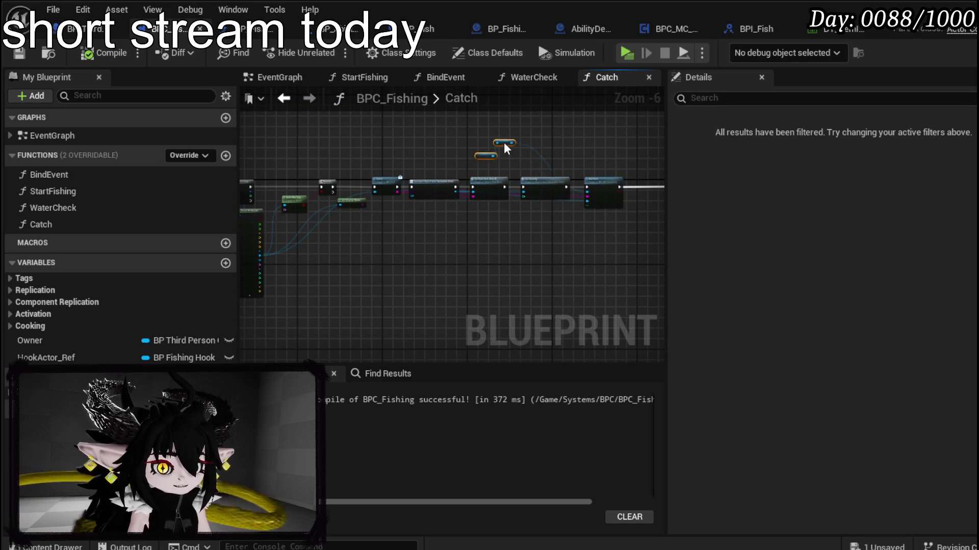
scroll(595, 157, "up", 7)
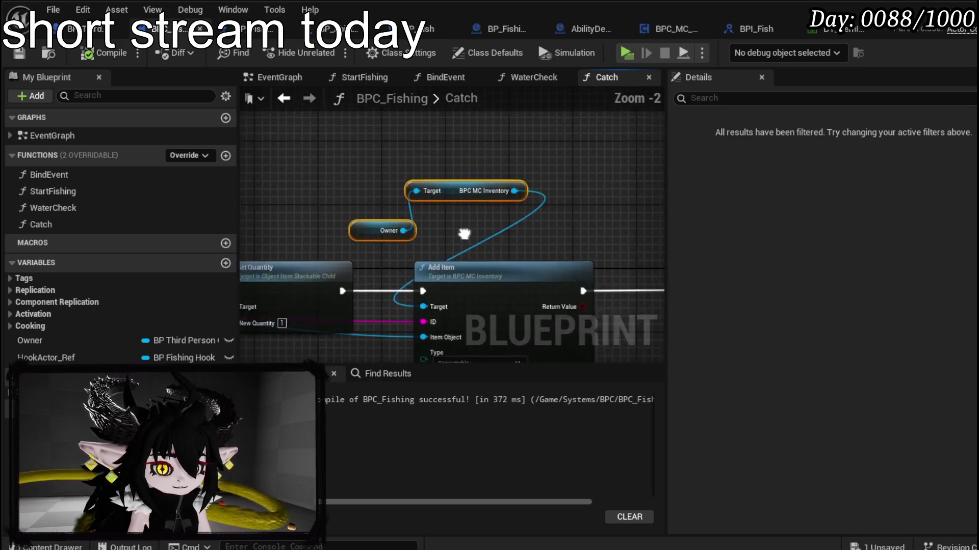
left_click_drag(447, 183, 449, 258)
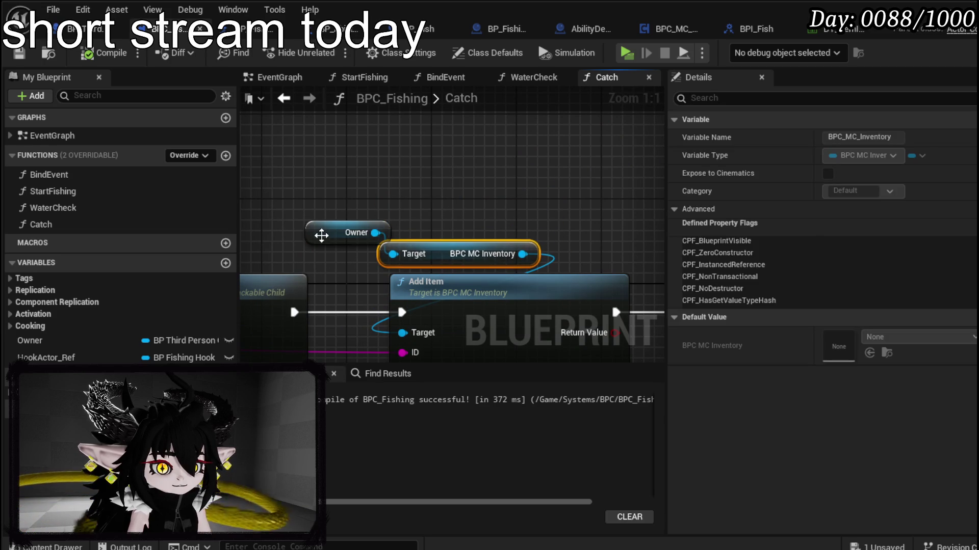
left_click_drag(321, 235, 389, 224)
scroll(389, 225, "down", 3)
- Delete the Print String node, then save and recompile BPC_Fishing
mouse_move(559, 168)
left_mouse_down()
mouse_move(537, 283)
mouse_move(640, 249)
left_mouse_up()
key("Delete")
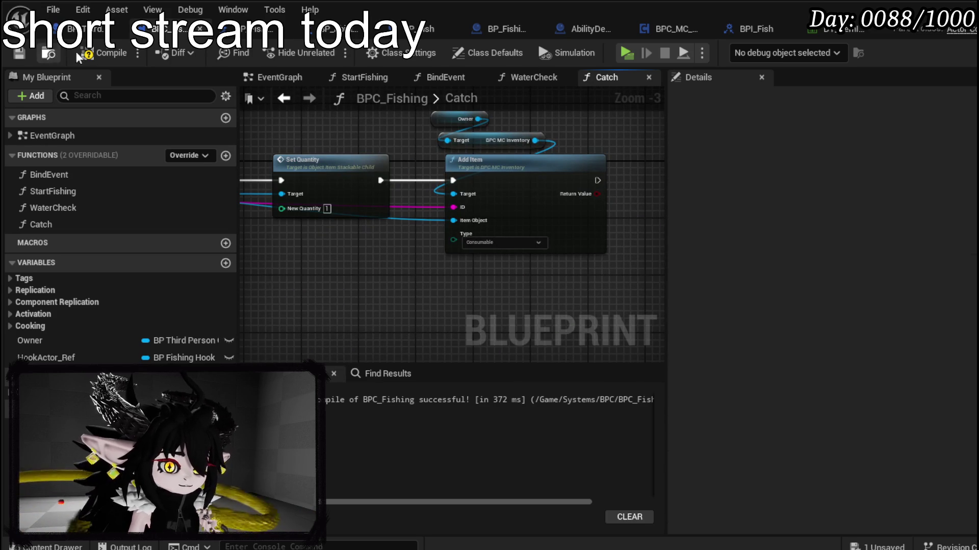
key("F7")
left_click(23, 51)
- Delete the Get Display Name node, nudge Actor Has Tag into place, and recompile
left_click_drag(253, 271, 574, 241)
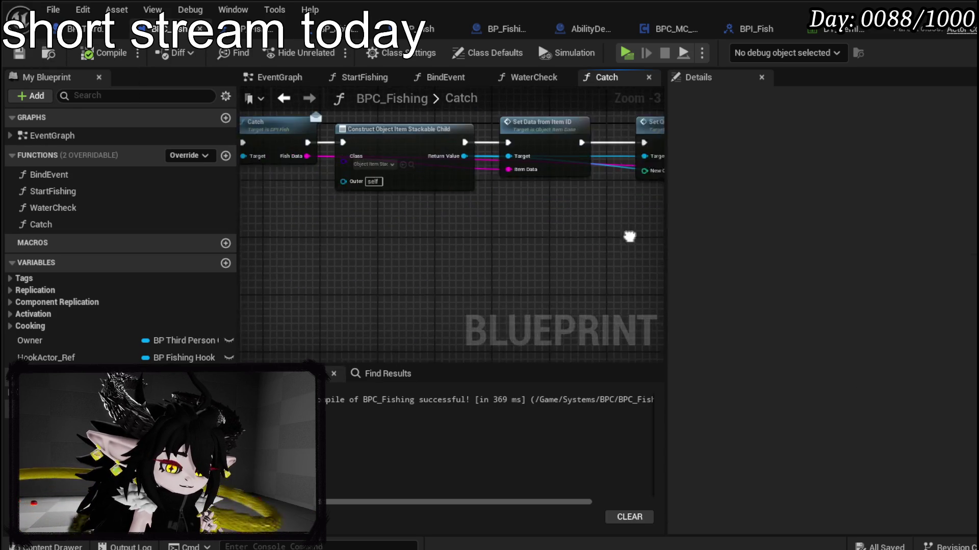
left_click_drag(360, 233, 588, 265)
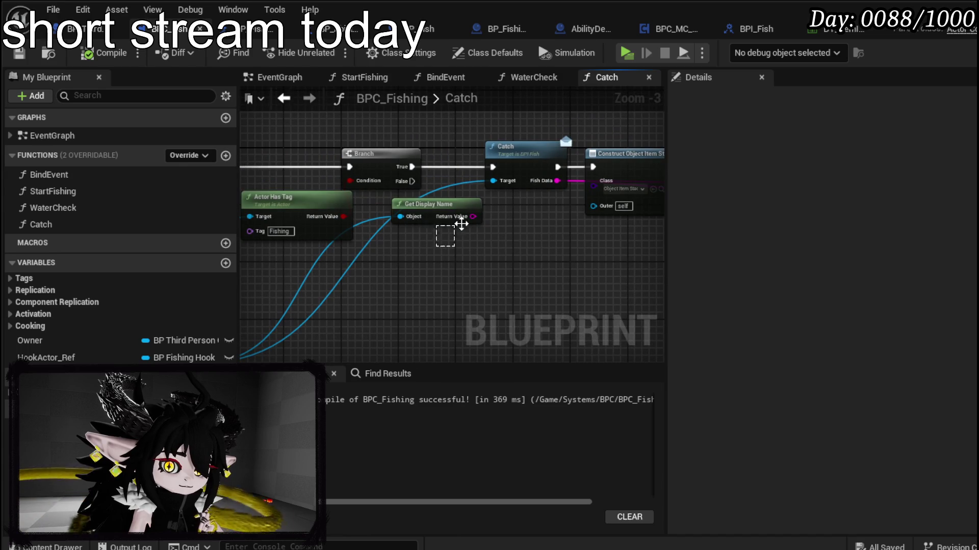
key("Delete")
left_click_drag(482, 253, 568, 242)
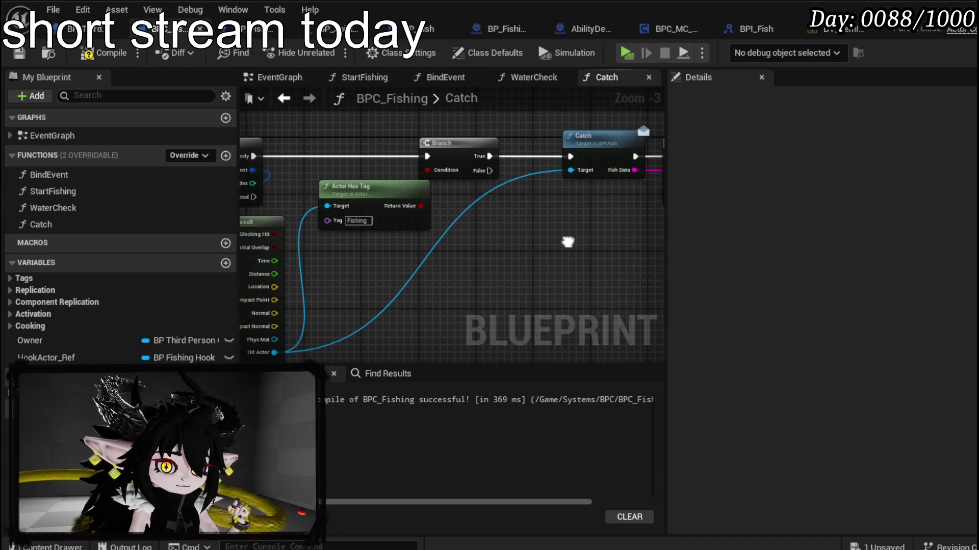
left_click_drag(400, 197, 386, 205)
left_click(104, 53)
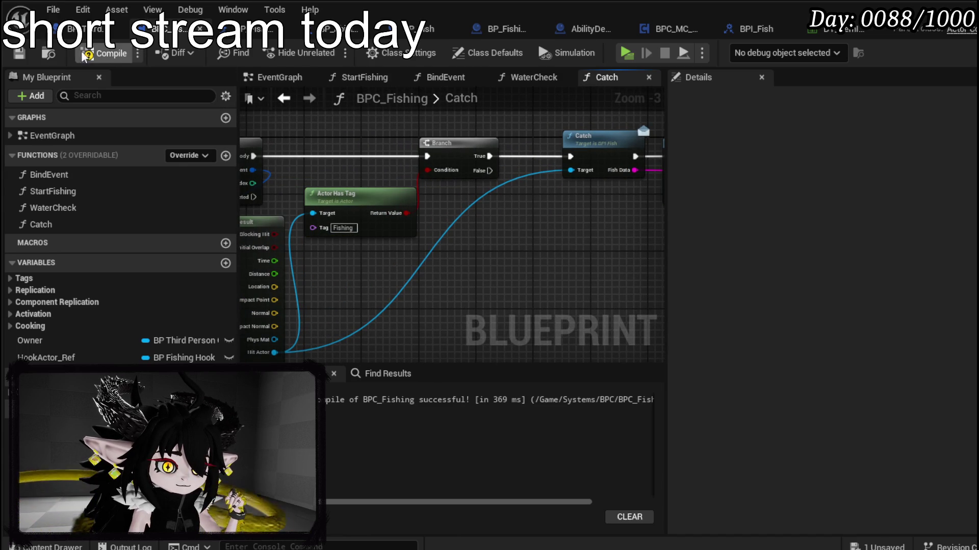
- Review the Set Quantity and Add Item nodes, then move to the BP_FishingHook blueprint
left_click_drag(575, 198, 260, 221)
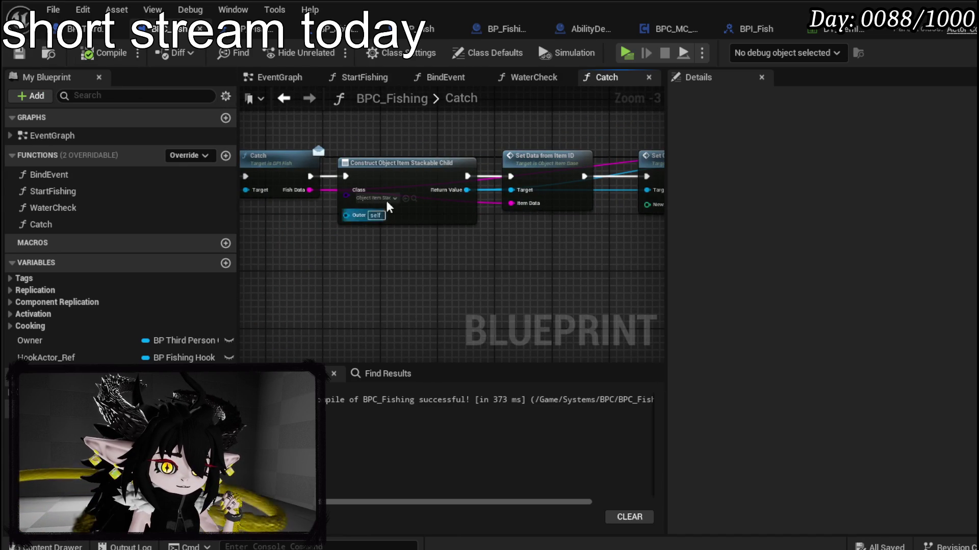
left_click_drag(559, 170, 345, 170)
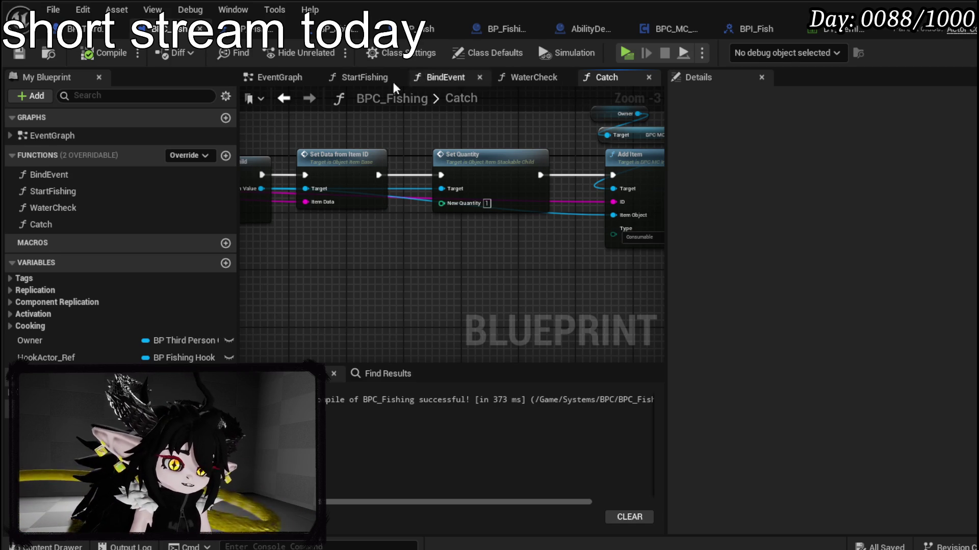
left_click(253, 36)
- Look over the fishing hook graph, then bring up BP_Fish's EventGraph nodes
mouse_move(362, 215)
left_mouse_down()
mouse_move(321, 240)
mouse_move(440, 230)
left_mouse_up()
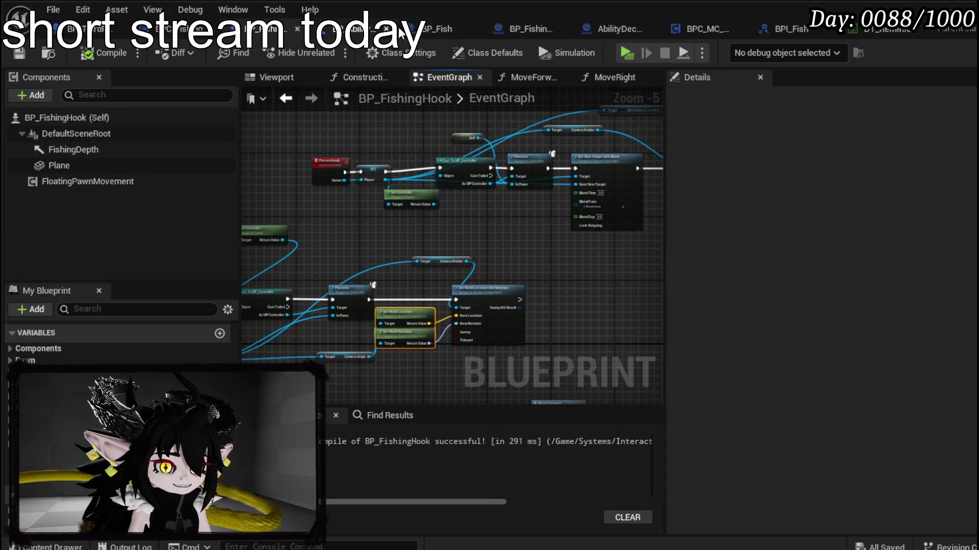
left_click(437, 29)
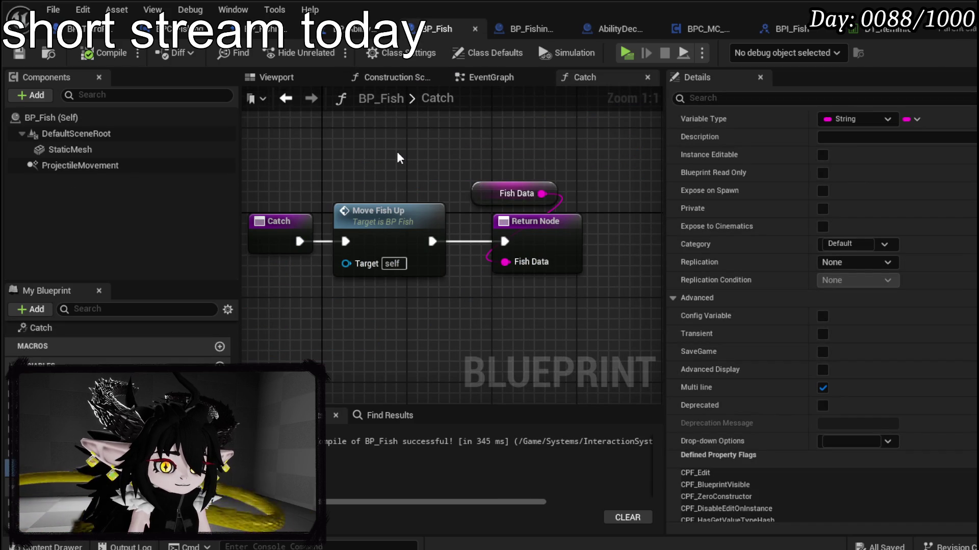
left_click(482, 77)
scroll(369, 165, "down", 3)
mouse_move(369, 164)
left_mouse_down()
mouse_move(406, 275)
mouse_move(433, 283)
mouse_move(479, 225)
left_mouse_up()
right_click(321, 184)
key("Escape")
left_click_drag(320, 184, 405, 177)
scroll(230, 351, "up", 3)
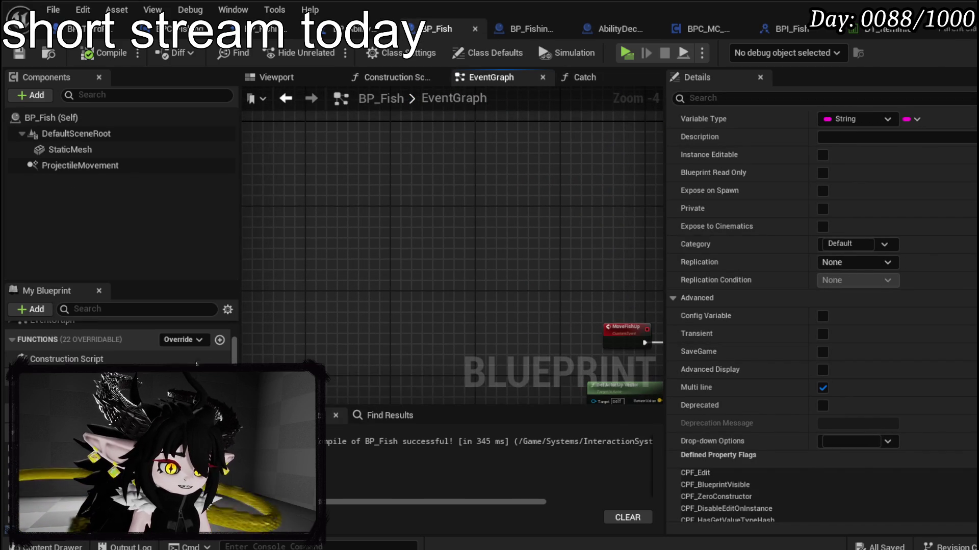
- Add functions SpawnFishVisual and DespawnFishVisual to BP_Fish and compile it
left_click(219, 340)
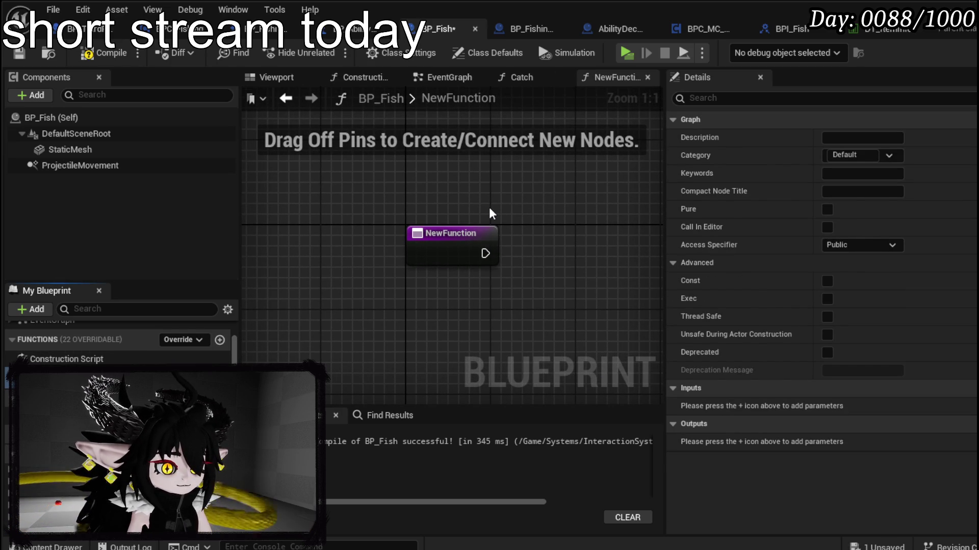
key("Return")
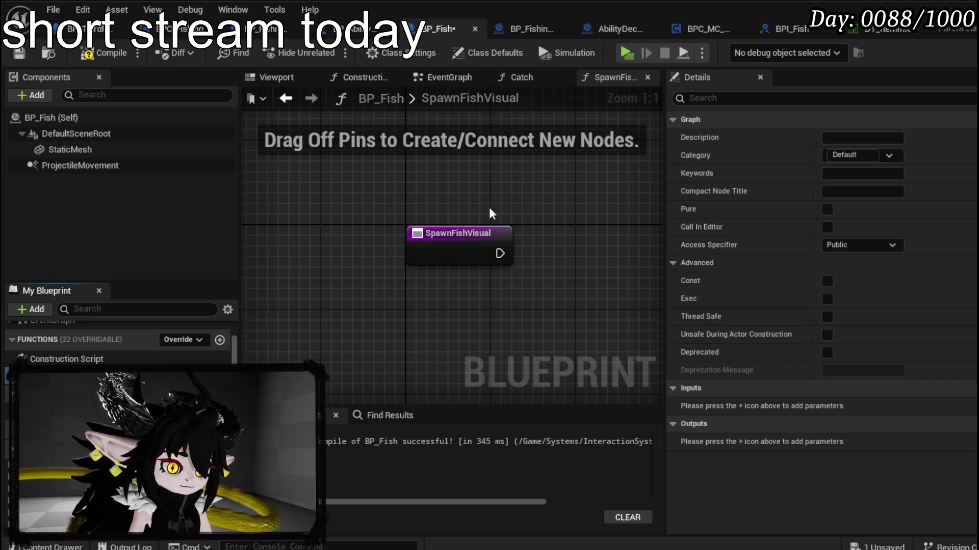
left_click(219, 340)
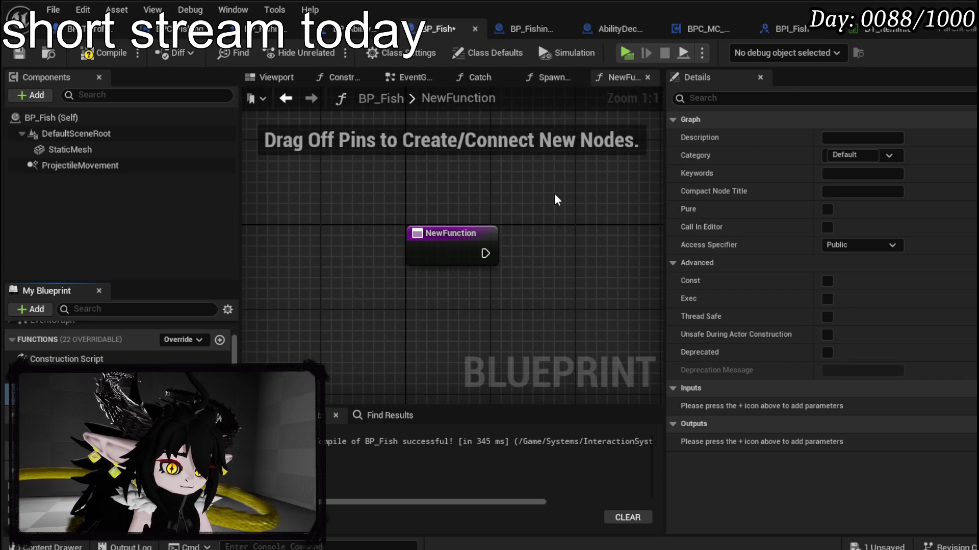
key("Return")
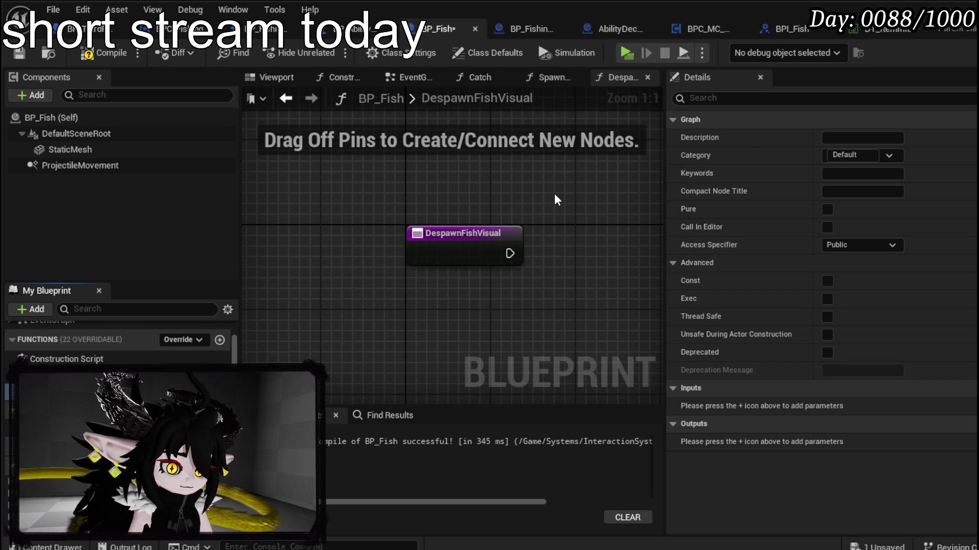
left_click(106, 61)
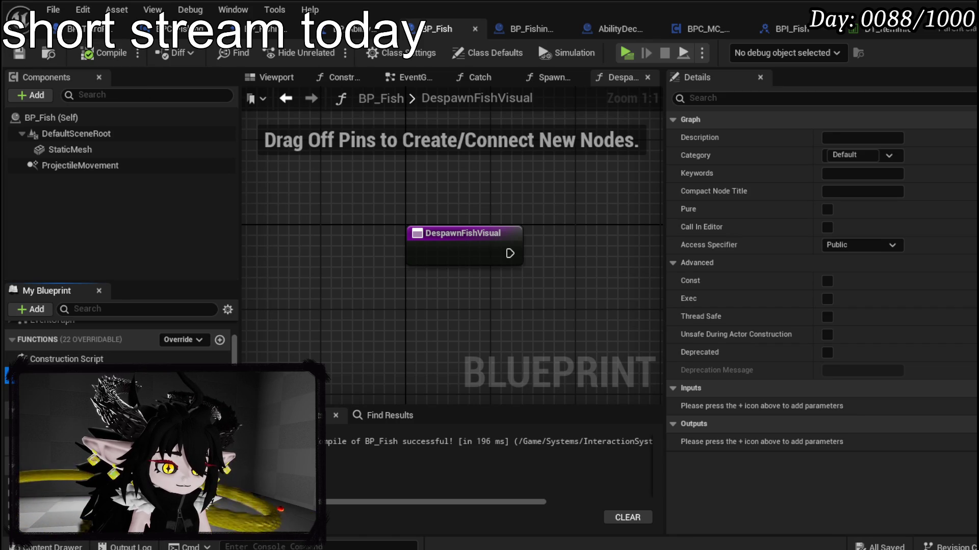
- Reposition the DespawnFishVisual entry node, check the StaticMesh component, and save all assets
mouse_move(498, 343)
left_mouse_down()
mouse_move(374, 344)
mouse_move(452, 338)
left_mouse_up()
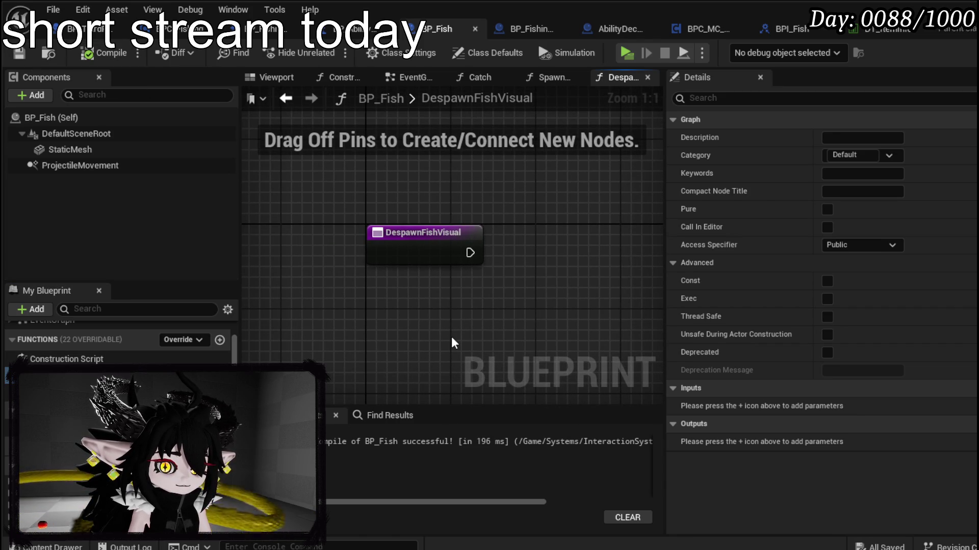
mouse_move(424, 257)
left_mouse_down()
mouse_move(402, 245)
mouse_move(446, 243)
mouse_move(340, 264)
left_mouse_up()
left_click_drag(369, 236, 402, 247)
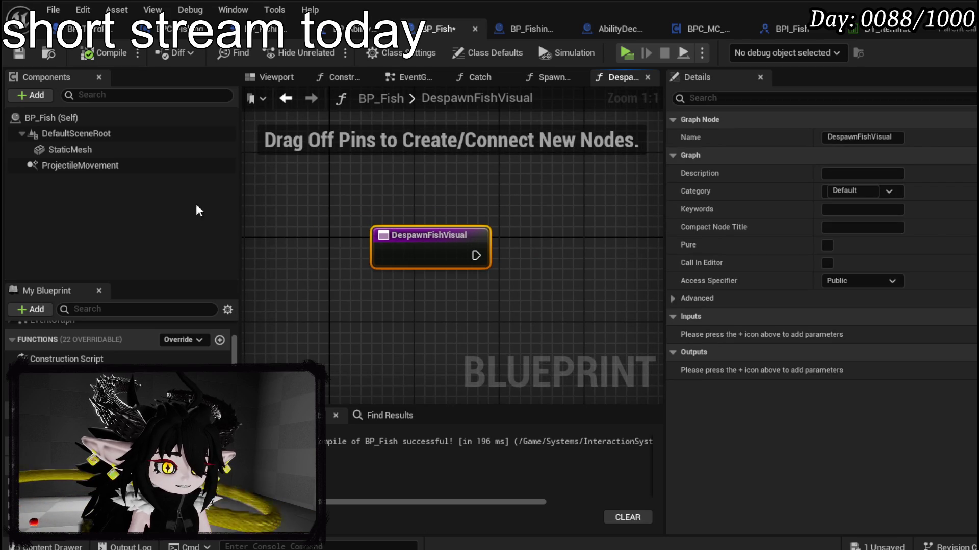
left_click(70, 149)
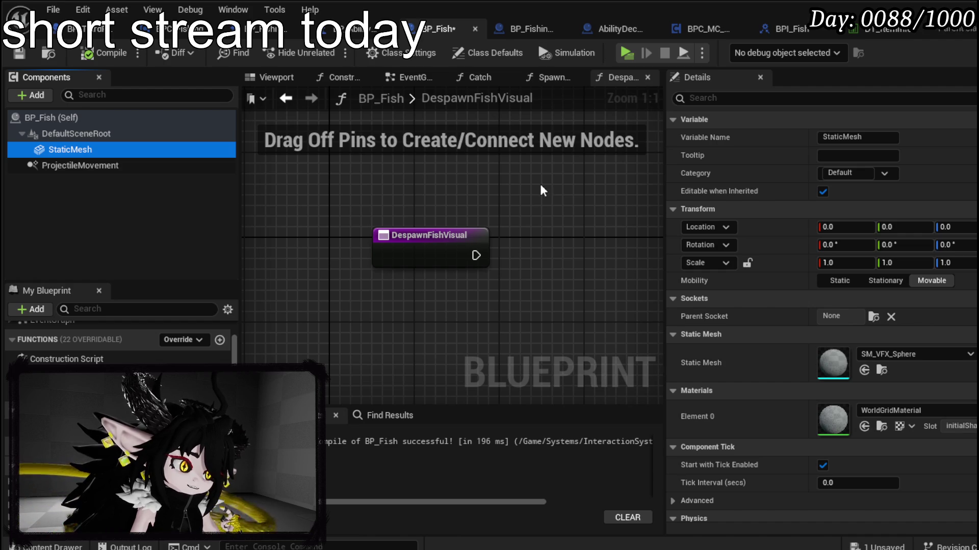
left_click(870, 33)
left_click(19, 51)
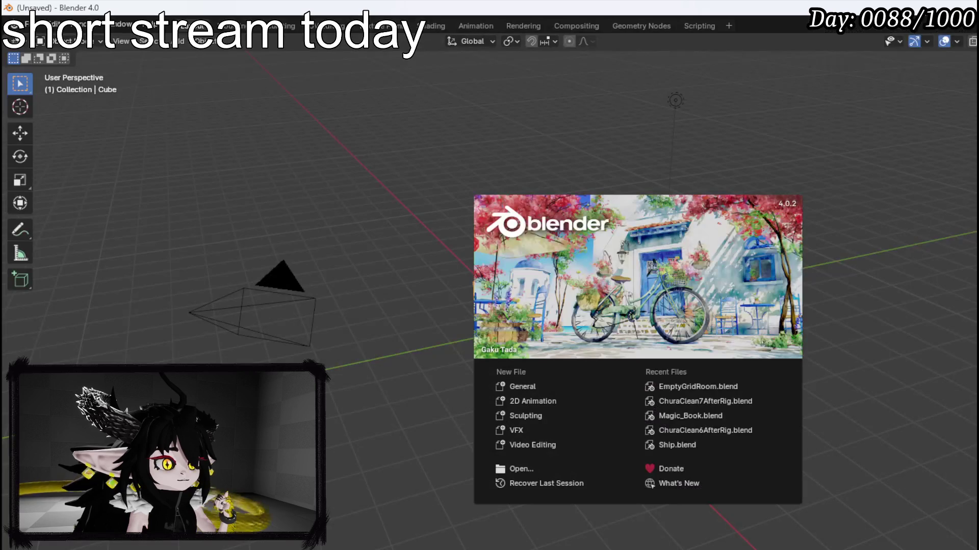
- Open the ChuraClean7AfterRig project, hide Slime_StreamingBase, and select the slime armature
left_click(28, 24)
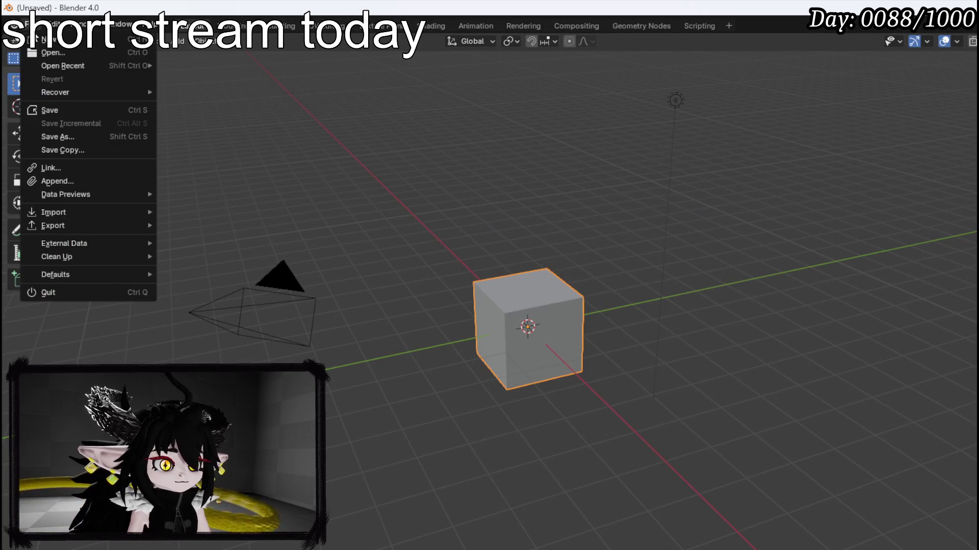
mouse_move(67, 67)
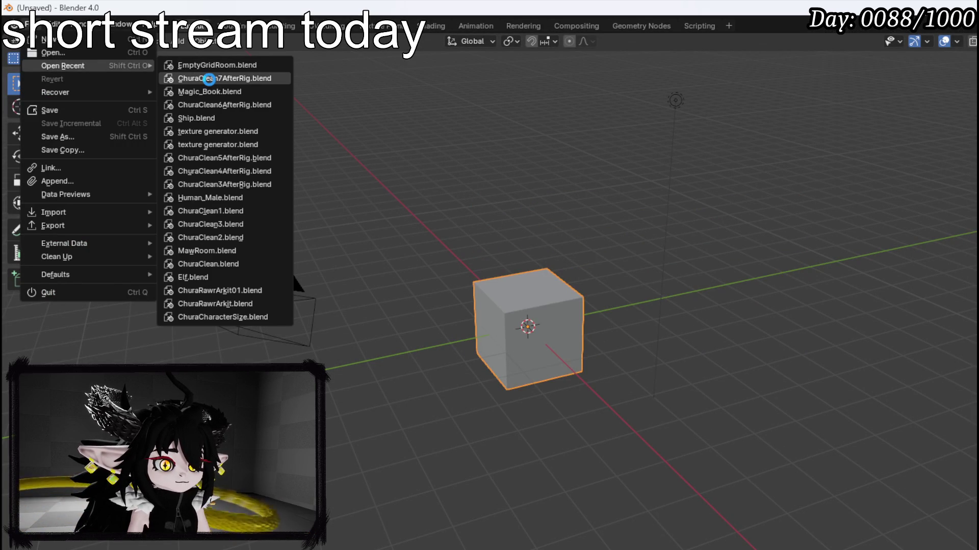
left_click(209, 79)
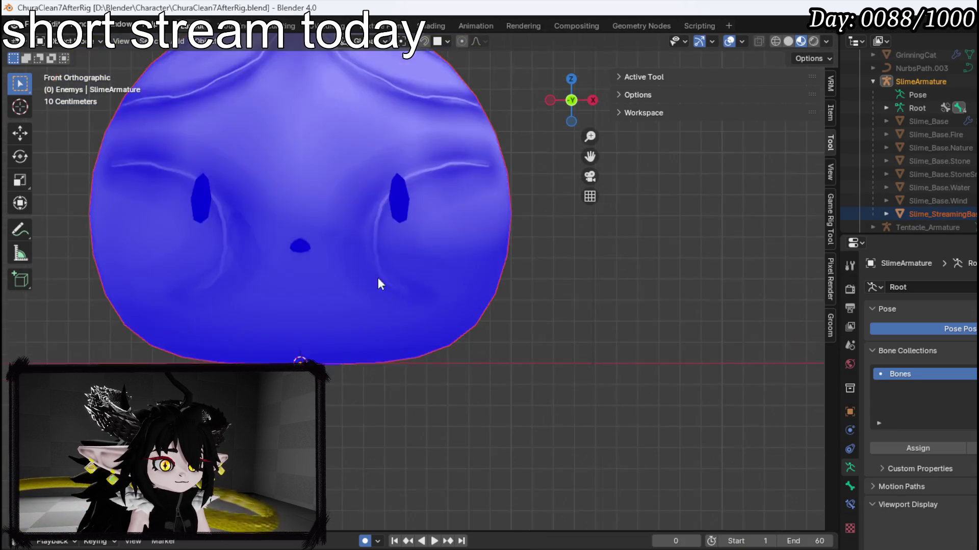
mouse_move(354, 287)
left_mouse_down()
mouse_move(260, 310)
mouse_move(270, 317)
left_mouse_up()
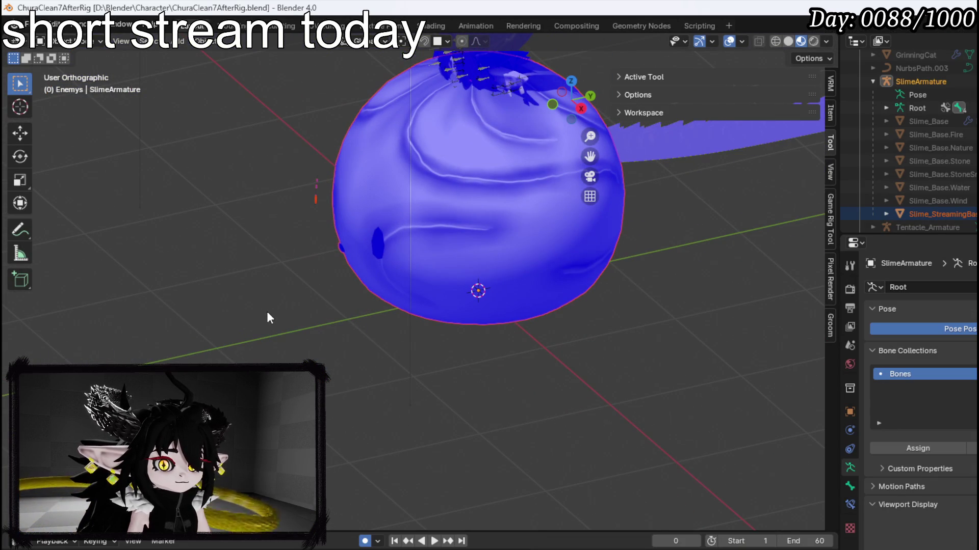
left_click(383, 248)
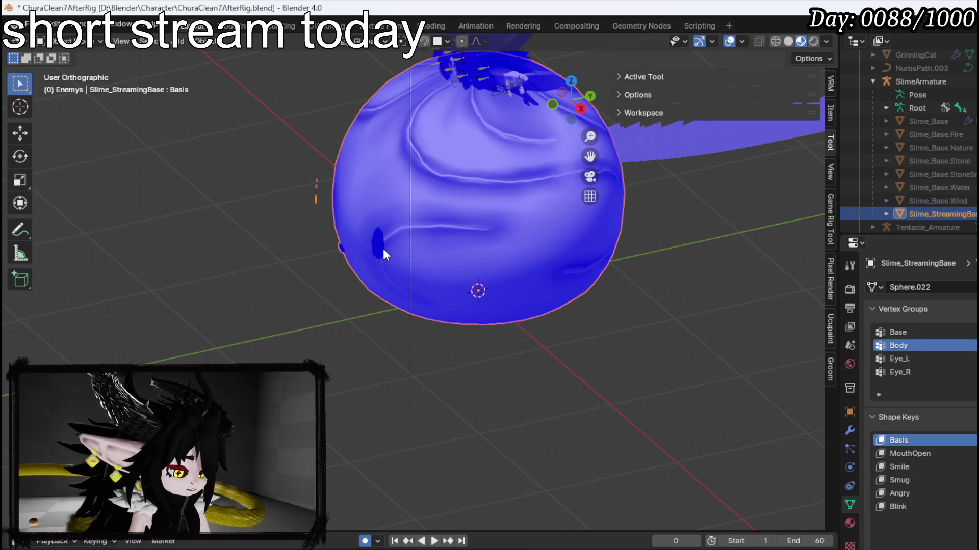
key("h")
left_click(424, 237)
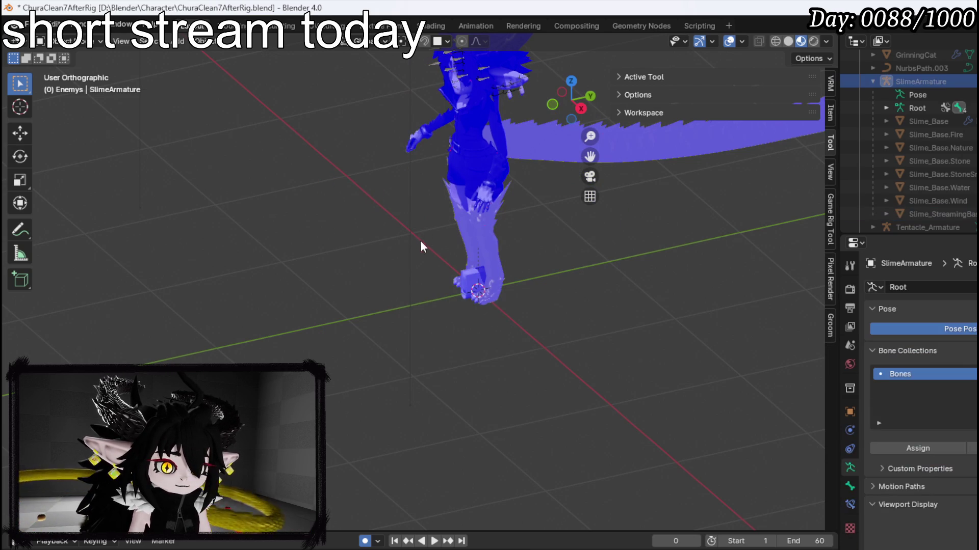
- Scroll the Outliner and set Enemys as the active collection
left_click(178, 44)
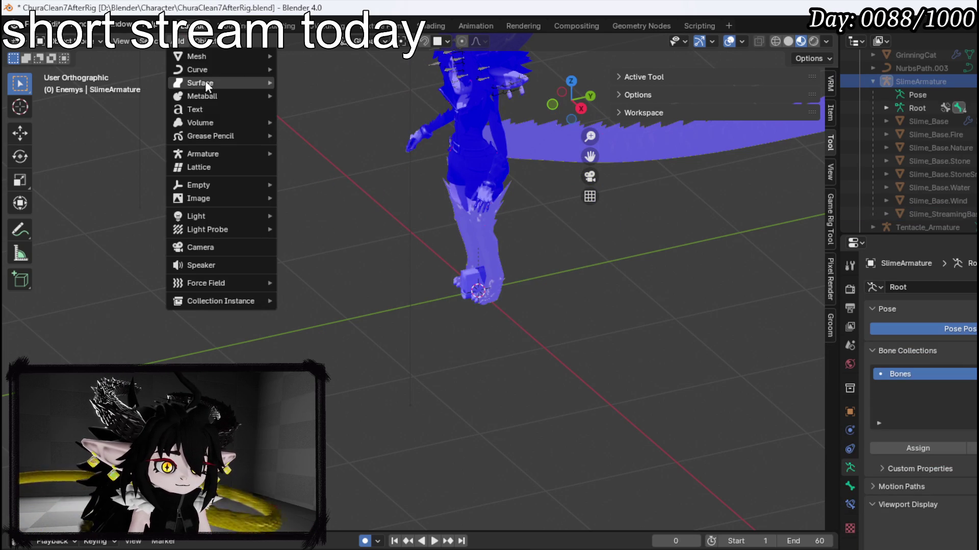
mouse_move(205, 57)
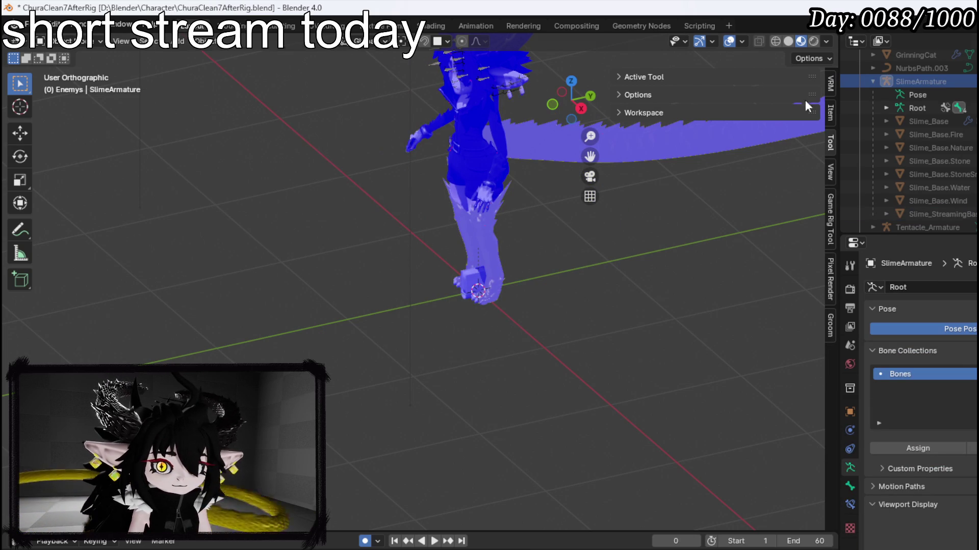
scroll(907, 134, "up", 10)
scroll(907, 134, "down", 10)
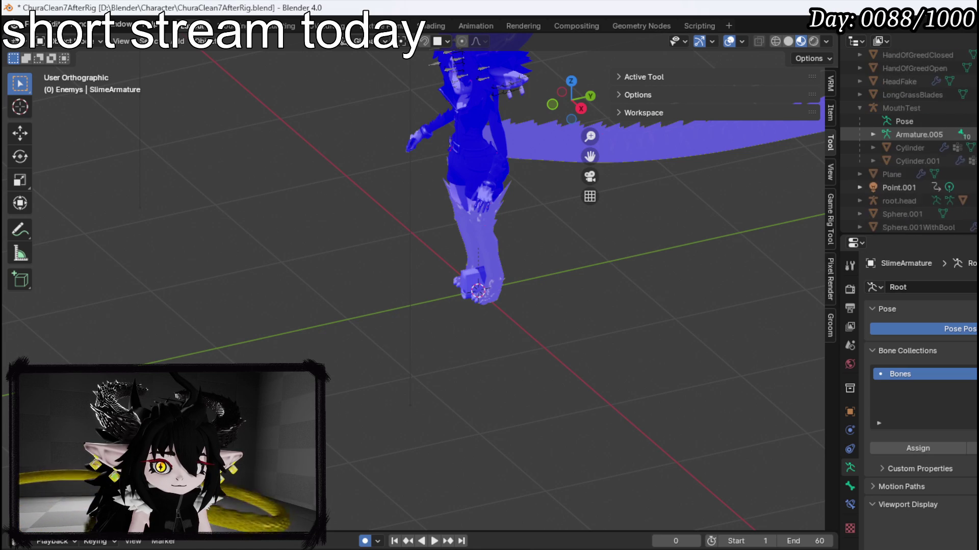
scroll(933, 142, "up", 8)
scroll(926, 125, "up", 8)
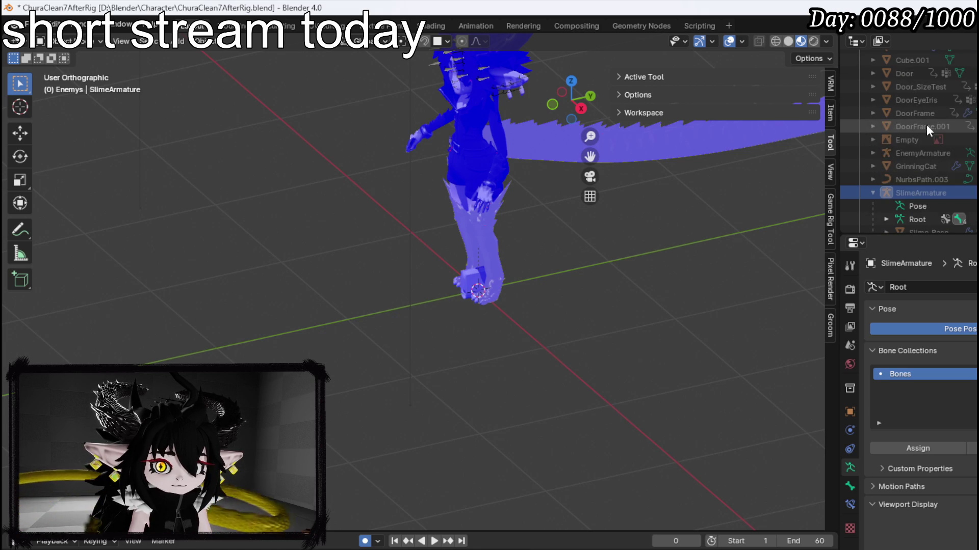
left_click(903, 192)
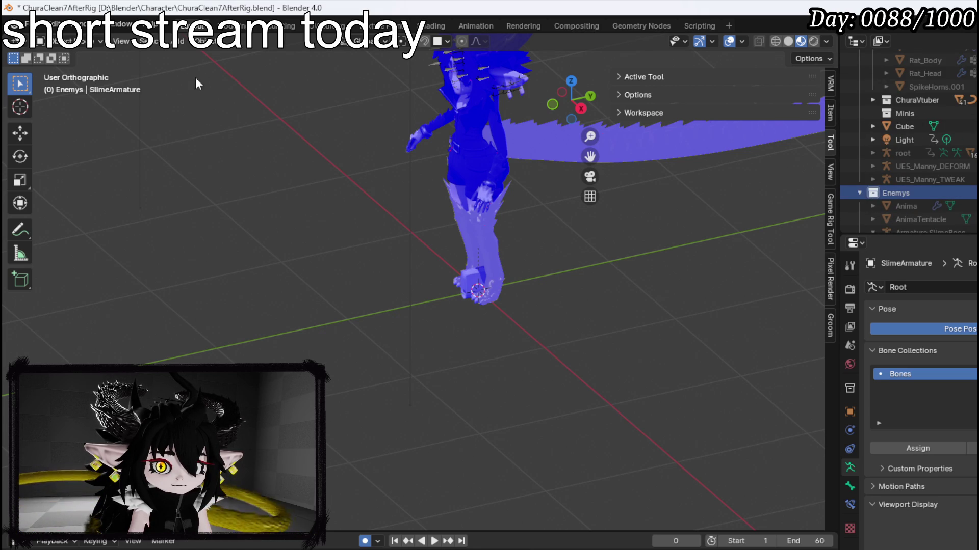
- Add a new cube to the scene and switch it into Edit Mode
left_click(184, 45)
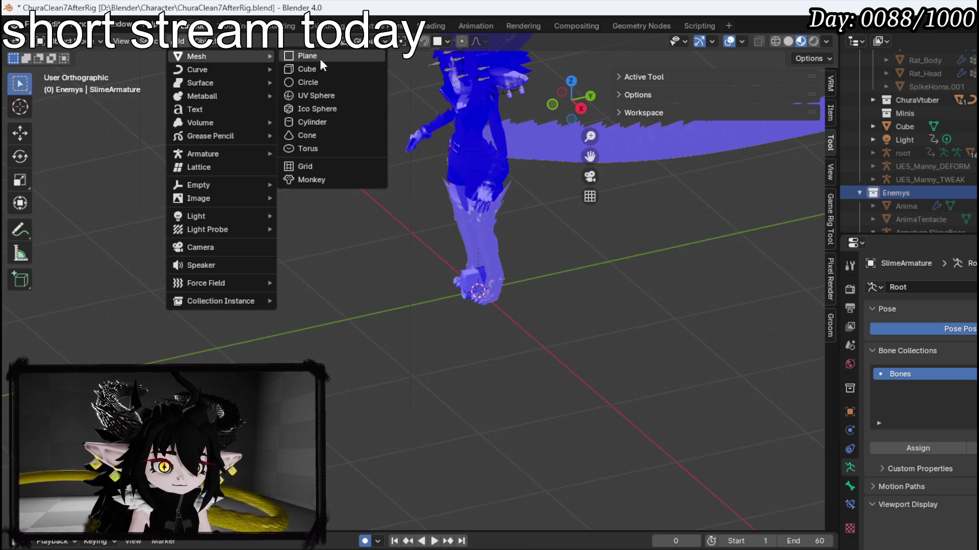
left_click(306, 68)
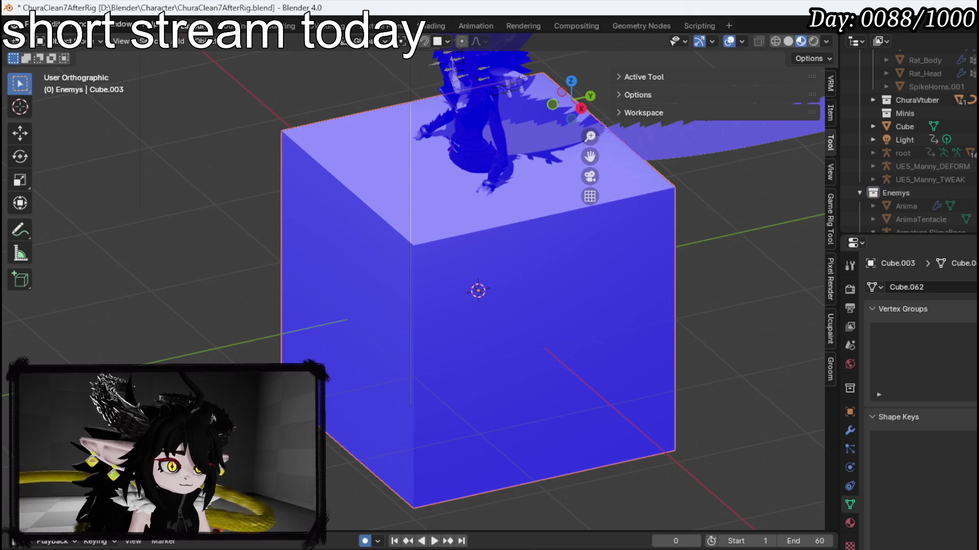
left_click_drag(515, 261, 479, 261)
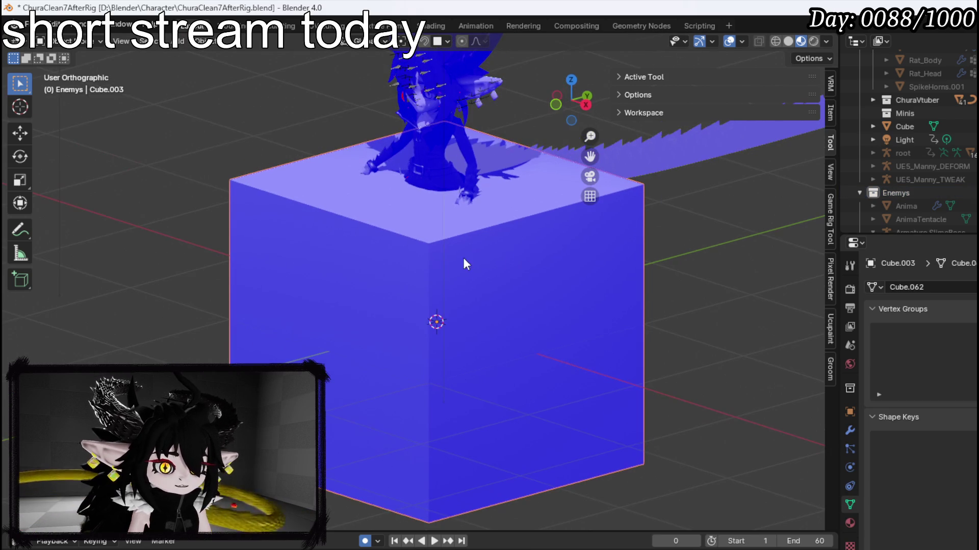
left_click(59, 41)
left_click(67, 73)
mouse_move(223, 153)
left_mouse_down()
mouse_move(356, 246)
mouse_move(527, 338)
mouse_move(408, 258)
mouse_move(319, 220)
mouse_move(423, 253)
mouse_move(304, 183)
left_mouse_up()
- Cut two centred edge loops across the cube, one vertical and one horizontal
key("ctrl+r")
left_click(305, 183)
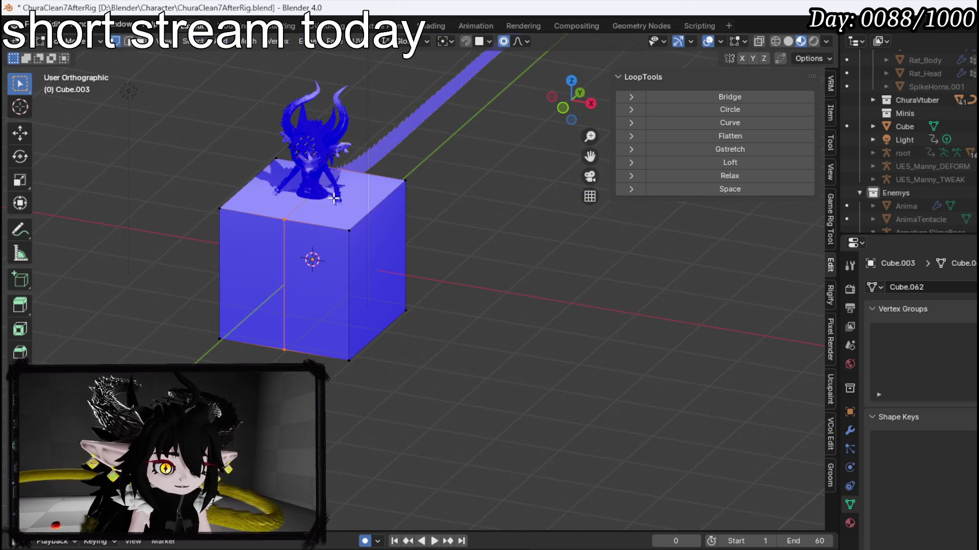
key("ctrl+r")
left_click(362, 284)
left_click(356, 283)
left_click_drag(357, 284, 277, 232)
key("KP_1")
- Delete the vertices on the cube's left half in front view
left_click_drag(168, 151, 258, 353)
key("x")
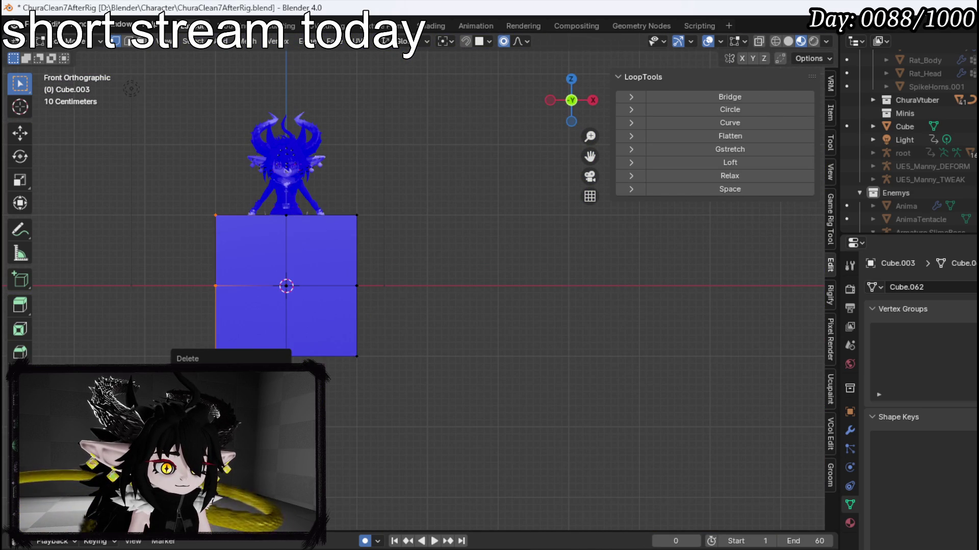
key("Return")
left_click_drag(183, 200, 247, 363)
key("alt+a")
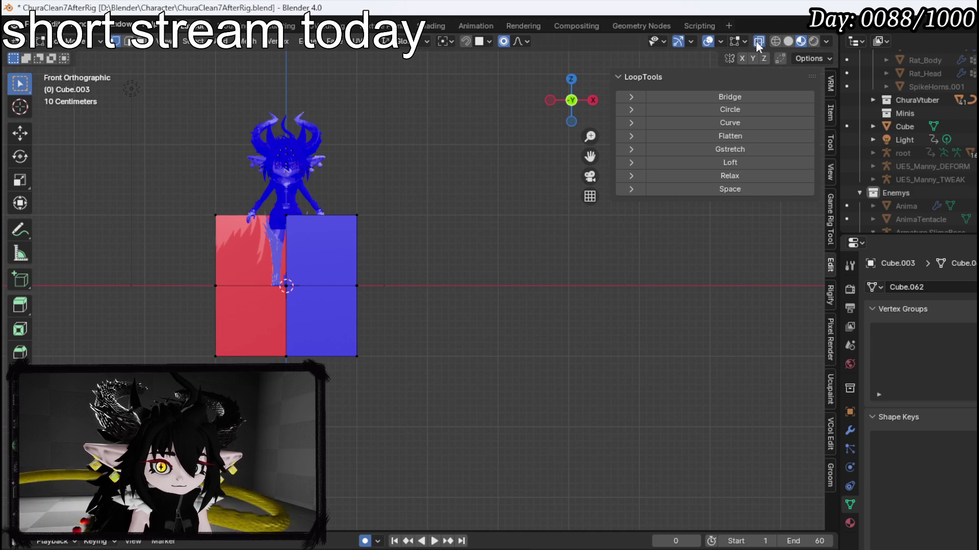
left_click_drag(194, 175, 245, 342)
- Add a Mirror modifier to the half cube and check it in side view
left_click(850, 431)
left_click(911, 290)
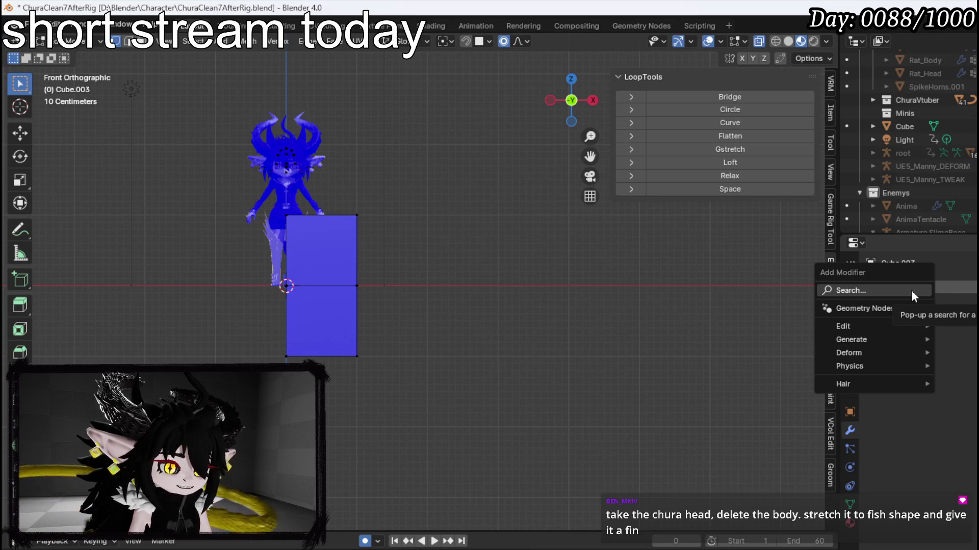
mouse_move(865, 326)
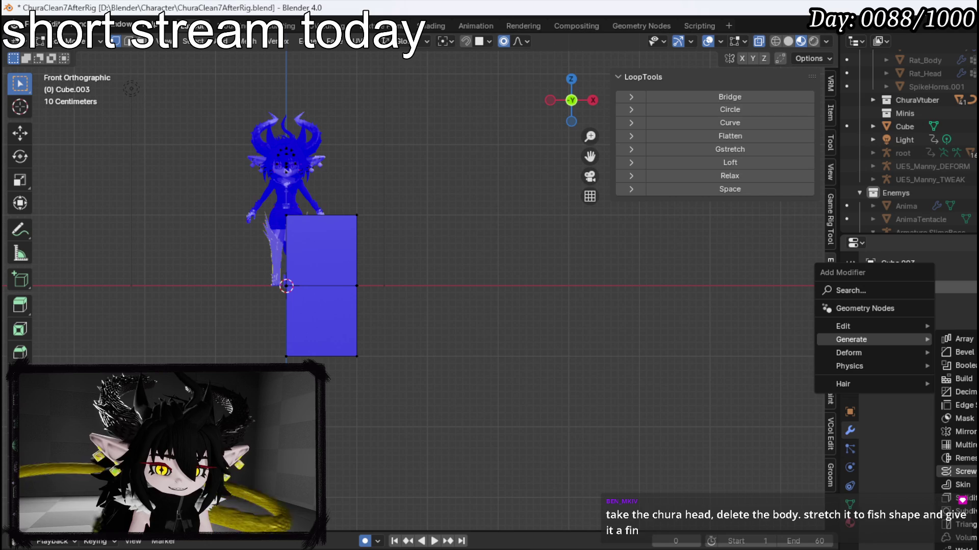
left_click(961, 431)
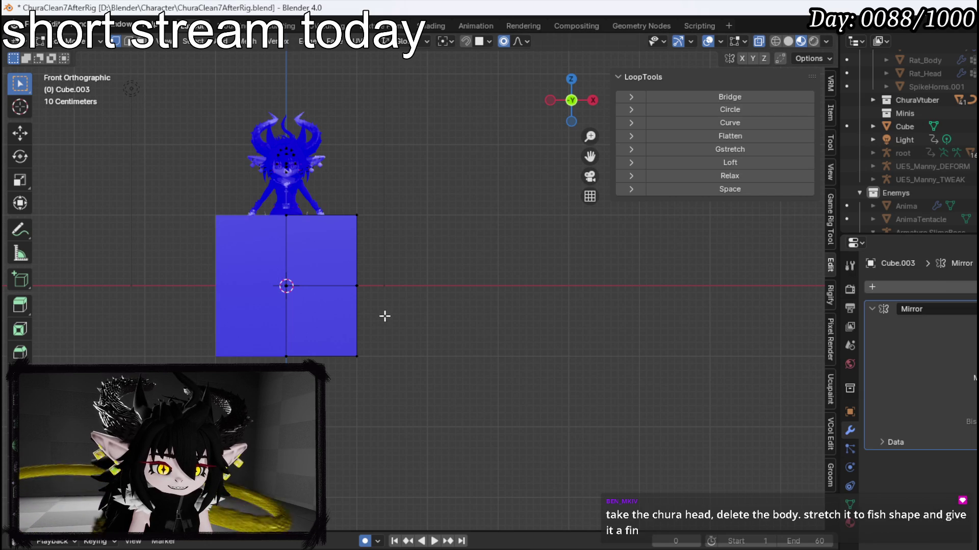
key("KP_3")
- Pull the top-left, left-middle, bottom and top-right corner vertices inward to round the side profile
key("g")
left_click(408, 341)
left_click(428, 286)
key("g")
left_click_drag(408, 374, 437, 338)
key("g")
left_click(458, 286)
left_click_drag(465, 393, 514, 310)
key("g")
left_click(527, 292)
left_click_drag(546, 266, 618, 189)
key("g")
left_click(616, 280)
- Adjust the bottom-right, top, top-left and left vertices to flatten and facet the top edge
left_click_drag(538, 378, 585, 321)
key("g")
left_click(607, 270)
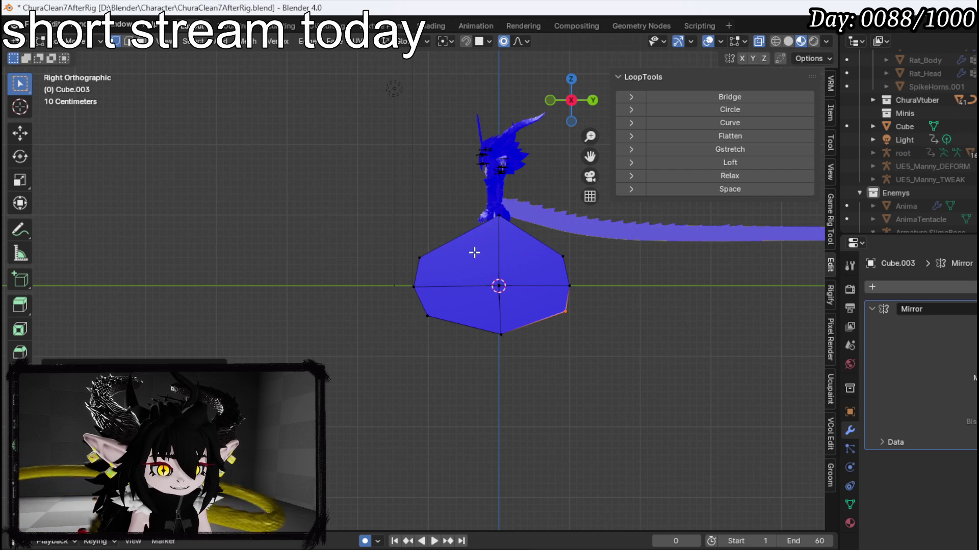
left_click_drag(482, 249, 512, 206)
key("g")
left_click(526, 242)
key("g")
left_click(498, 284)
left_click(417, 266)
key("g")
left_click(467, 250)
left_click_drag(416, 284, 417, 285)
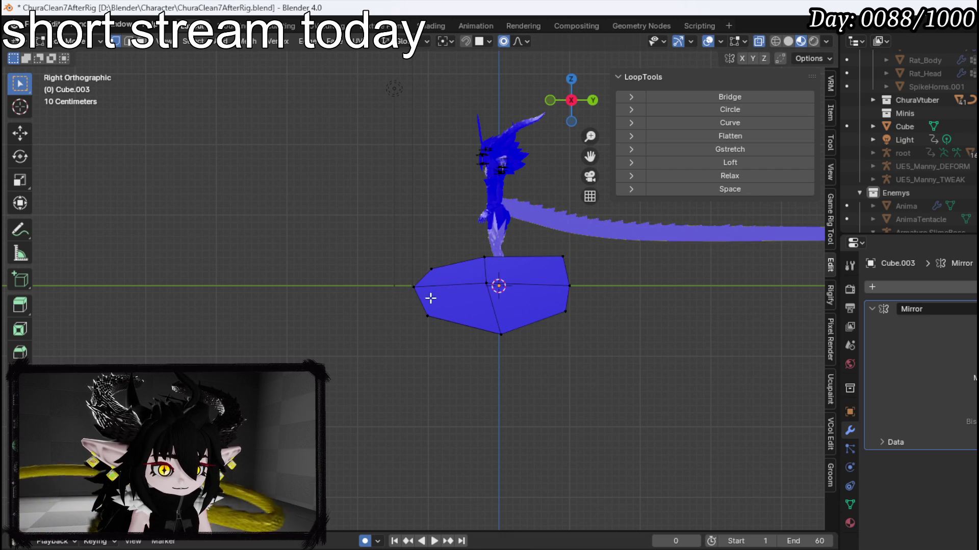
key("g")
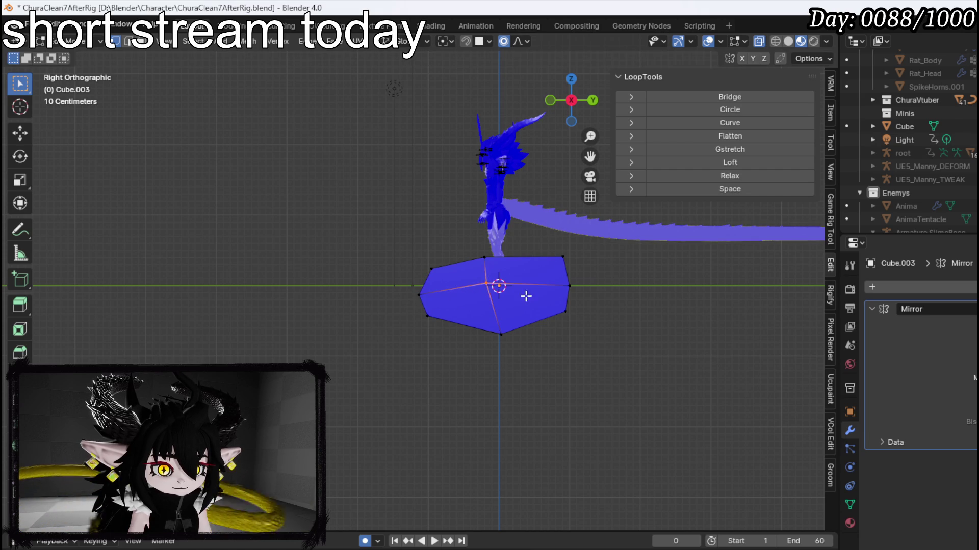
left_click(527, 307)
- In front view, move and scale the right-side vertices to narrow the body's width
mouse_move(485, 319)
left_mouse_down()
mouse_move(586, 334)
mouse_move(577, 319)
left_mouse_up()
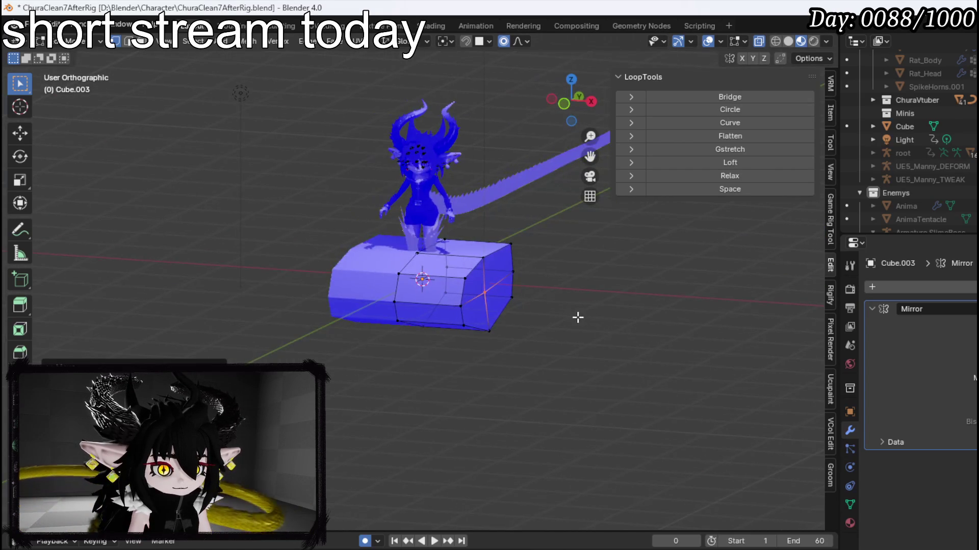
key("KP_1")
left_click_drag(448, 339, 536, 228)
key("g")
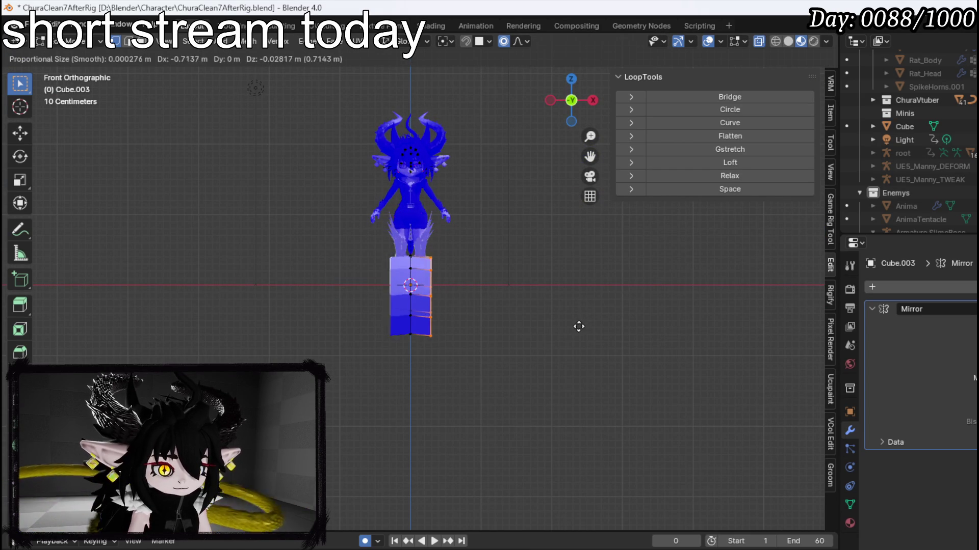
key("s")
left_click(571, 323)
- Shift two vertices along the X axis to refine the body's width
left_click_drag(466, 298, 469, 294)
key("g")
key("y")
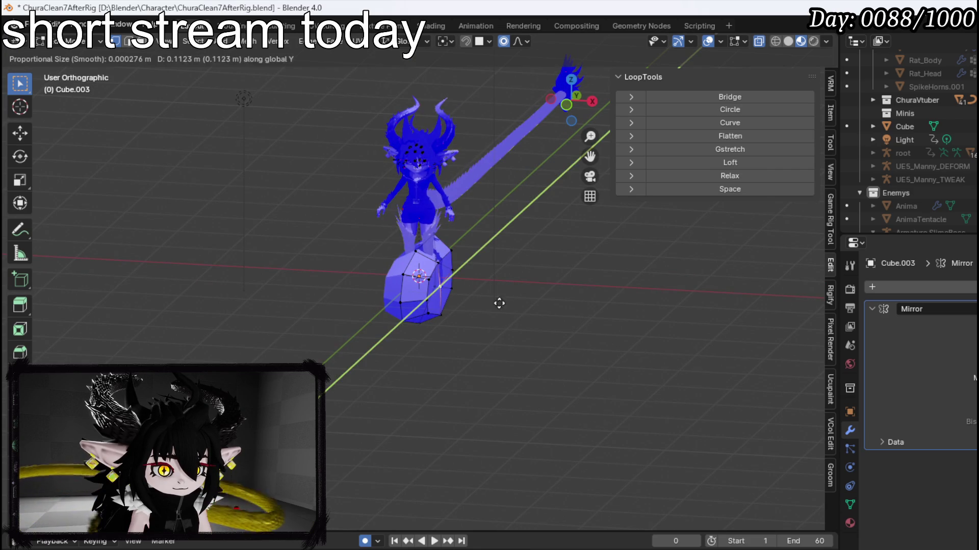
key("x")
left_click(523, 319)
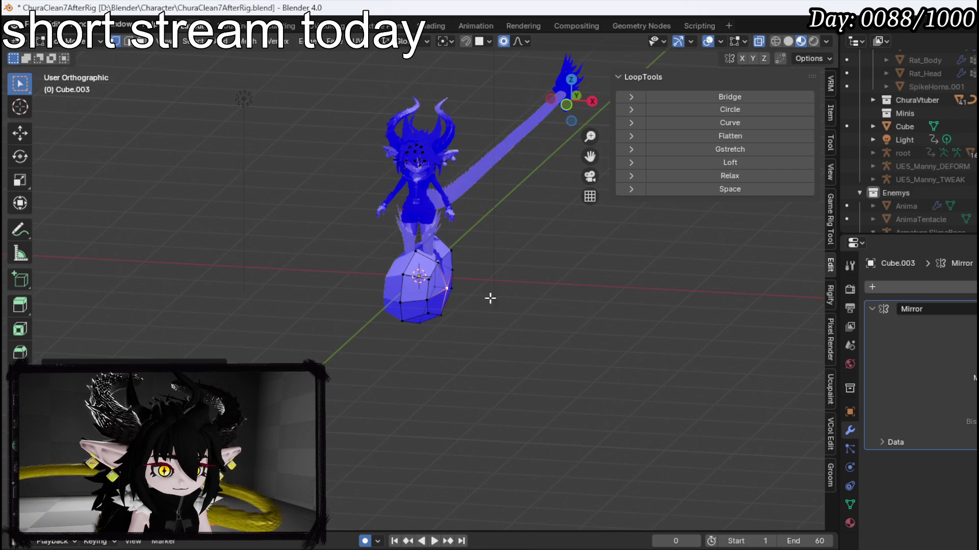
key("g")
key("x")
left_click(474, 277)
- Orbit around the body and select its back face for the tail
left_click_drag(474, 277, 393, 275)
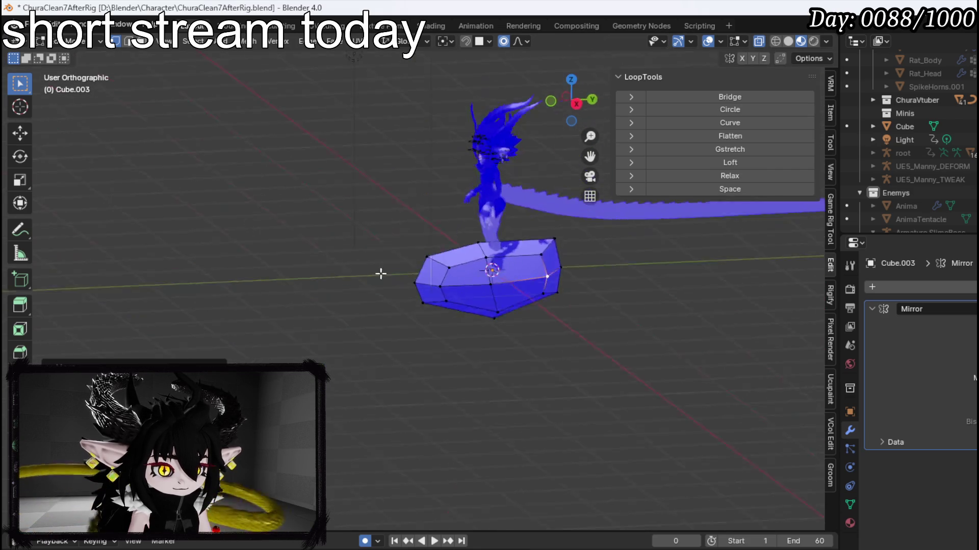
scroll(590, 279, "up", 3)
key("KP_3")
left_click_drag(643, 286, 369, 310)
left_click(455, 298)
key("KP_1")
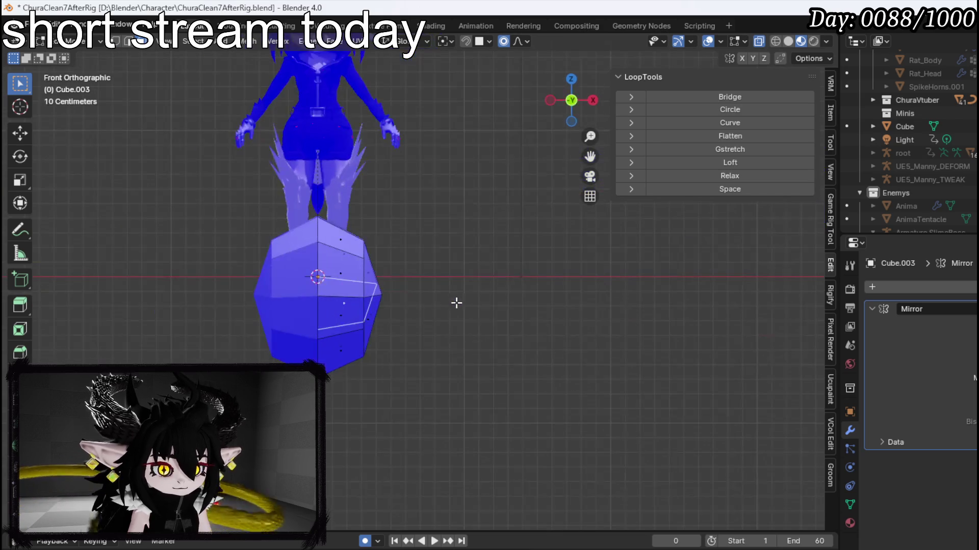
key("KP_3")
- Extrude the fish body's back face into a new tail section
key("e")
left_click(464, 309)
key("2")
left_click(380, 322)
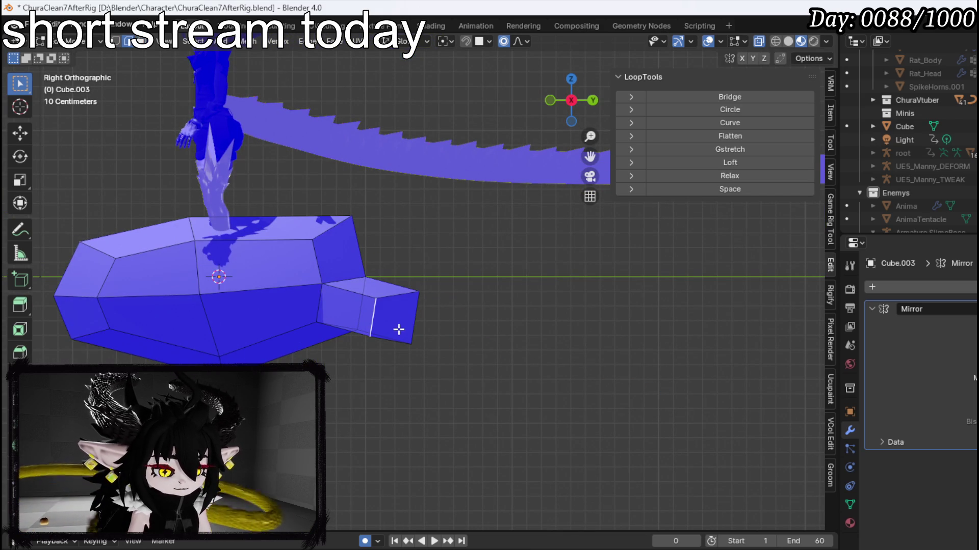
scroll(448, 324, "left", 2)
scroll(359, 323, "right", 4)
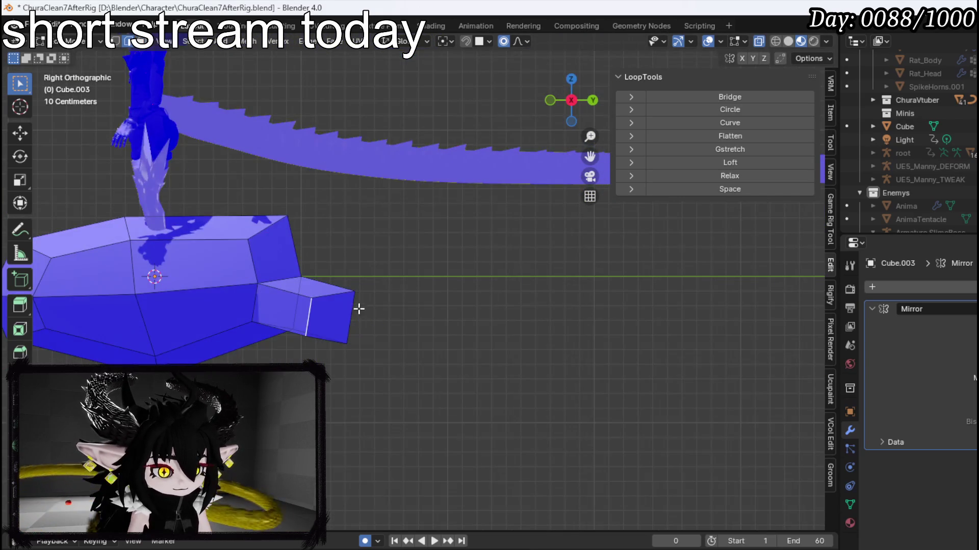
left_click_drag(361, 310, 317, 345)
- In top view, move, straighten and rescale the tail's end face
key("3")
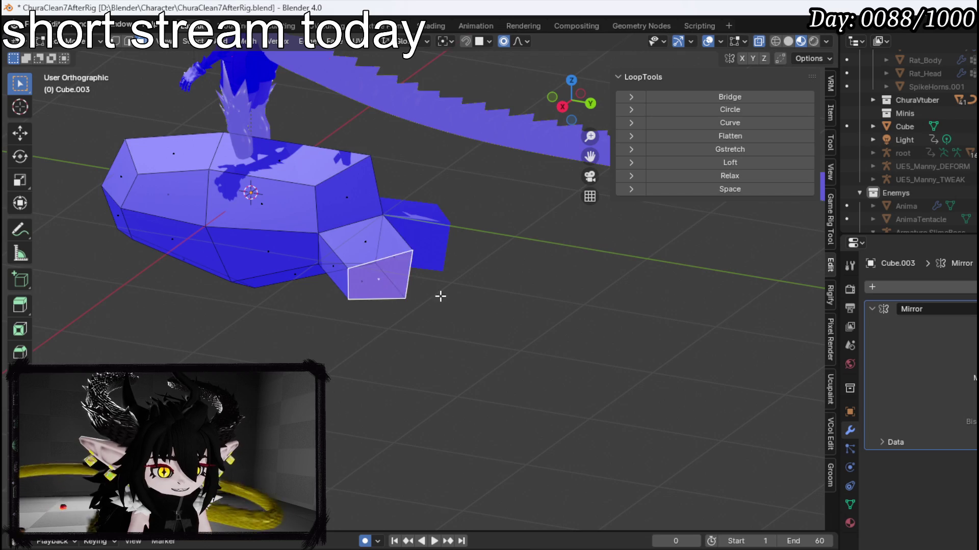
key("KP_3")
key("KP_7")
key("g")
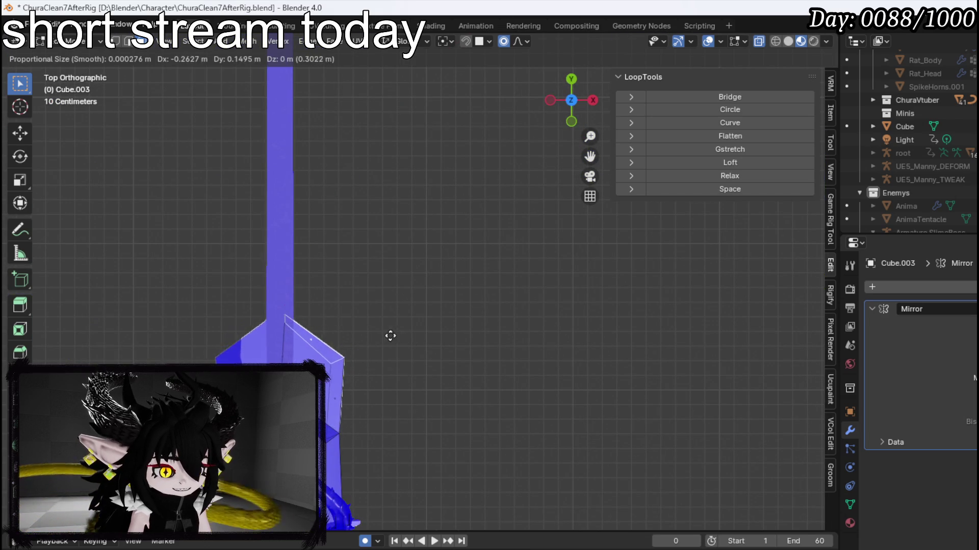
left_click(391, 334)
key("r")
left_click(451, 237)
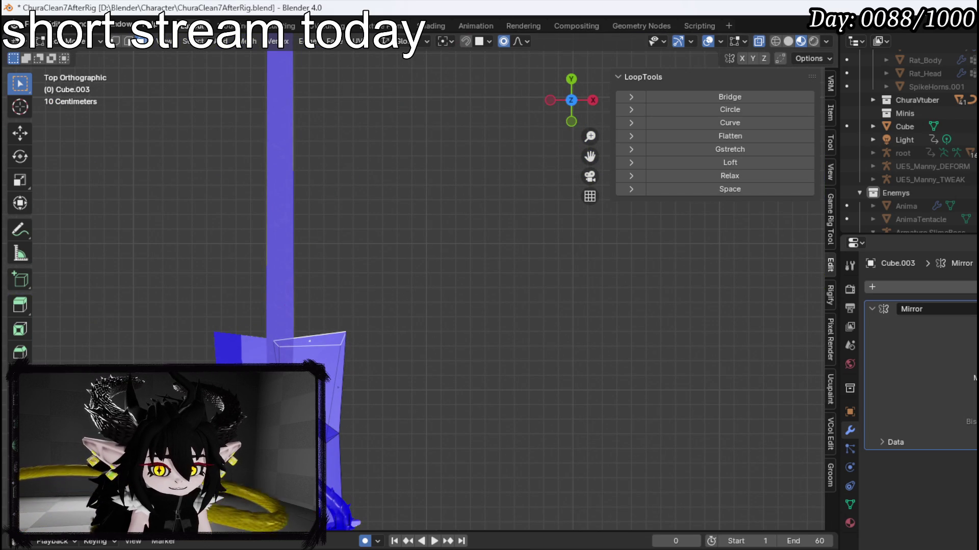
key("s")
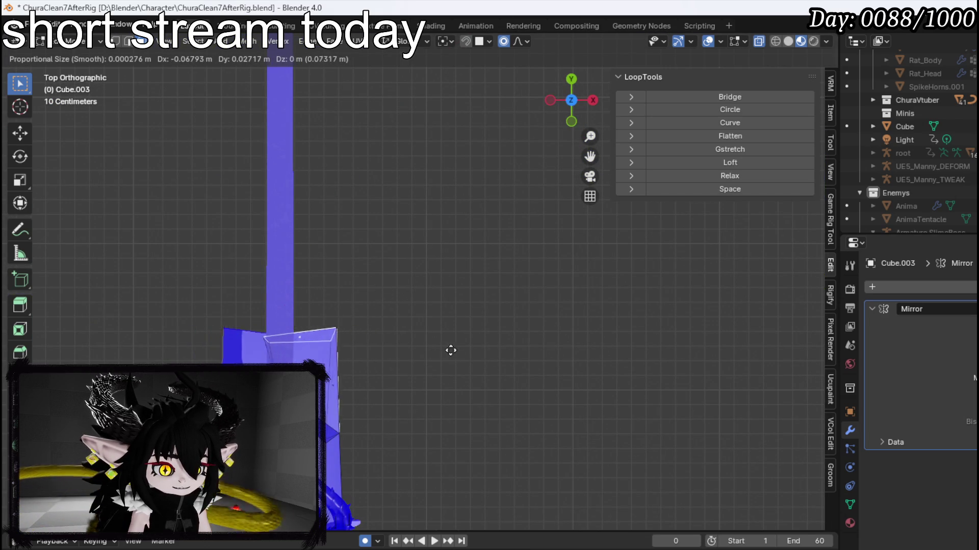
left_click(515, 354)
key("s")
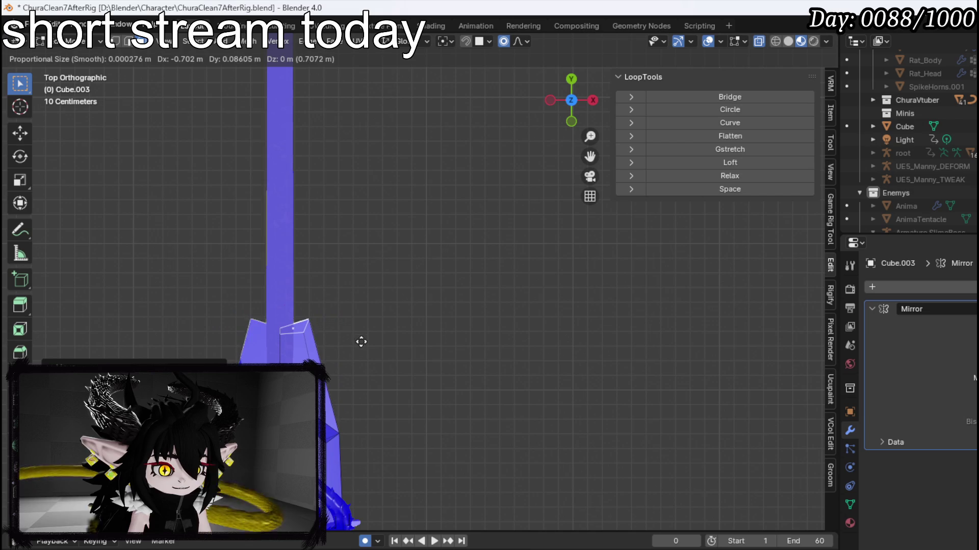
left_click(346, 346)
- In side view, raise a vertex on the tail end and shift its bottom edge back
mouse_move(346, 346)
left_mouse_down()
mouse_move(320, 314)
mouse_move(357, 301)
left_mouse_up()
key("KP_3")
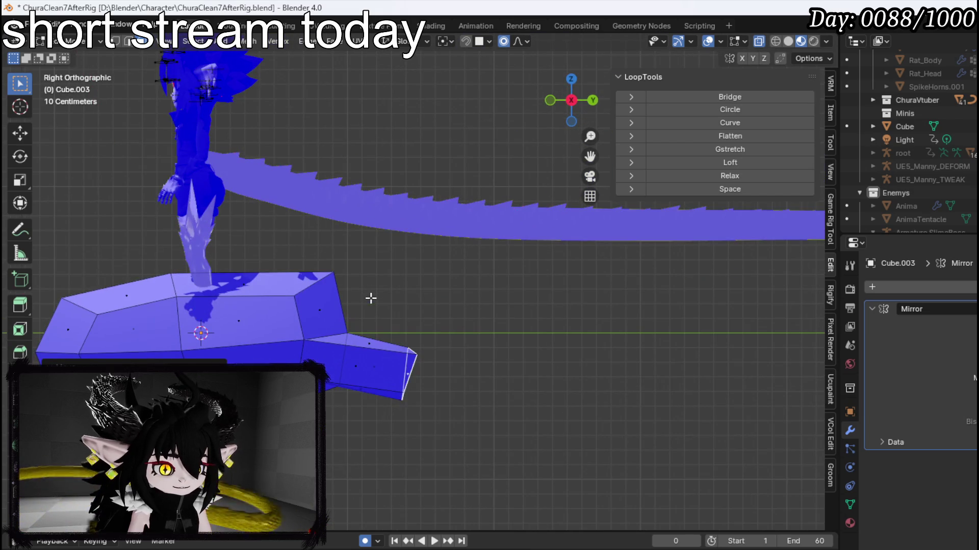
left_click(344, 331)
key("g")
left_click(406, 288)
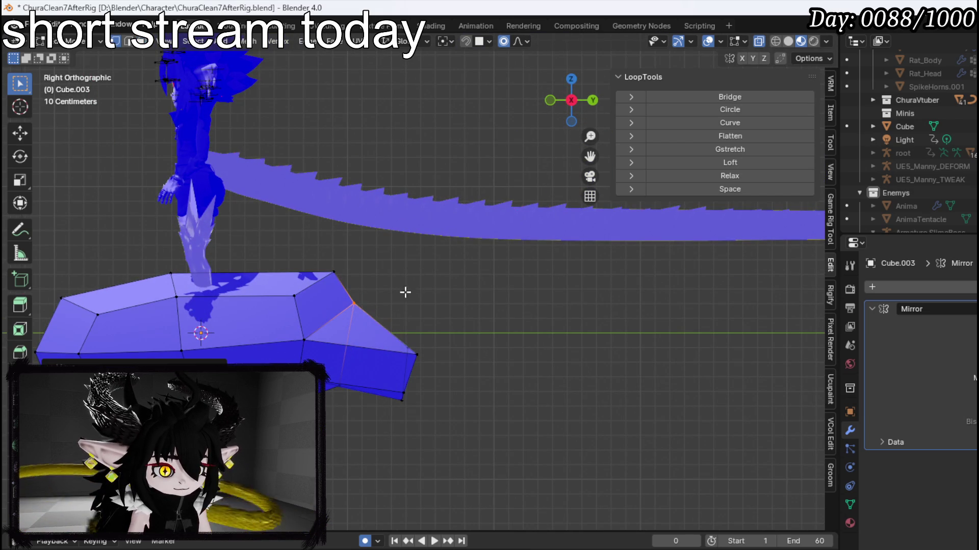
left_click(408, 367)
key("g")
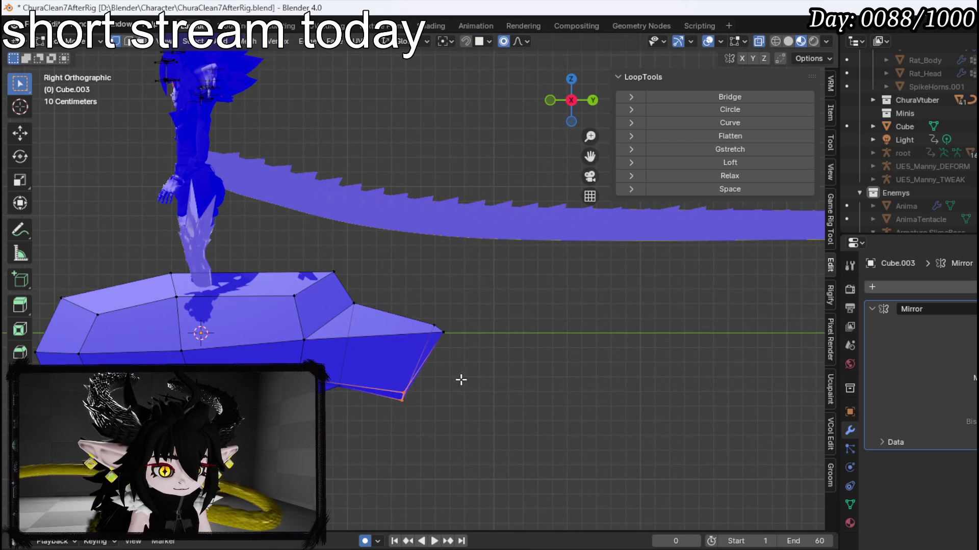
left_click(495, 368)
mouse_move(439, 382)
left_mouse_down()
mouse_move(498, 380)
mouse_move(533, 364)
mouse_move(539, 379)
left_mouse_up()
key("2")
left_click(553, 374)
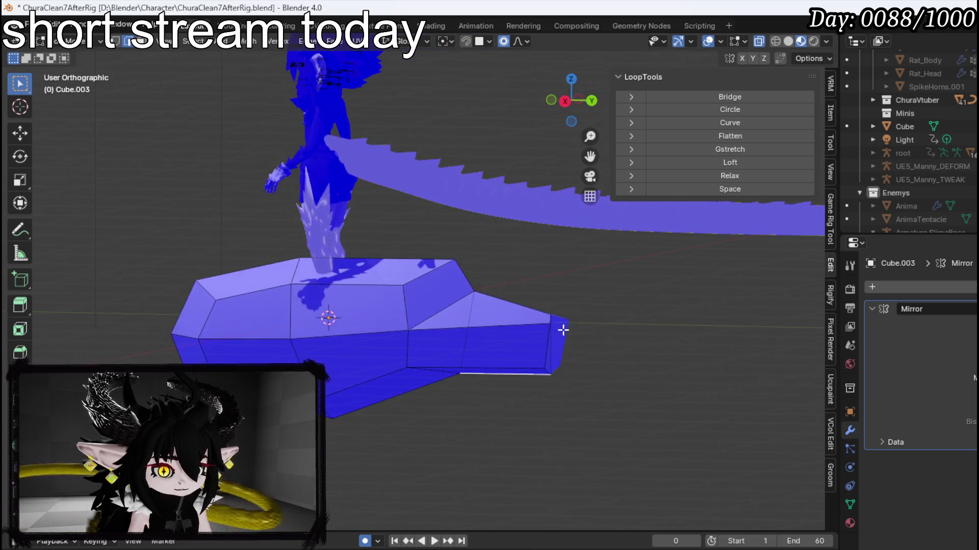
- Check the tail in Front and Right views, then pull its top vertex up and back
key("KP_1")
key("KP_3")
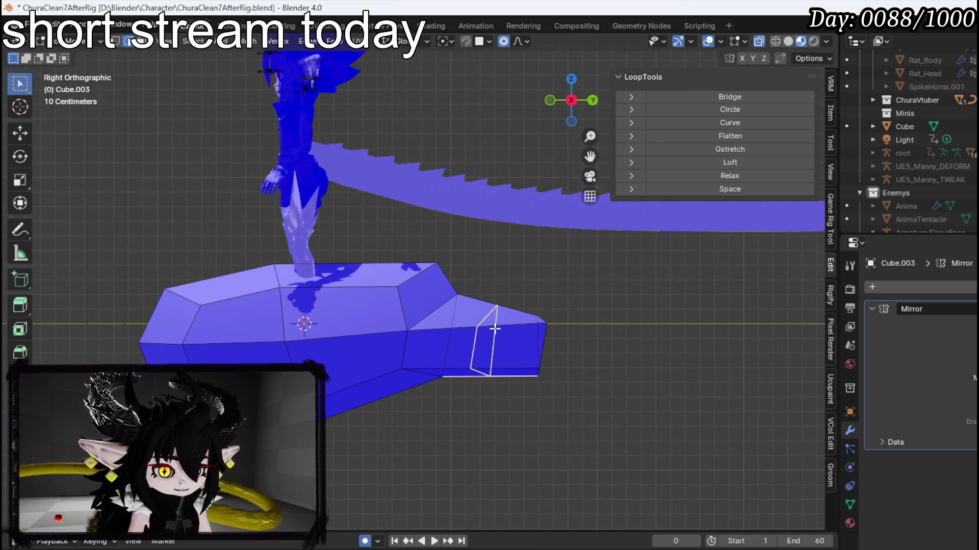
key("KP_8")
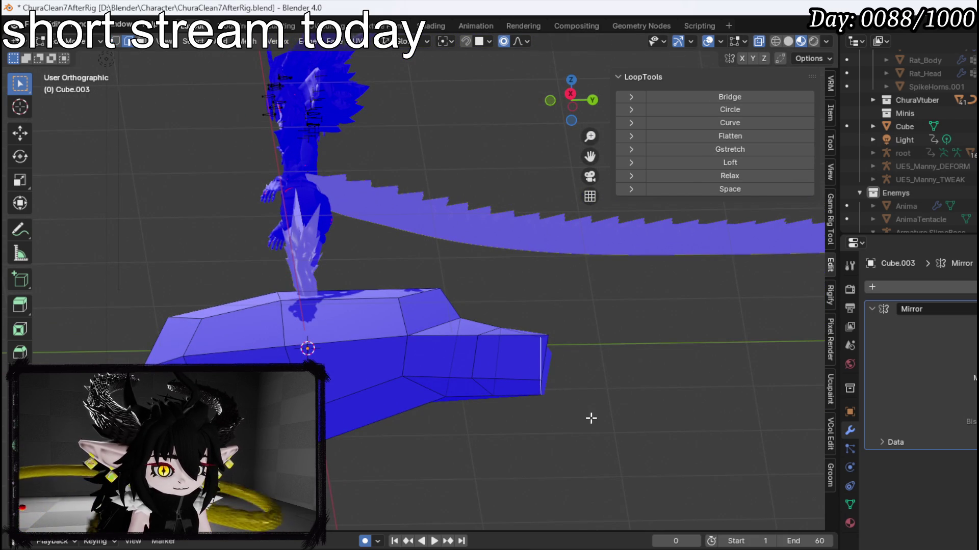
key("KP_1")
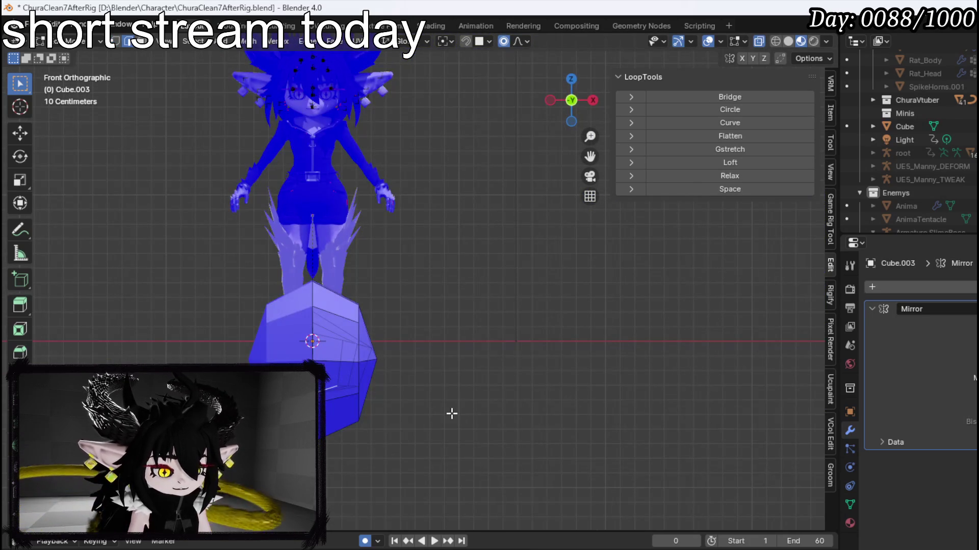
key("KP_3")
key("KP_4")
key("KP_4")
key("KP_8")
key("KP_1")
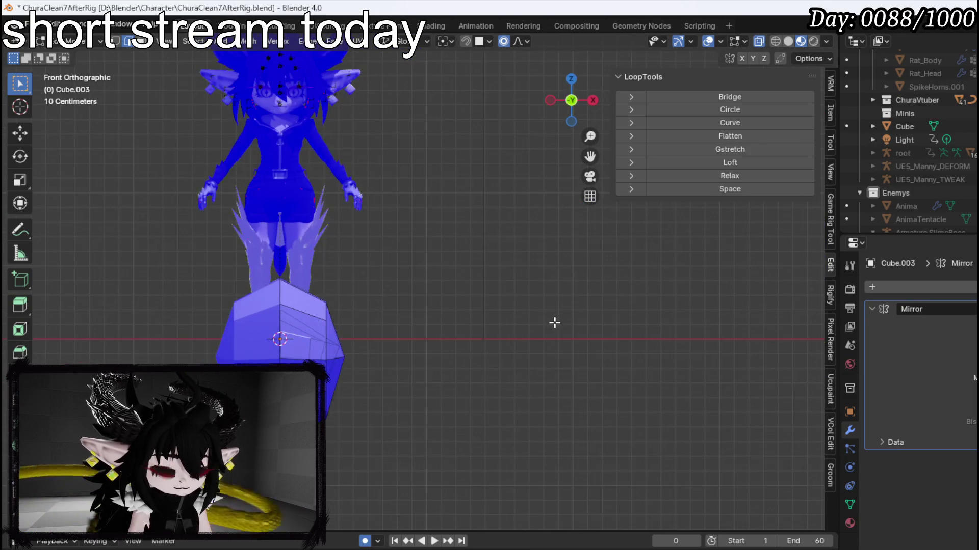
key("KP_3")
key("g")
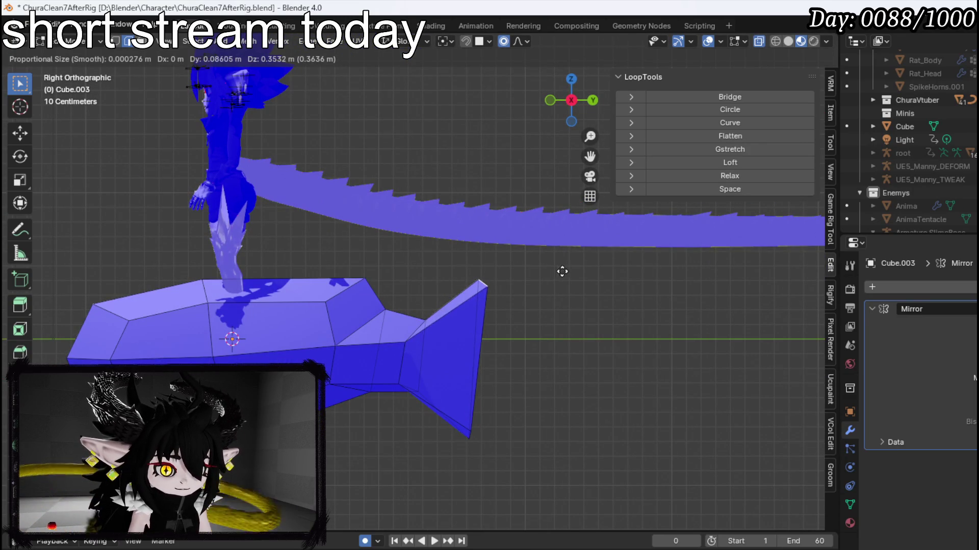
left_click(559, 273)
- Drag the tail's lower vertices down to flare the fin below
key("g")
key("g")
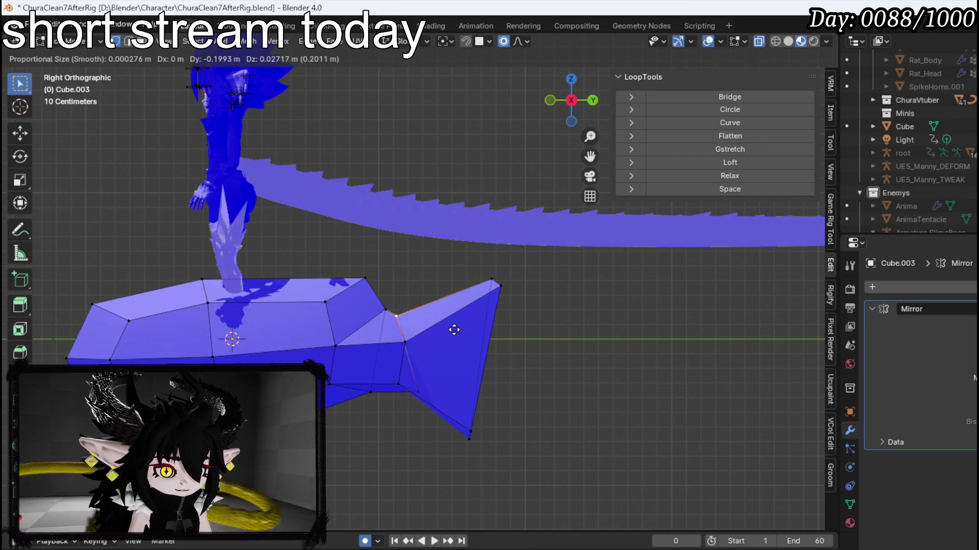
left_click(466, 329)
left_click(400, 341)
key("g")
key("g")
left_click(415, 395)
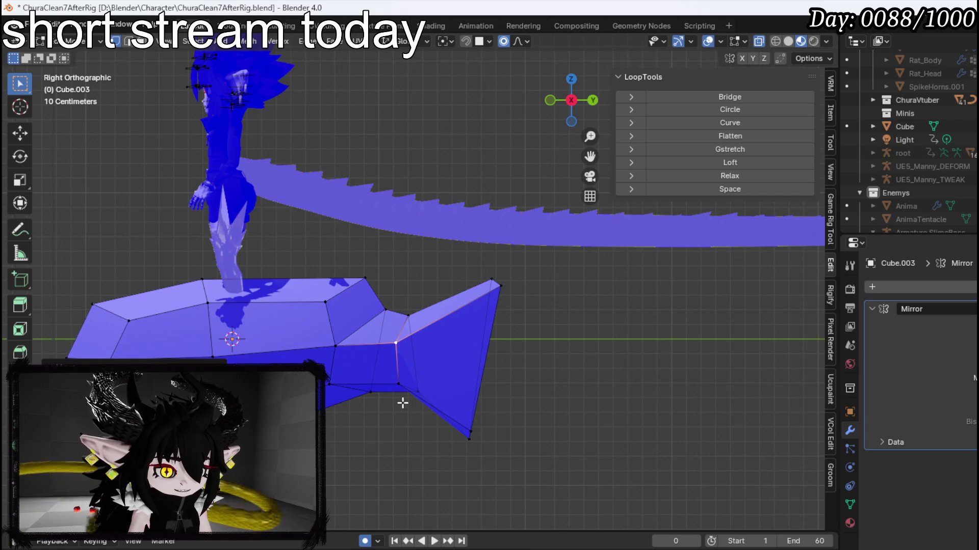
left_click(400, 388)
key("g")
key("g")
left_click(455, 434)
left_click(471, 425, "alt")
left_click_drag(509, 411, 554, 357)
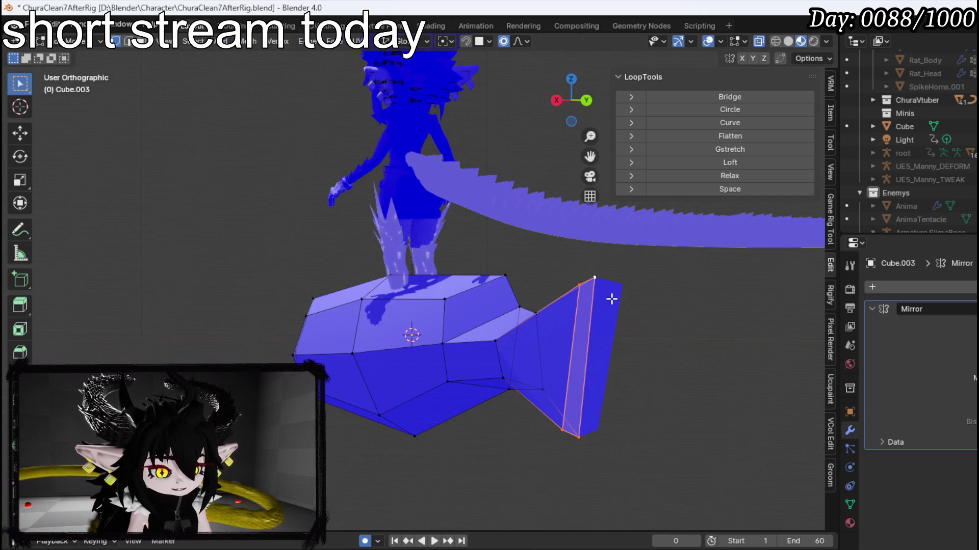
- Pull Cube.003's tail tip inward in top view so the fin becomes a thin, flat blade
key("KP_7")
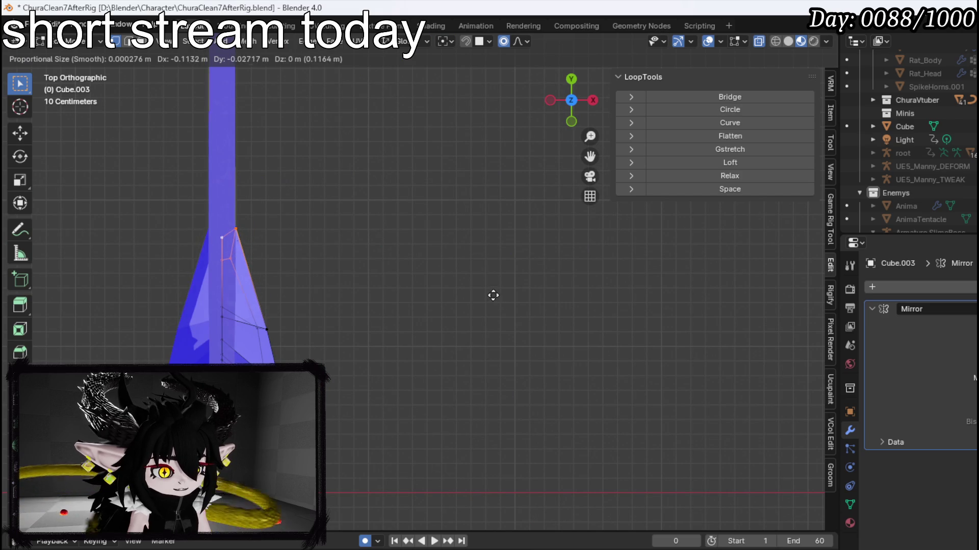
mouse_move(492, 293)
left_mouse_down()
mouse_move(240, 231)
mouse_move(131, 170)
mouse_move(282, 216)
mouse_move(332, 212)
mouse_move(308, 219)
left_mouse_up()
key("KP_7")
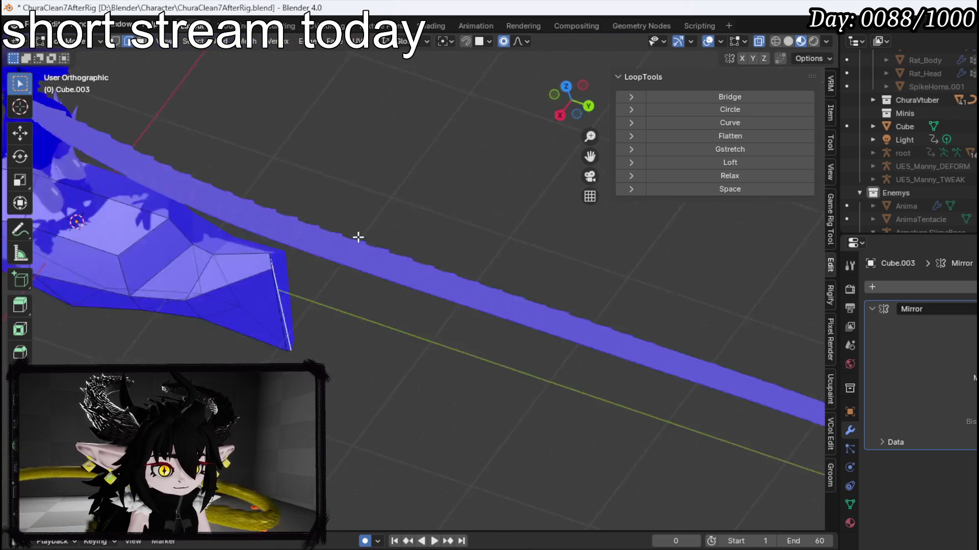
key("g")
left_click(516, 340)
mouse_move(518, 349)
left_mouse_down()
mouse_move(405, 295)
mouse_move(365, 219)
mouse_move(434, 285)
mouse_move(500, 312)
left_mouse_up()
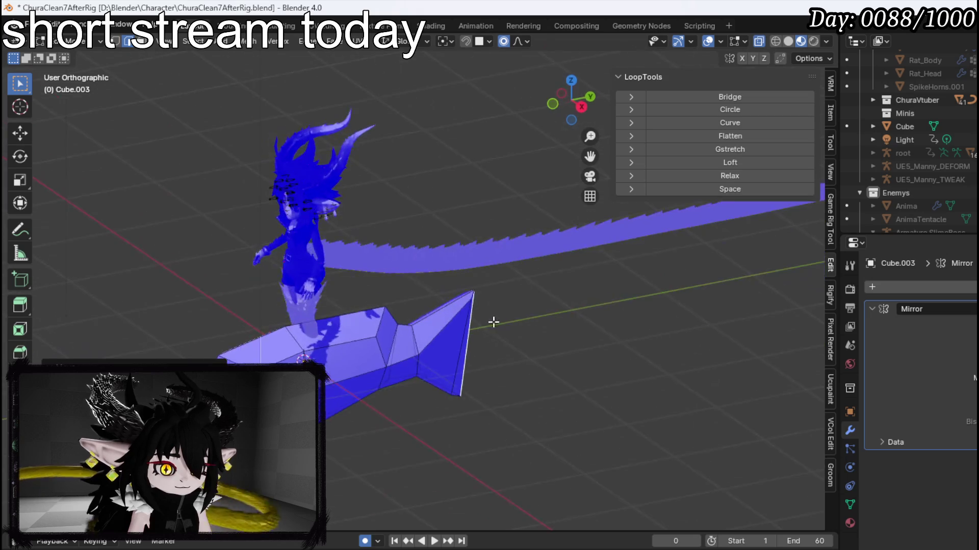
key("KP_1")
mouse_move(439, 367)
left_mouse_down()
mouse_move(439, 391)
mouse_move(435, 353)
left_mouse_up()
scroll(435, 354, "up", 3)
mouse_move(426, 304)
left_mouse_down()
mouse_move(374, 310)
mouse_move(362, 258)
mouse_move(466, 286)
mouse_move(437, 323)
mouse_move(299, 326)
mouse_move(450, 319)
left_mouse_up()
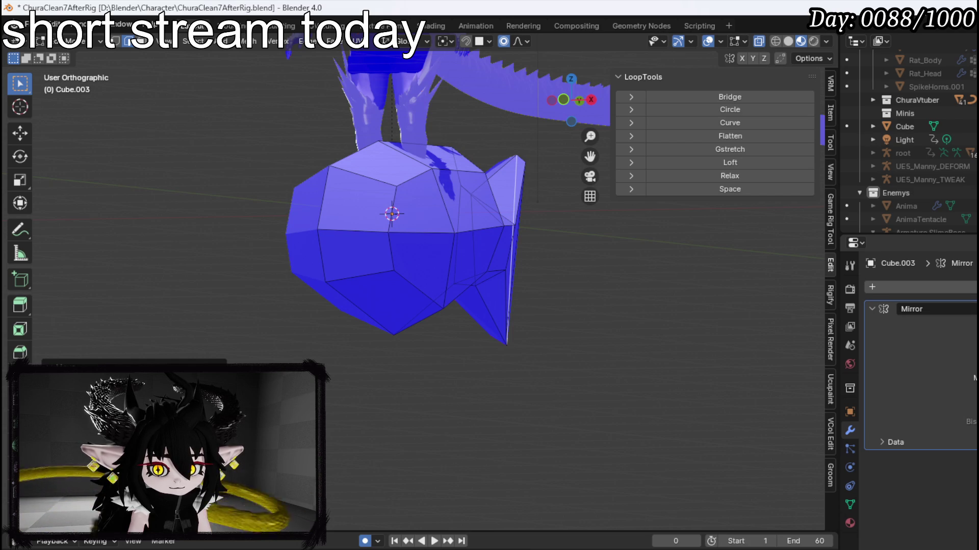
left_click(424, 314)
- Extrude a box from a belly face and flatten its end face to 0 on X
mouse_move(430, 308)
left_mouse_down()
mouse_move(323, 302)
mouse_move(495, 322)
left_mouse_up()
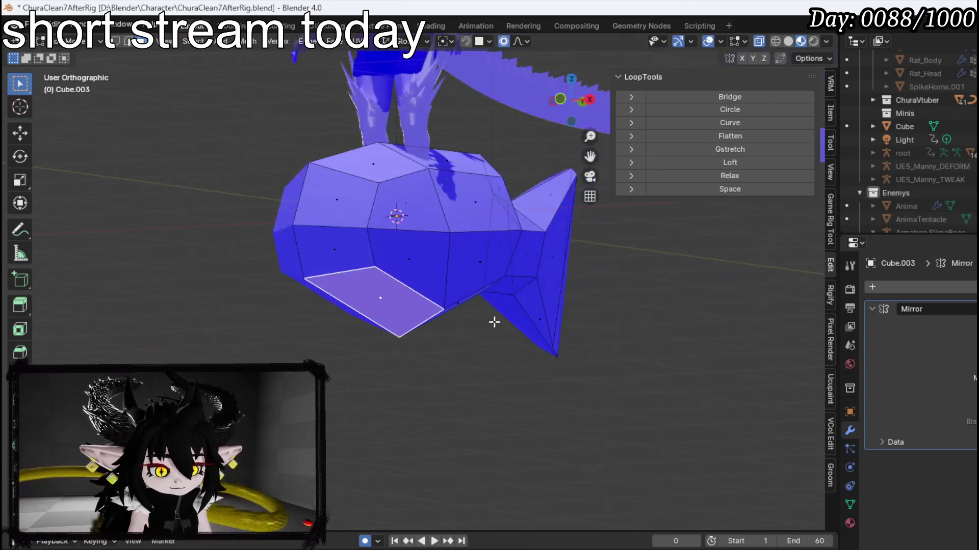
key("KP_1")
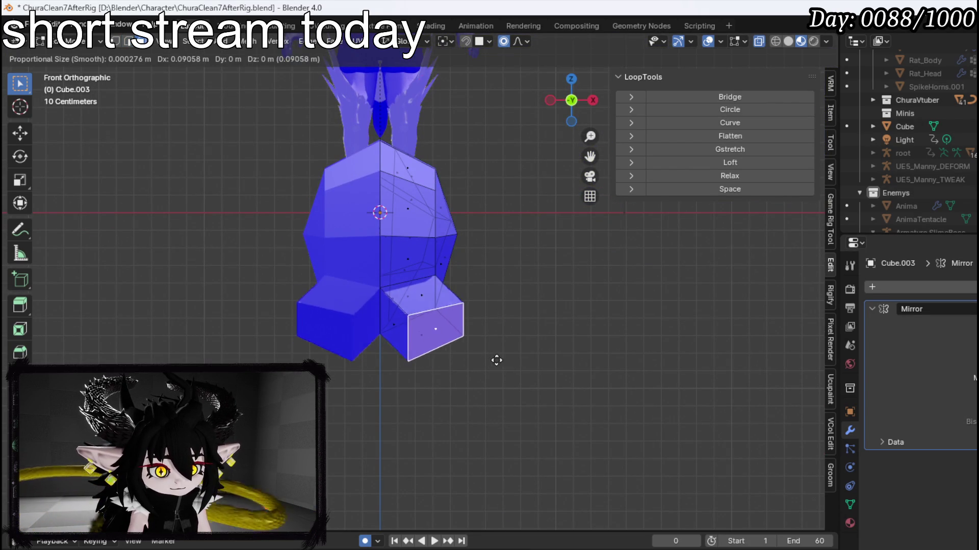
left_click(508, 356)
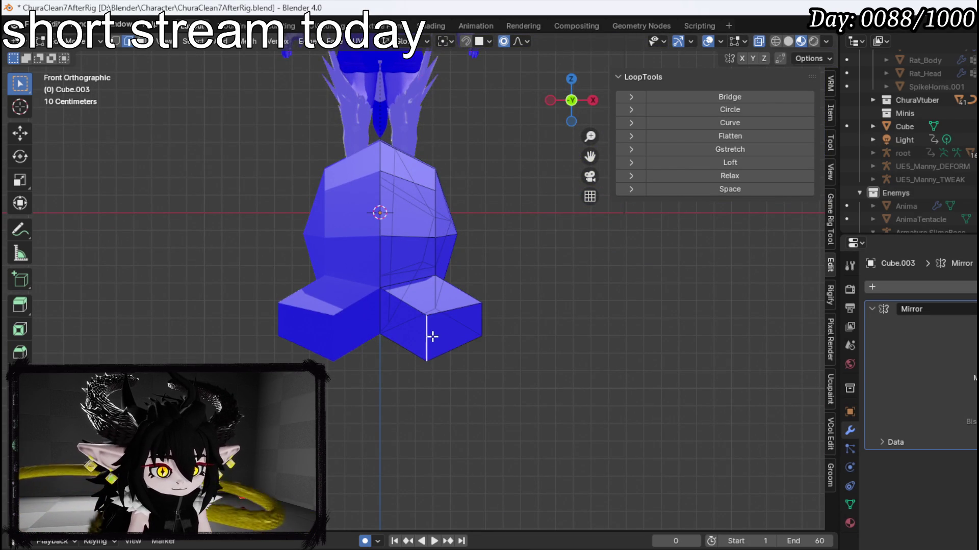
key("s")
key("x")
key("0")
key("Return")
left_click_drag(533, 327, 415, 356)
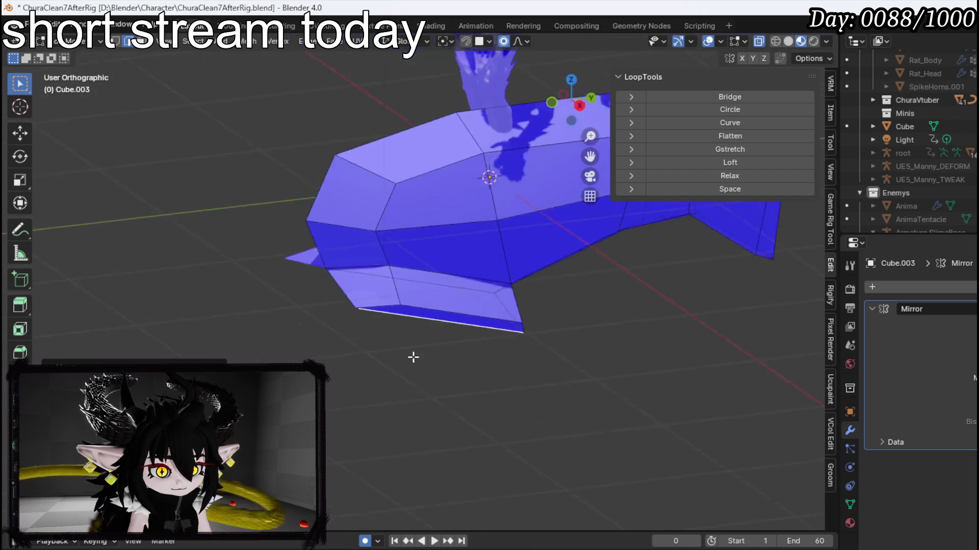
scroll(413, 355, "up", 3)
mouse_move(477, 347)
left_mouse_down()
mouse_move(382, 356)
mouse_move(419, 291)
left_mouse_up()
- Move the fin's bottom and corner vertices to shape a pointed tip
key("g")
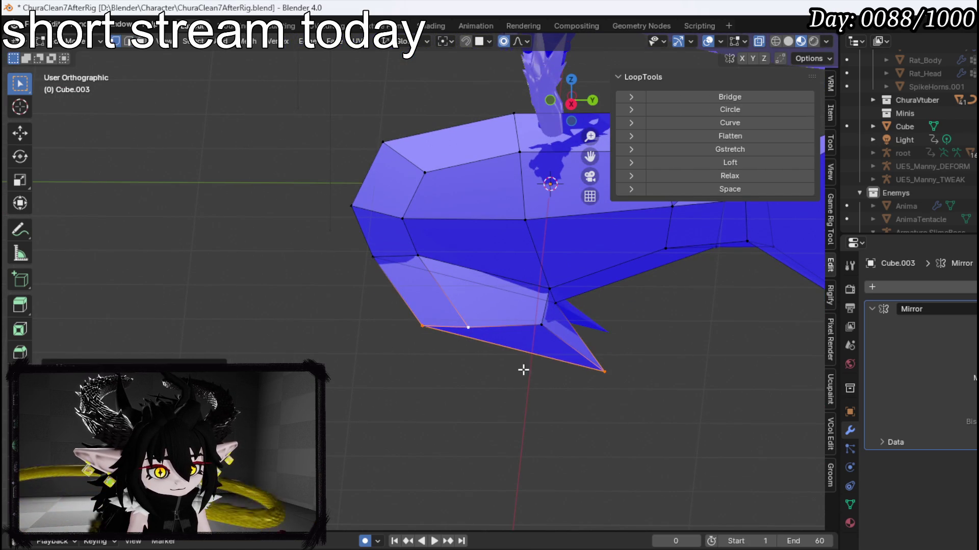
left_click_drag(620, 366, 620, 366)
key("g")
key("g")
left_click(563, 337)
left_click(467, 327)
key("g")
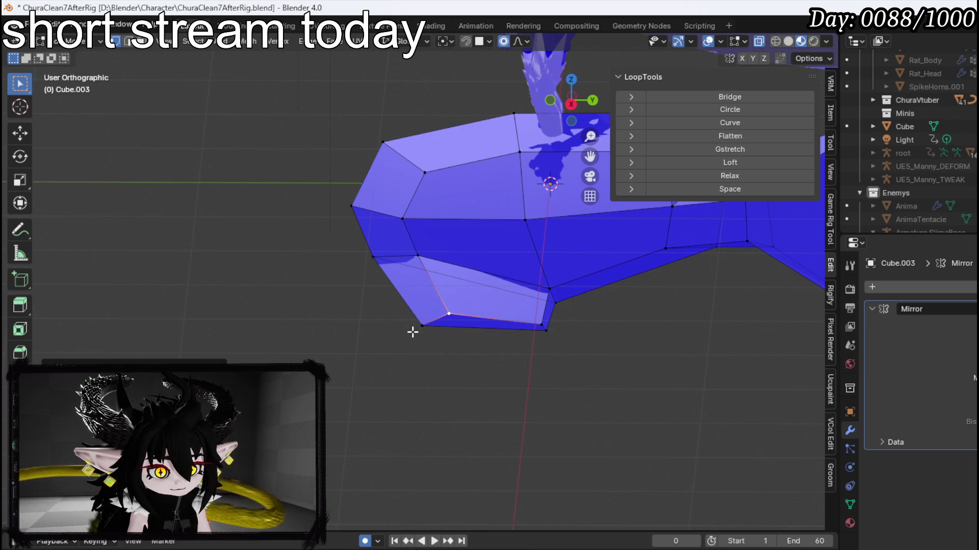
left_click(452, 291)
left_click(343, 225)
key("g")
left_click(407, 220)
left_click(408, 220)
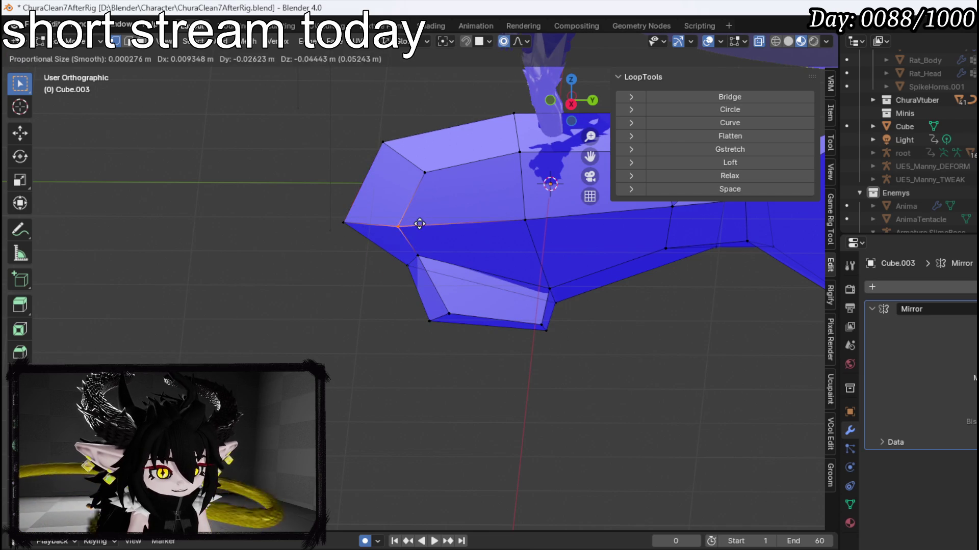
mouse_move(510, 232)
left_mouse_down()
mouse_move(649, 234)
mouse_move(533, 238)
left_mouse_up()
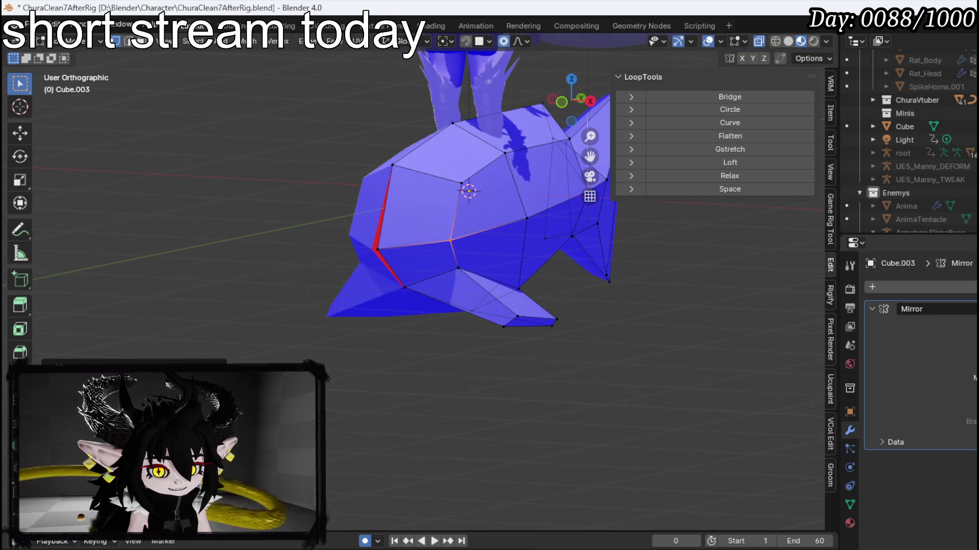
- Cut a centred vertical loop and a centred horizontal loop through the fish body
left_click(405, 286)
mouse_move(405, 286)
left_mouse_down()
mouse_move(483, 212)
mouse_move(394, 404)
left_mouse_up()
left_click(394, 405)
left_click_drag(456, 338, 411, 352)
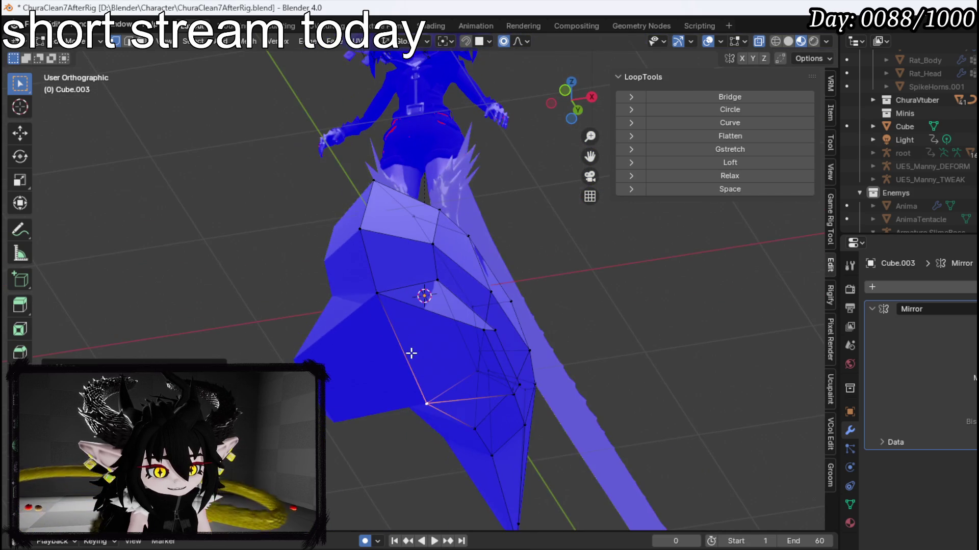
mouse_move(476, 416)
left_mouse_down()
mouse_move(422, 402)
mouse_move(473, 360)
mouse_move(459, 356)
mouse_move(386, 400)
left_mouse_up()
left_click(441, 391)
key("ctrl+r")
left_click(425, 286)
right_click(425, 286)
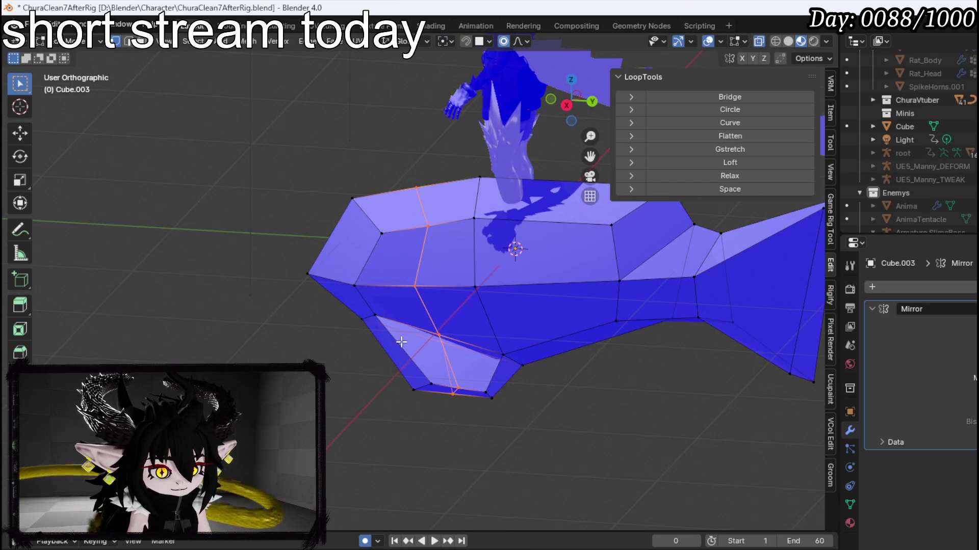
key("ctrl+r")
left_click(368, 310)
right_click(369, 311)
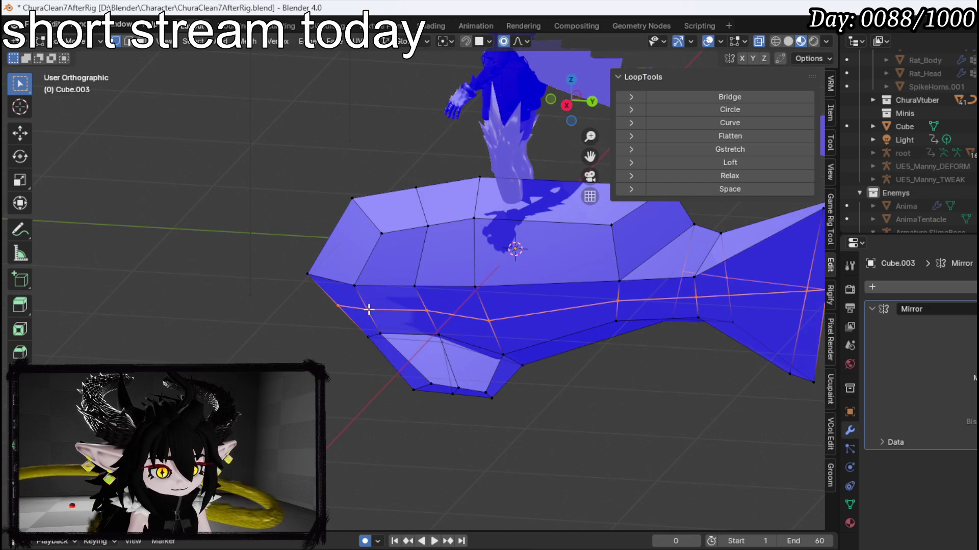
- In Right view, move the front vertex down and forward and the belly vertex back
left_click(338, 308)
left_click(399, 300, "shift")
key("KP_3")
left_click(334, 312)
key("g")
left_click(326, 324)
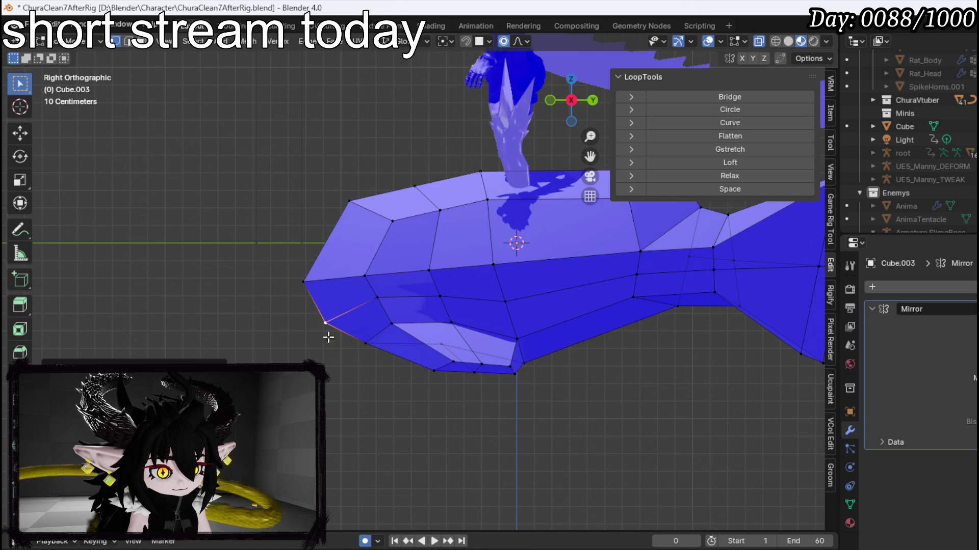
left_click(365, 343)
key("g")
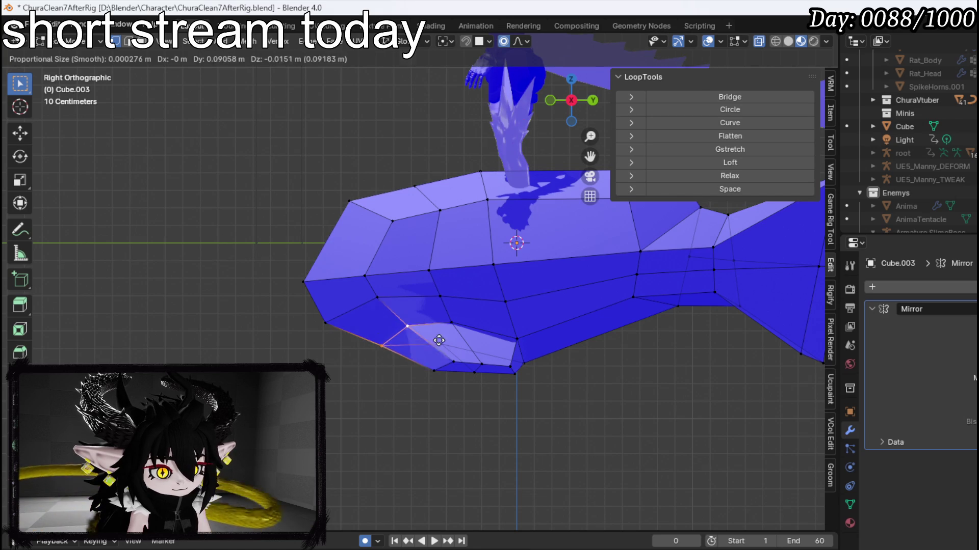
left_click(457, 344)
mouse_move(449, 370)
left_mouse_down()
mouse_move(603, 354)
mouse_move(452, 312)
mouse_move(506, 273)
mouse_move(409, 356)
mouse_move(417, 328)
mouse_move(329, 331)
mouse_move(555, 422)
left_mouse_up()
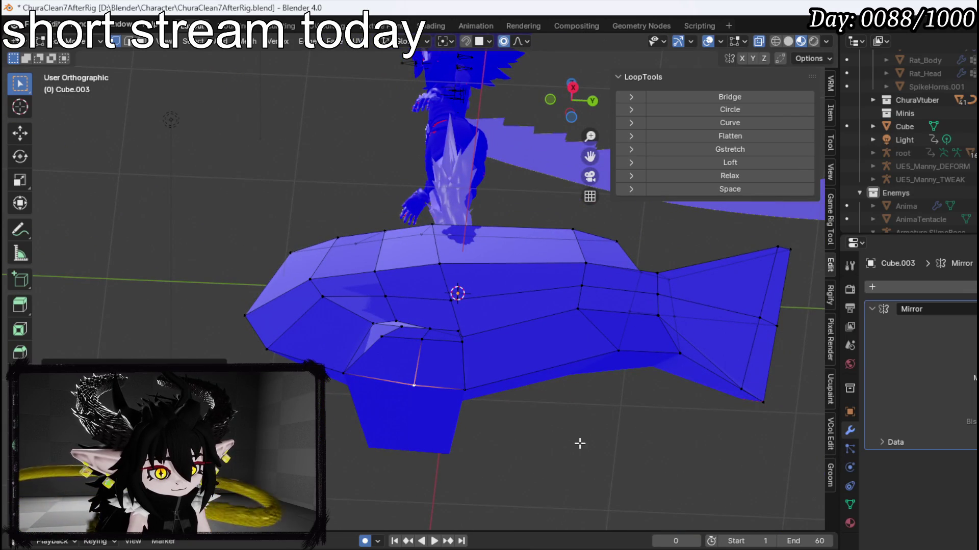
left_click_drag(450, 373, 394, 331)
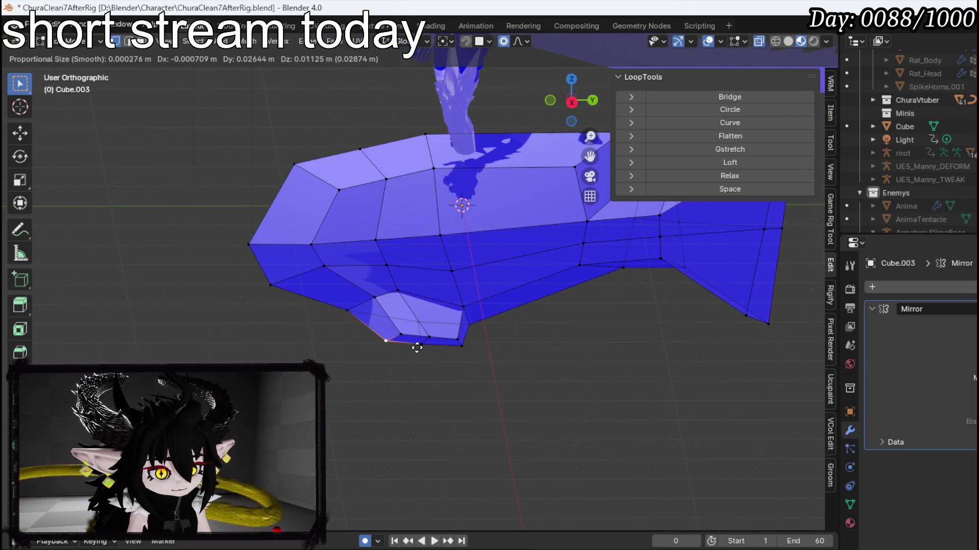
- Pull the vertex near the lower fin in toward the belly
left_click(384, 352)
left_click(365, 300)
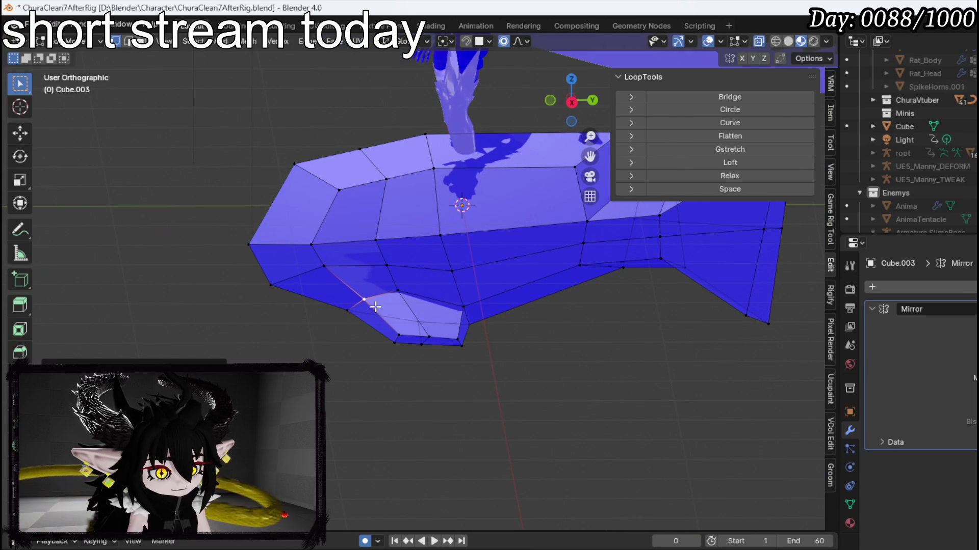
key("g")
key("Escape")
left_click(360, 321)
key("g")
left_click(385, 322)
mouse_move(385, 322)
left_mouse_down()
mouse_move(498, 352)
mouse_move(533, 323)
mouse_move(524, 261)
left_mouse_up()
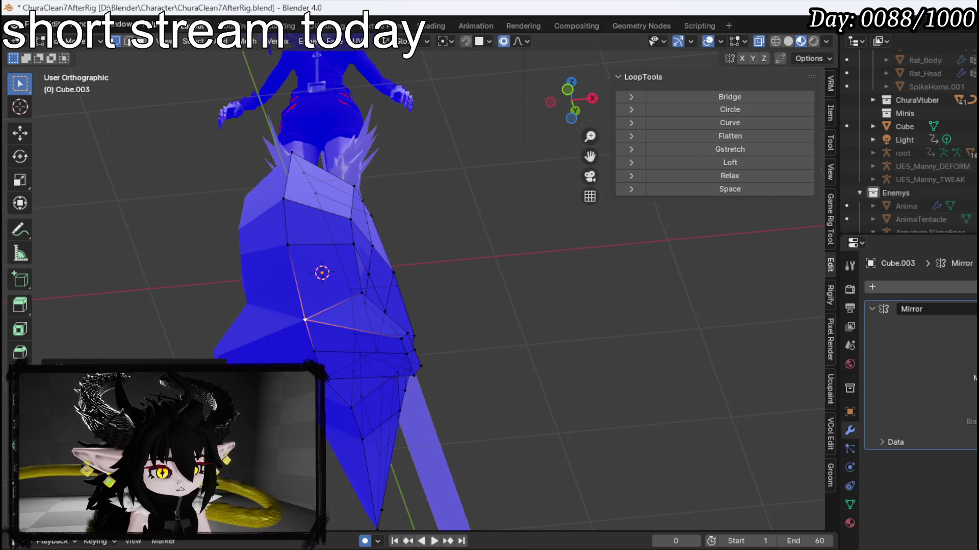
- In Right view, lift the rear top vertex of the back up and right with smooth falloff
scroll(351, 344, "down", 3)
scroll(430, 345, "down", 2)
mouse_move(430, 345)
left_mouse_down()
mouse_move(427, 273)
mouse_move(352, 356)
left_mouse_up()
scroll(351, 356, "up", 3)
key("KP_3")
scroll(346, 135, "up", 2)
key("3")
key("2")
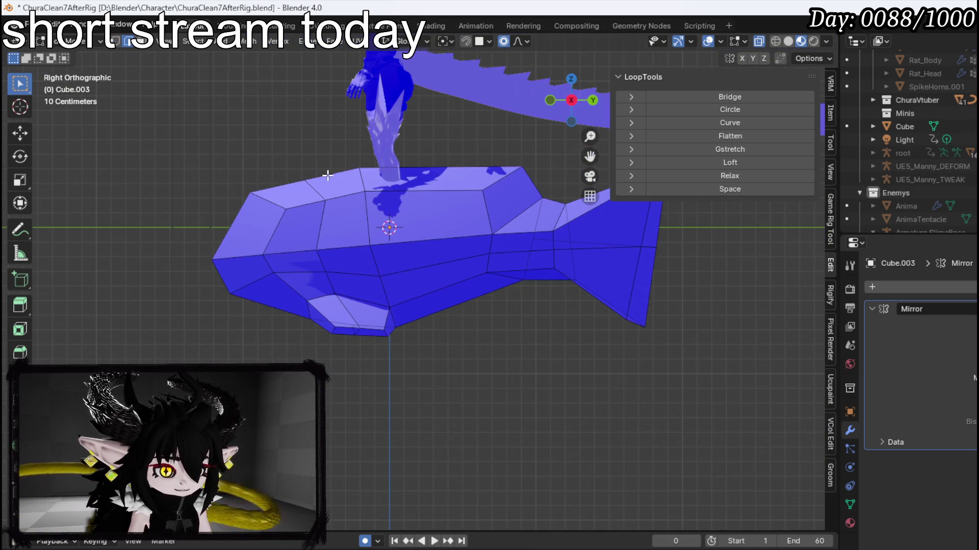
left_click(374, 195)
key("1")
key("g")
left_click(547, 153)
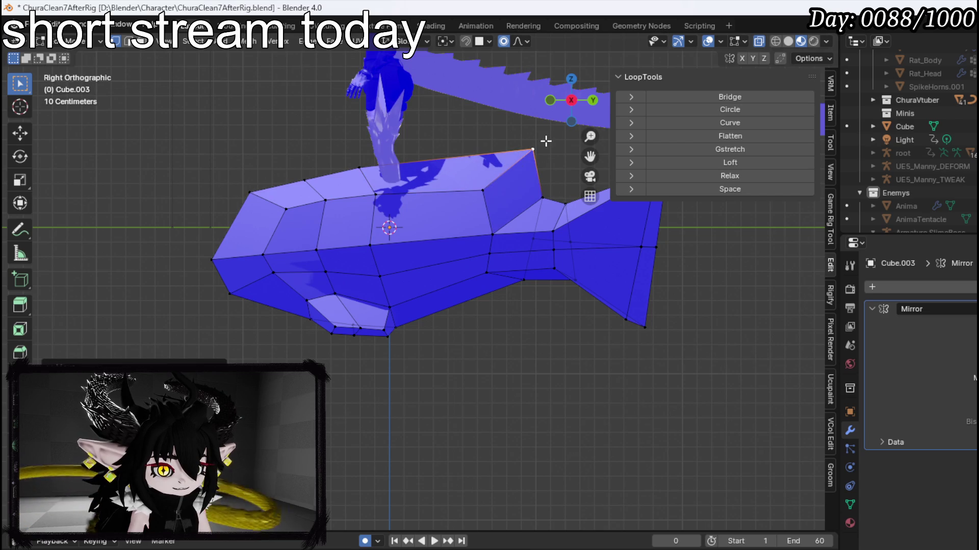
mouse_move(481, 245)
left_mouse_down()
mouse_move(406, 274)
mouse_move(255, 216)
mouse_move(188, 252)
mouse_move(412, 236)
mouse_move(207, 234)
mouse_move(494, 267)
mouse_move(480, 241)
left_mouse_up()
left_click(255, 216)
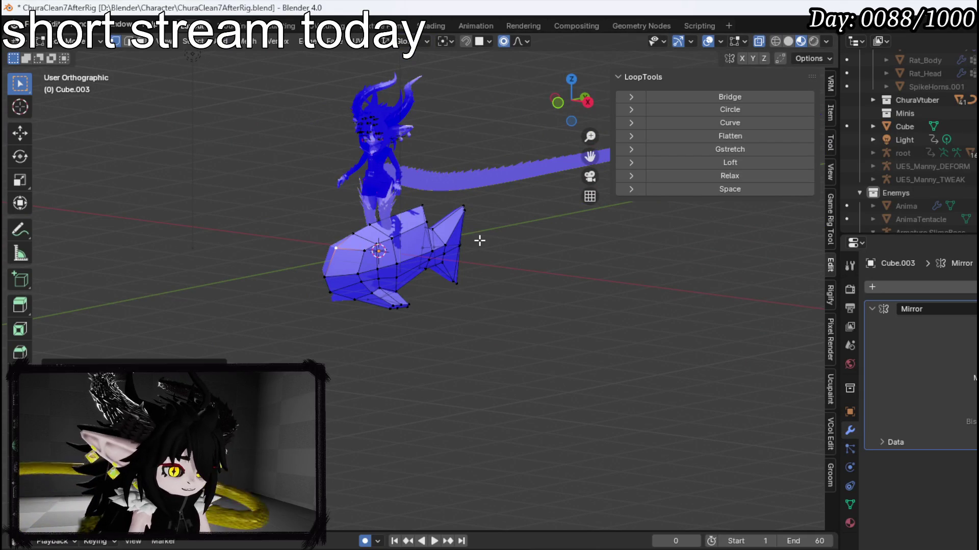
left_click(40, 41)
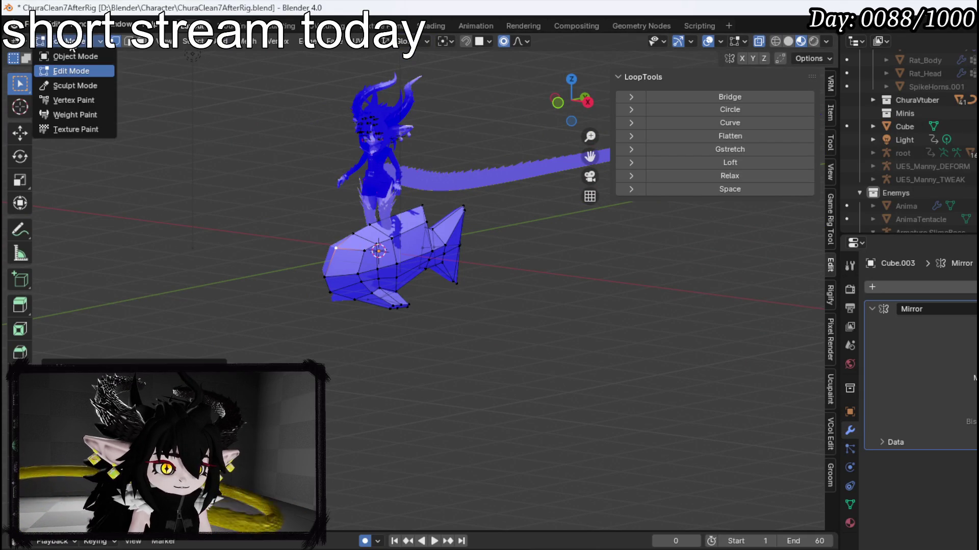
- Return Cube.003 to Object Mode, then switch to the UV Editing workspace
left_click(56, 55)
mouse_move(338, 258)
left_mouse_down()
mouse_move(498, 258)
mouse_move(363, 289)
mouse_move(265, 222)
mouse_move(348, 244)
mouse_move(354, 222)
mouse_move(200, 248)
mouse_move(651, 150)
left_mouse_up()
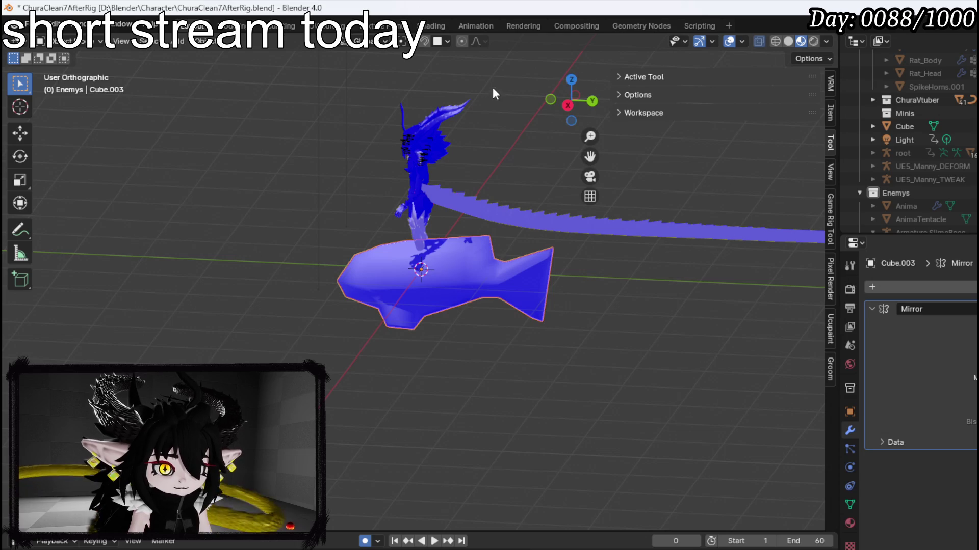
left_click(204, 41)
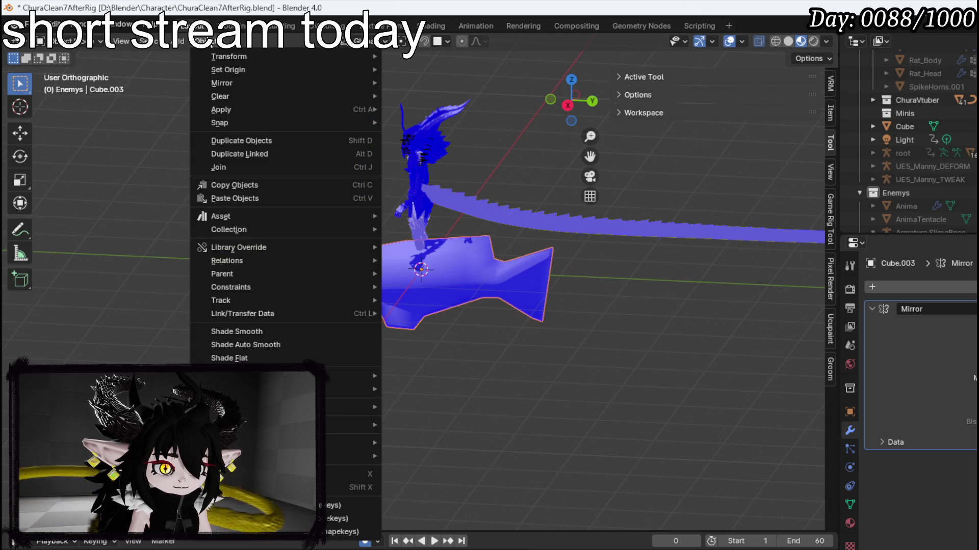
key("Escape")
left_click(331, 29)
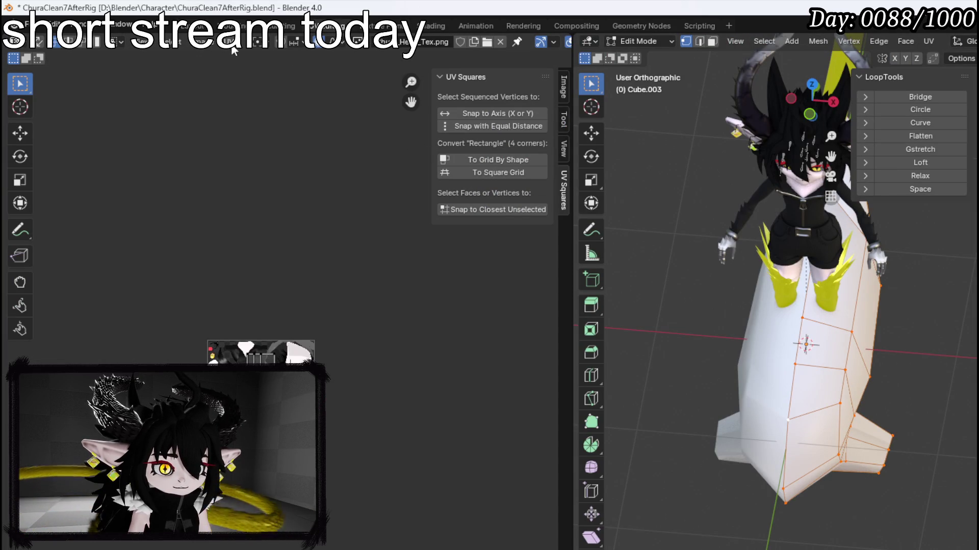
- Try a standard UV Unwrap, then a Cube Projection, on the fish mesh
left_click(928, 42)
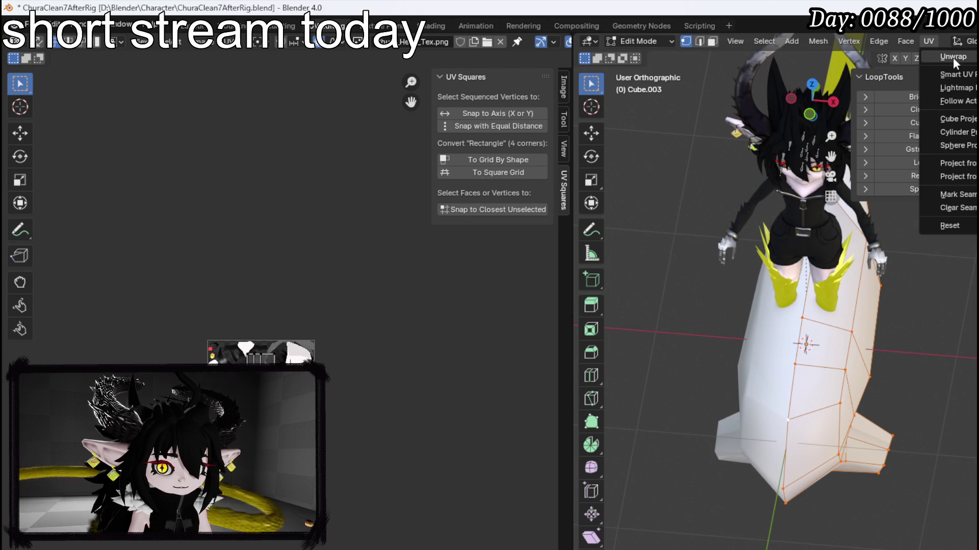
left_click(948, 58)
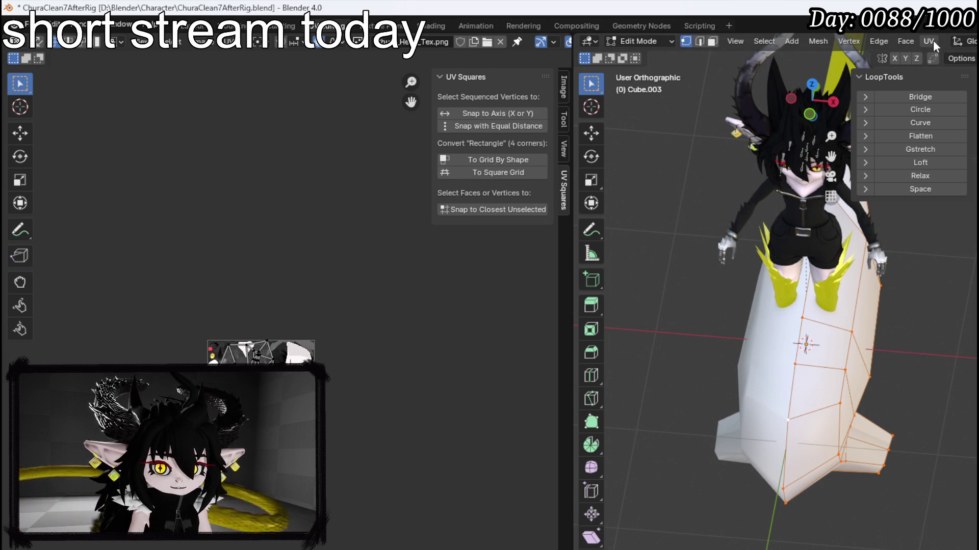
left_click(934, 45)
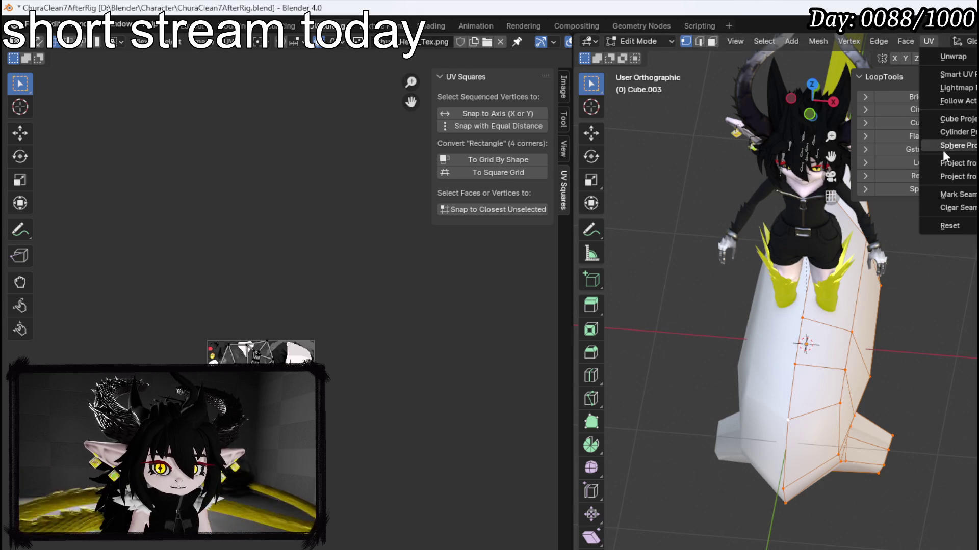
left_click(958, 118)
- Unwrap the fish into UV islands once more and return to the Layout workspace
key("KP_Decimal")
left_click(928, 44)
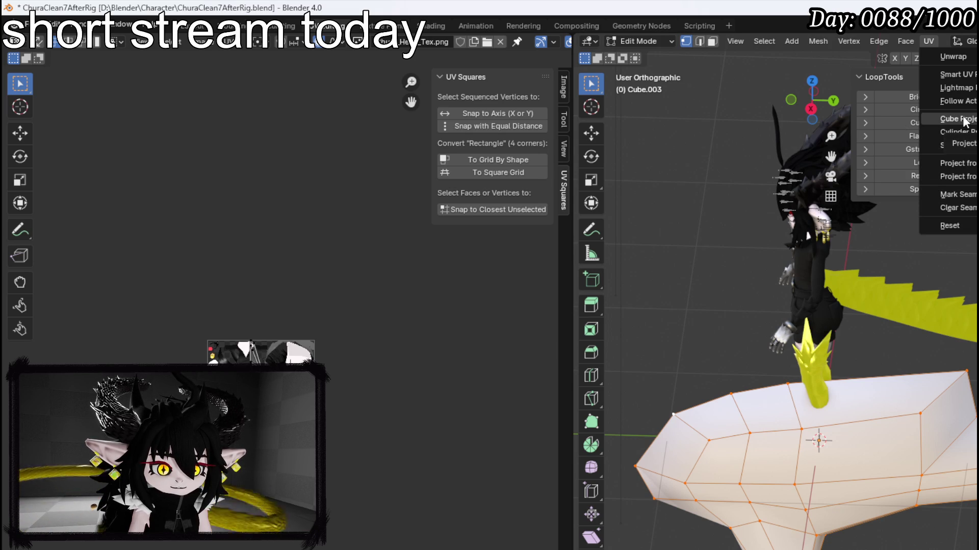
left_click(953, 56)
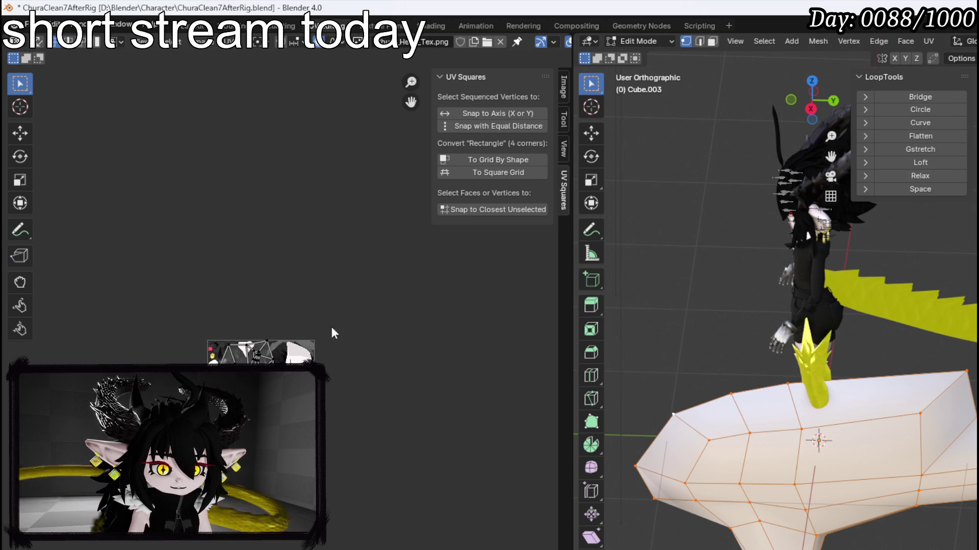
left_click_drag(618, 350, 816, 367)
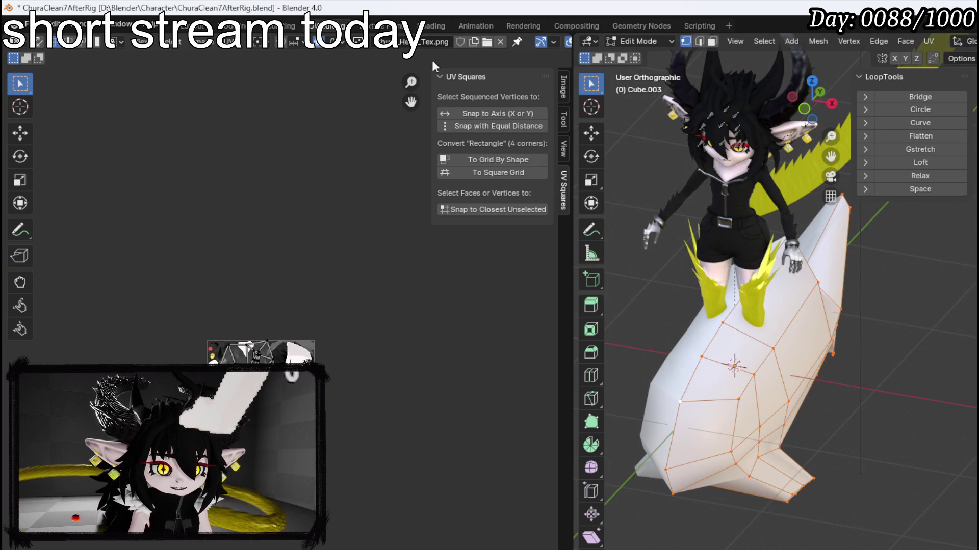
left_click(173, 25)
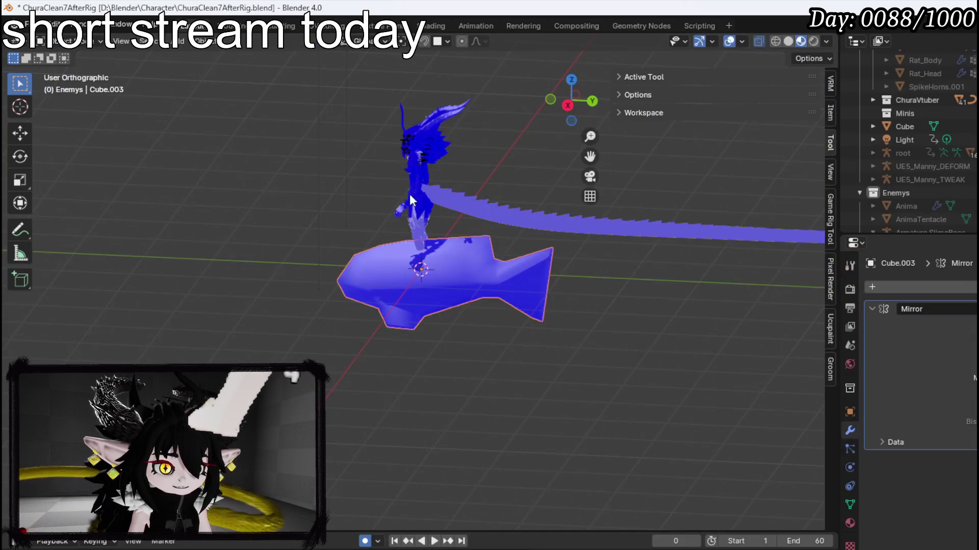
- Orbit around the fish to inspect it from the side and save the blend file
left_click_drag(609, 250, 384, 272)
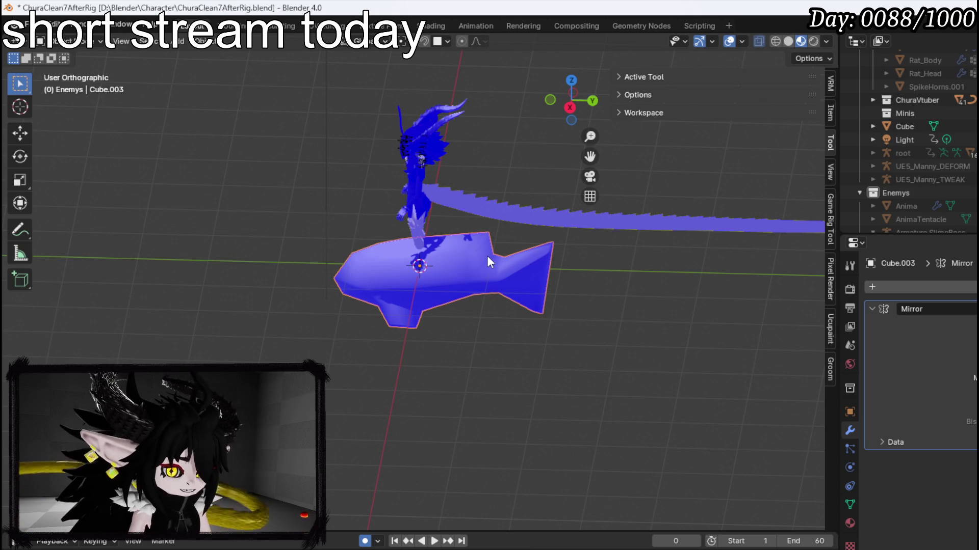
mouse_move(409, 241)
left_mouse_down()
mouse_move(527, 238)
mouse_move(490, 244)
left_mouse_up()
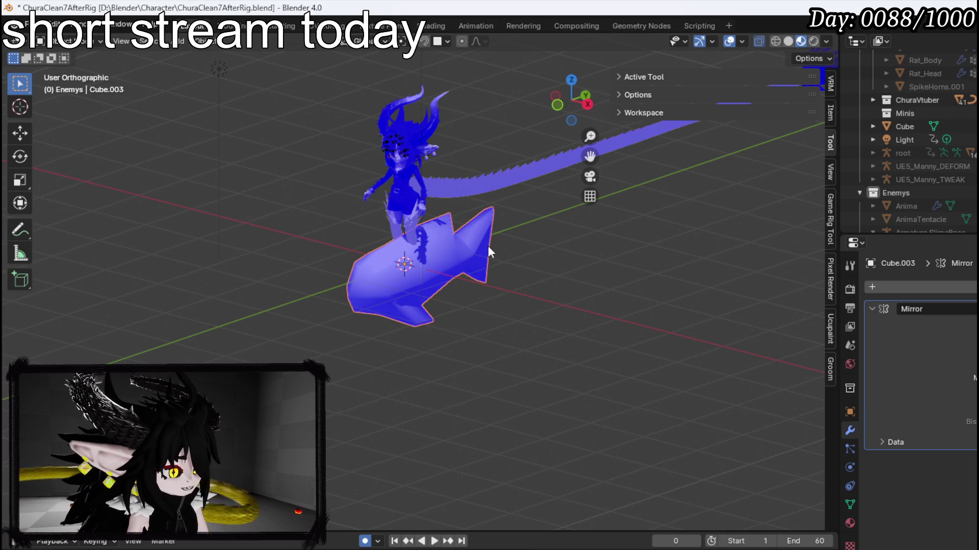
mouse_move(439, 209)
left_mouse_down()
mouse_move(424, 233)
mouse_move(338, 236)
left_mouse_up()
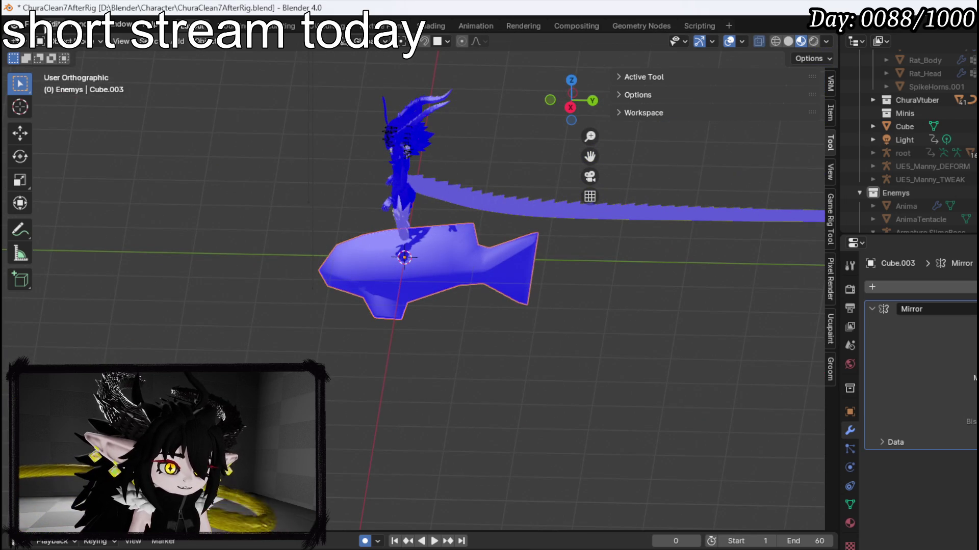
left_click(25, 24)
left_click(57, 112)
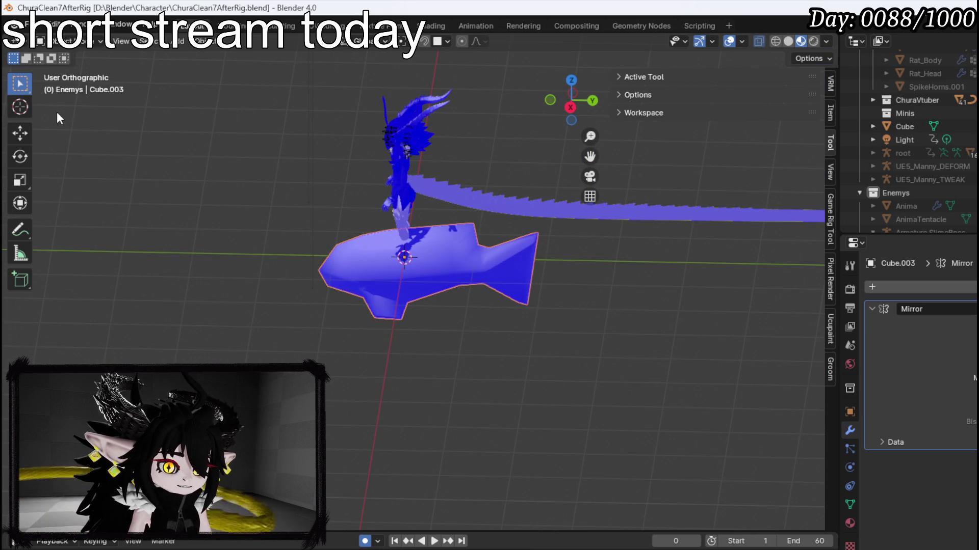
mouse_move(219, 181)
left_mouse_down()
mouse_move(355, 212)
mouse_move(500, 201)
mouse_move(321, 202)
left_mouse_up()
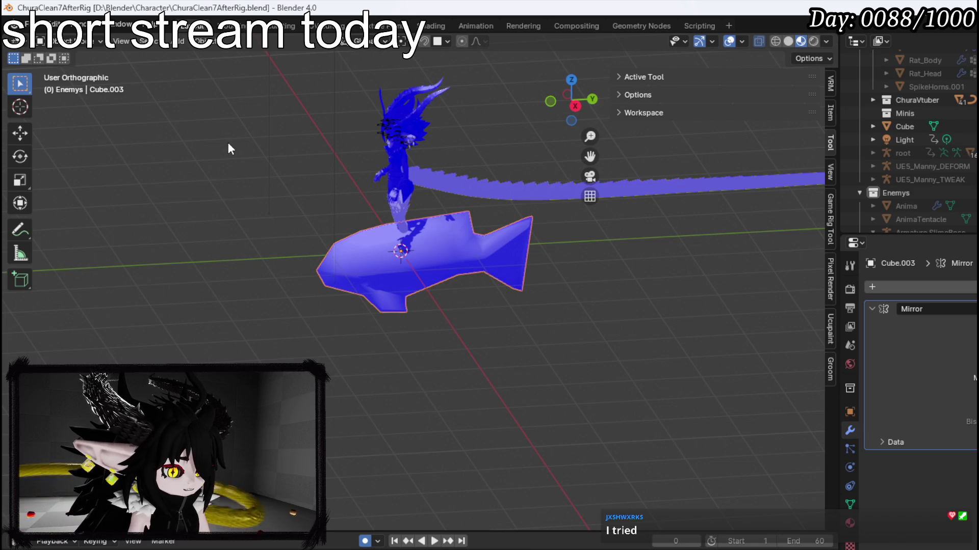
left_click_drag(259, 175, 270, 182)
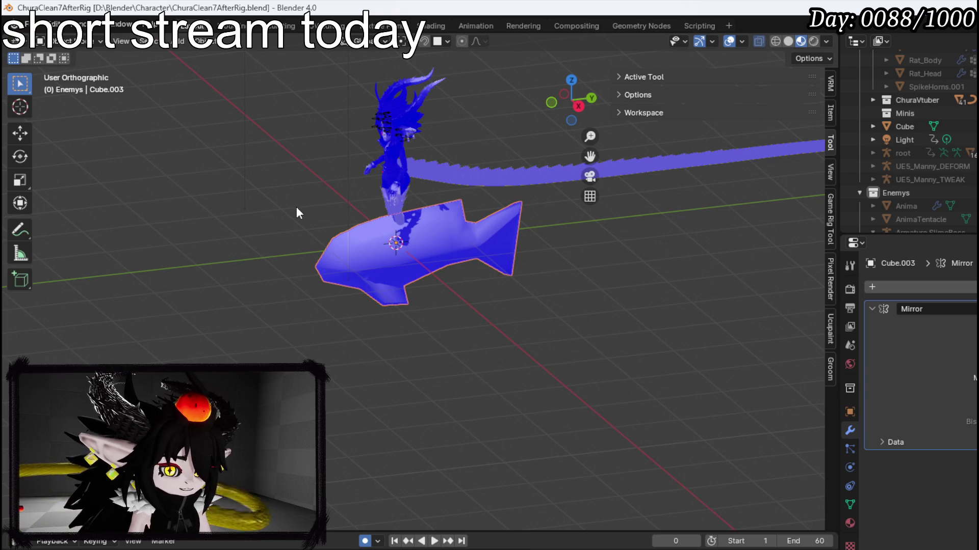
- Orbit and zoom in close on the fish, then bring up the File menu
left_click_drag(297, 208, 313, 208)
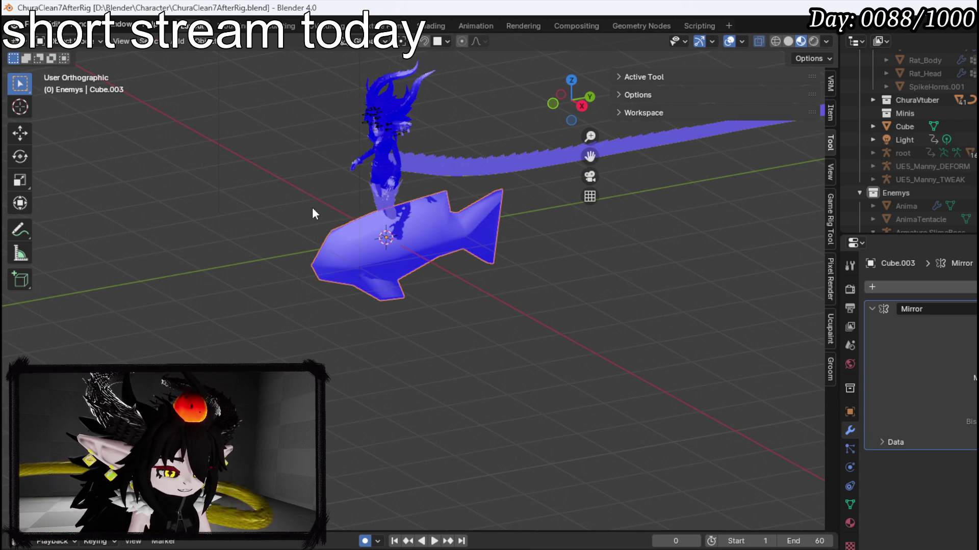
scroll(325, 212, "up", 4)
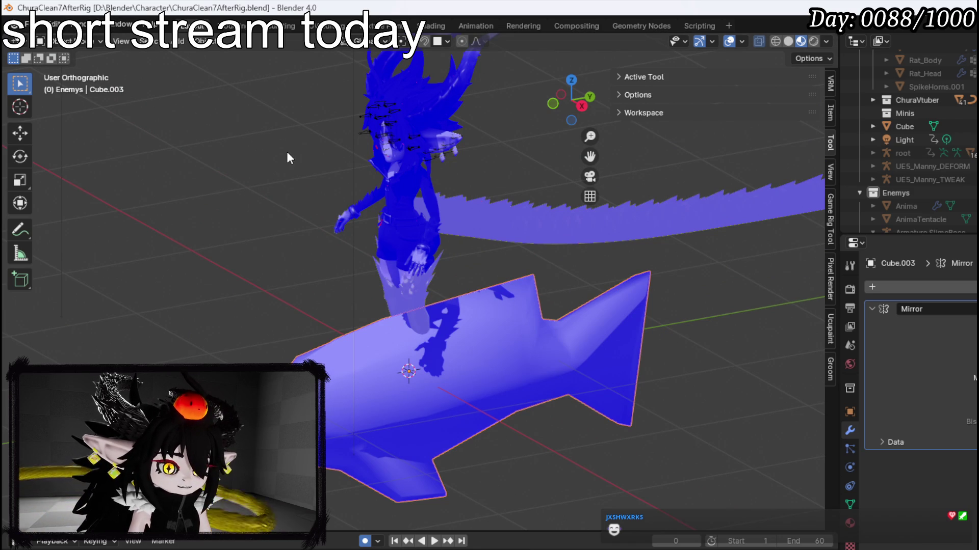
left_click(25, 24)
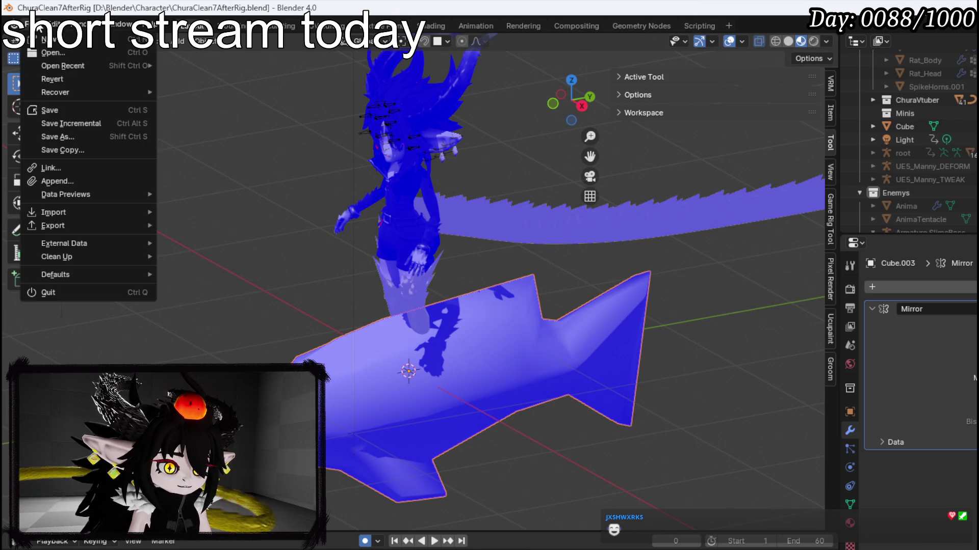
- Export the fish model through File > Export > FBX (.fbx)
mouse_move(79, 229)
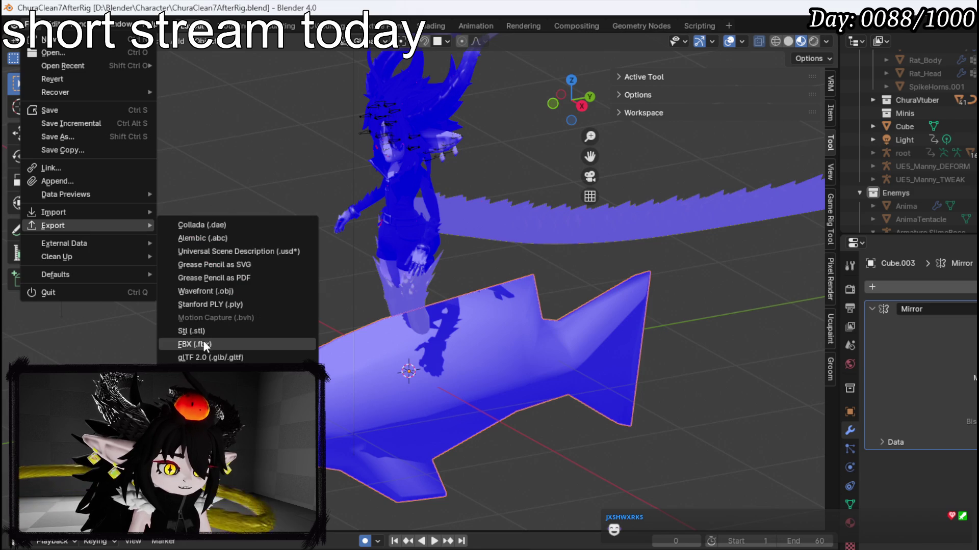
left_click(204, 344)
key("Escape")
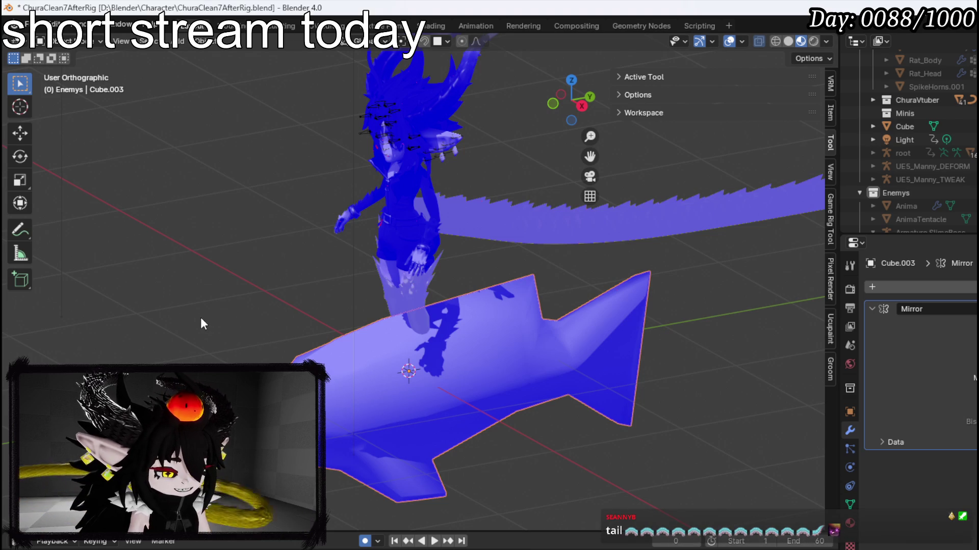
left_click(27, 25)
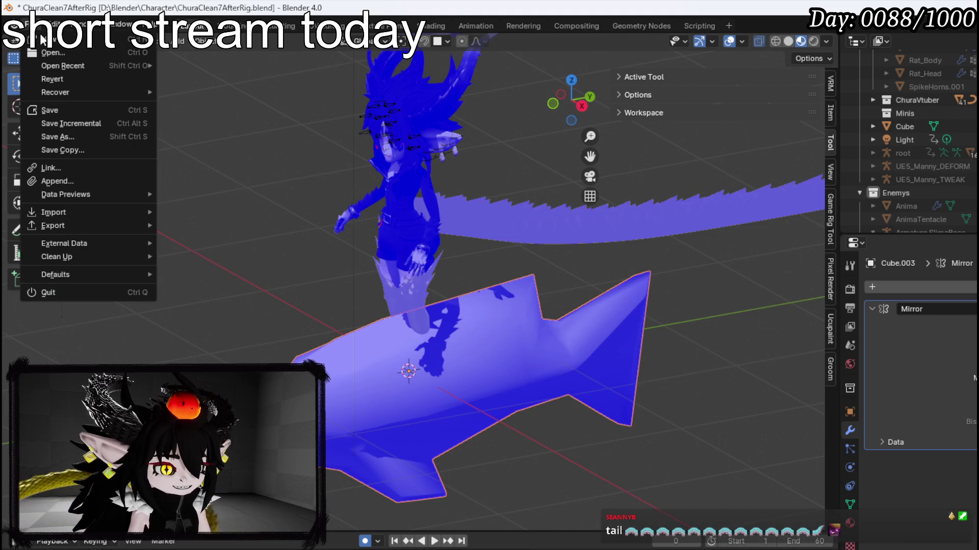
- Save the blend file again, then zoom out to a near side-on view of the scene
left_click(79, 111)
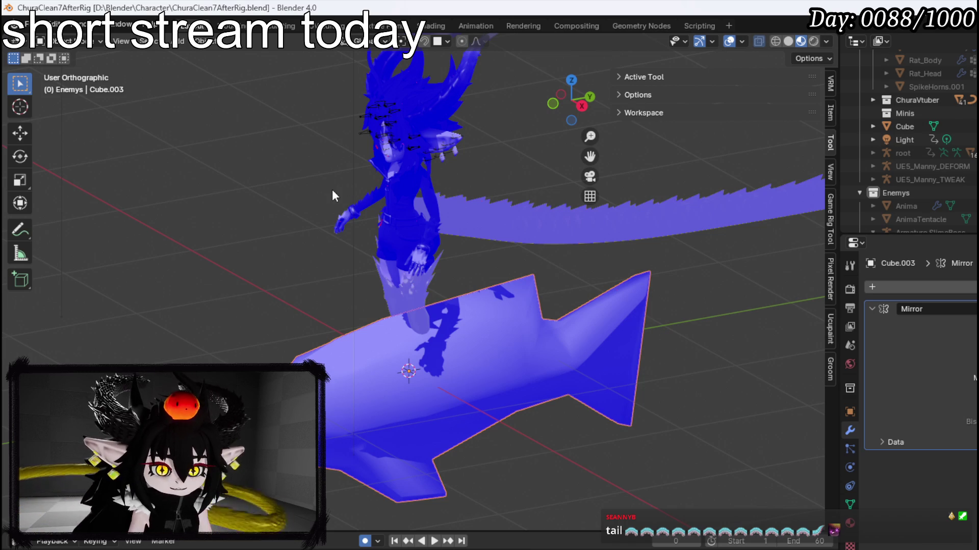
scroll(331, 189, "down", 5)
mouse_move(395, 199)
left_mouse_down()
mouse_move(447, 181)
mouse_move(376, 213)
mouse_move(387, 231)
mouse_move(536, 255)
mouse_move(597, 252)
mouse_move(356, 236)
mouse_move(452, 229)
mouse_move(534, 243)
mouse_move(457, 241)
left_mouse_up()
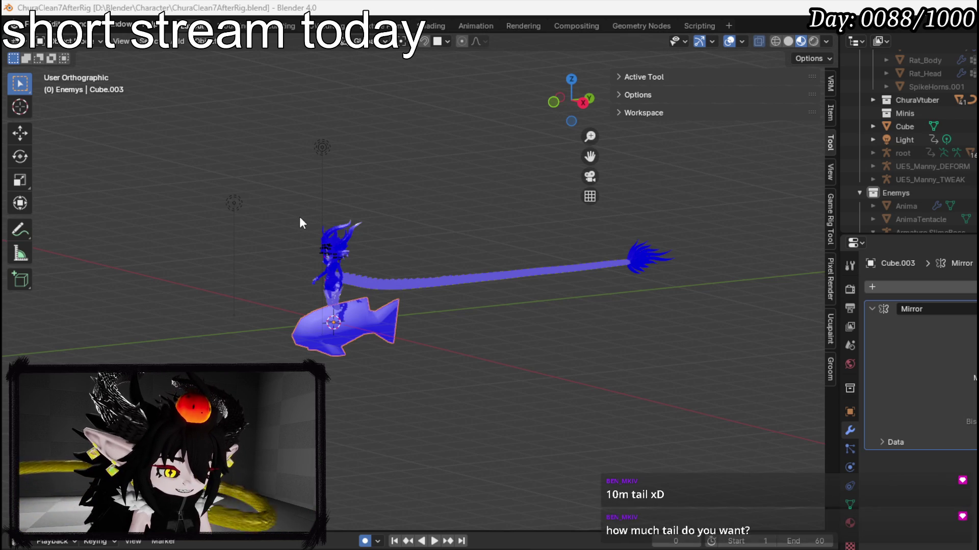
- Check Long_Tail's transform and dimensions in the Item sidebar, select the body and Head_root, then save
left_click(409, 285)
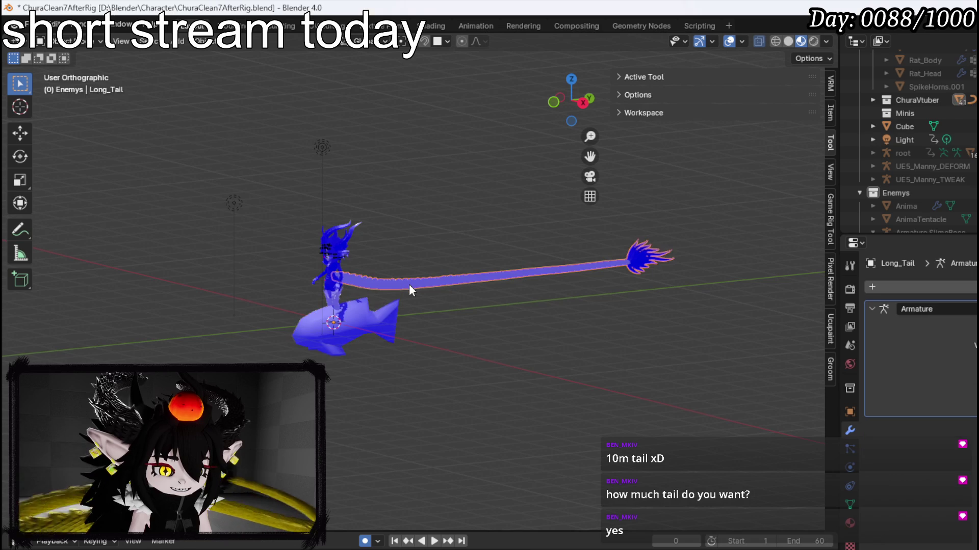
left_click(830, 113)
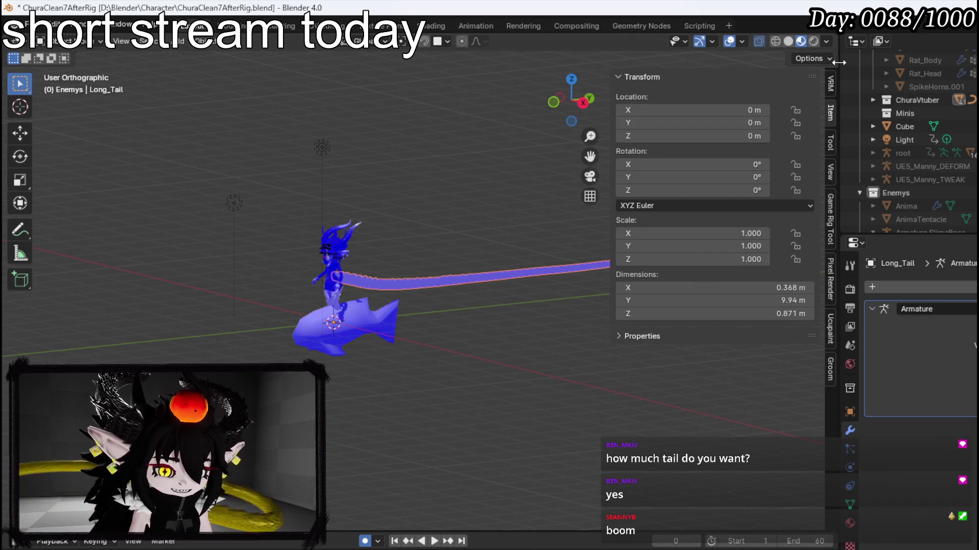
left_click(330, 271)
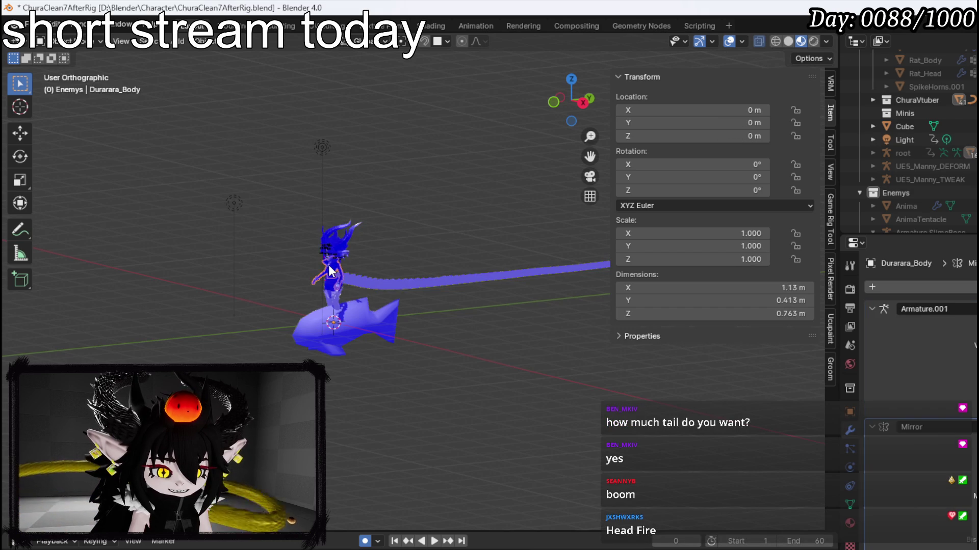
left_click(331, 261)
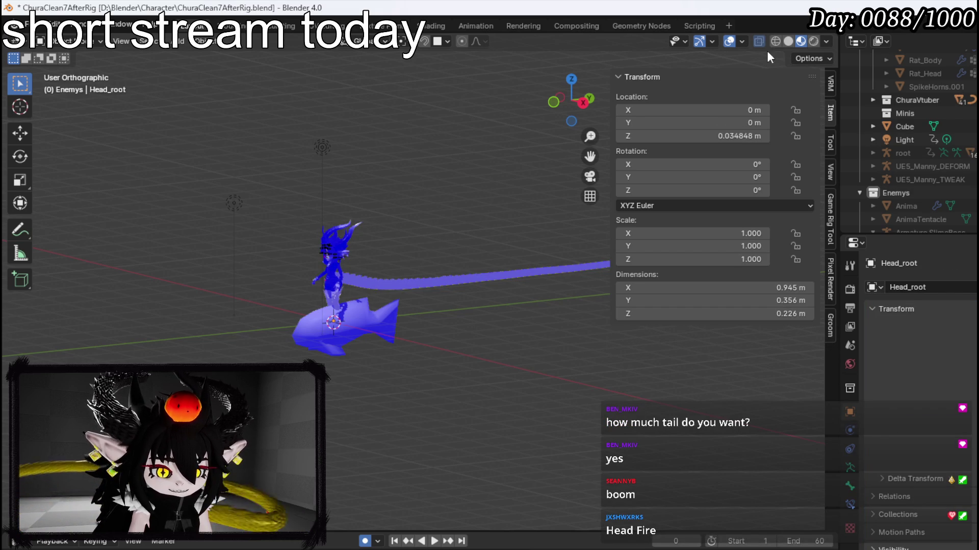
left_click(28, 24)
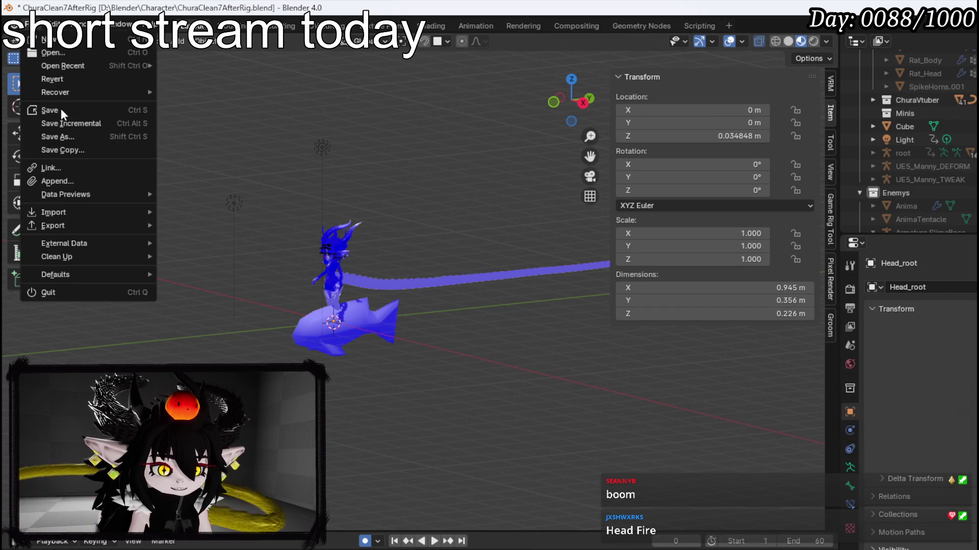
left_click(57, 111)
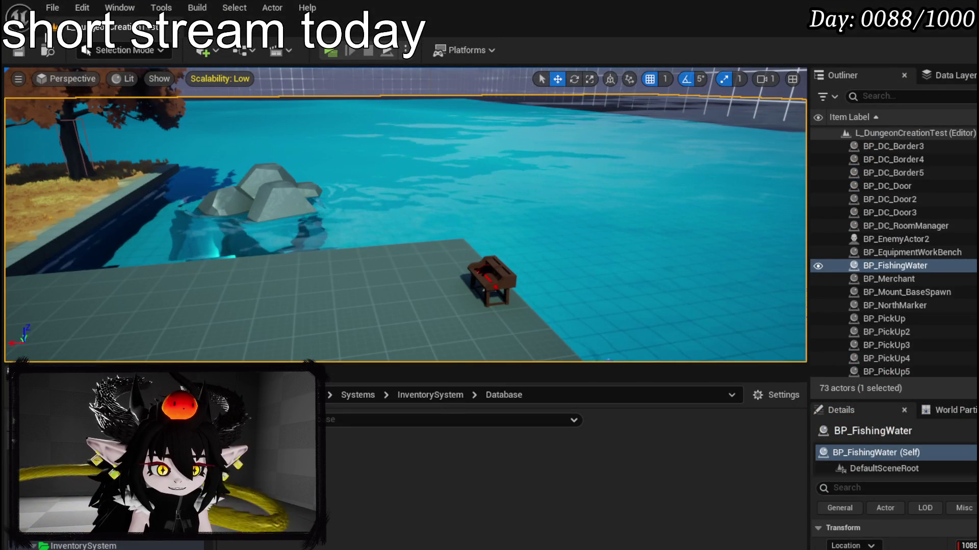
- Save the current level, move the view toward the table, and browse into CombatSystem's folders
left_click(19, 51)
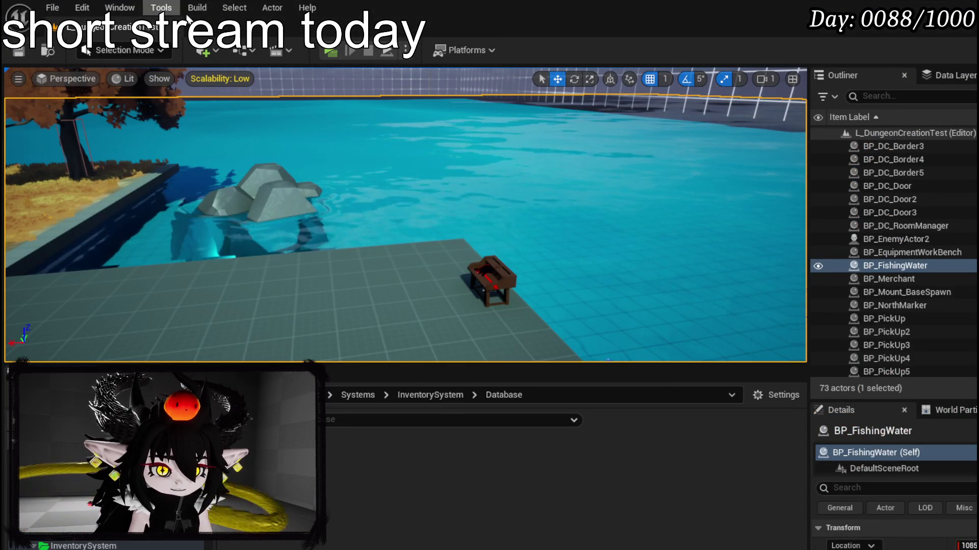
mouse_move(332, 327)
left_mouse_down()
mouse_move(337, 291)
mouse_move(328, 288)
left_mouse_up()
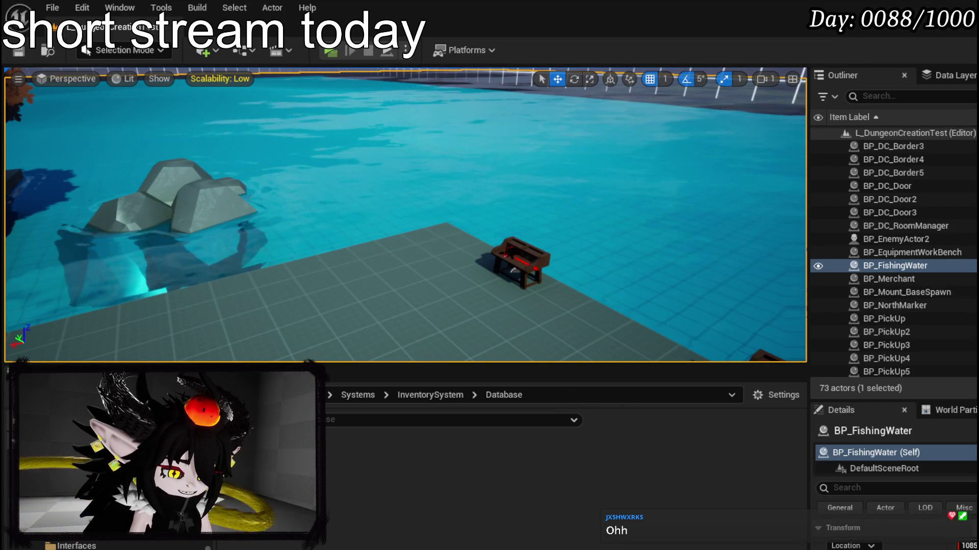
scroll(161, 543, "up", 2)
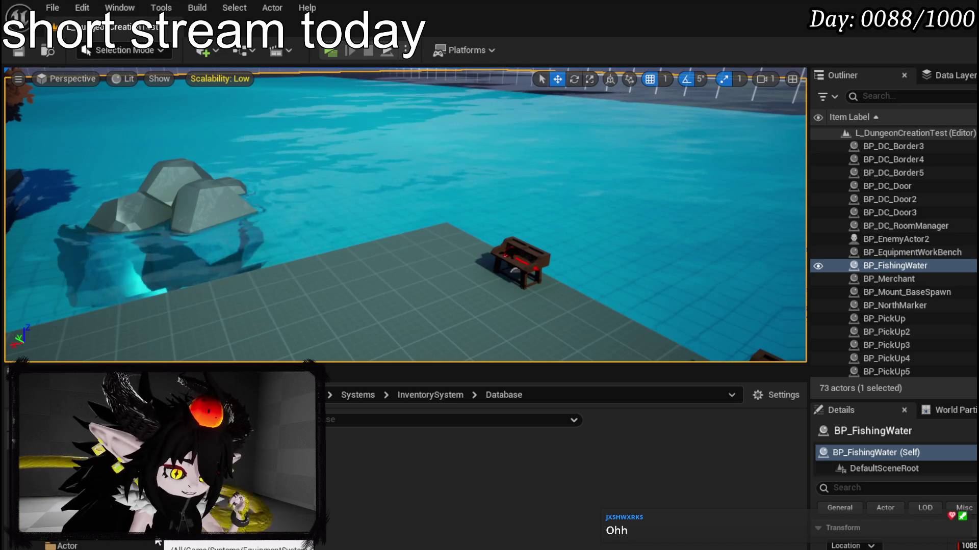
scroll(158, 544, "down", 2)
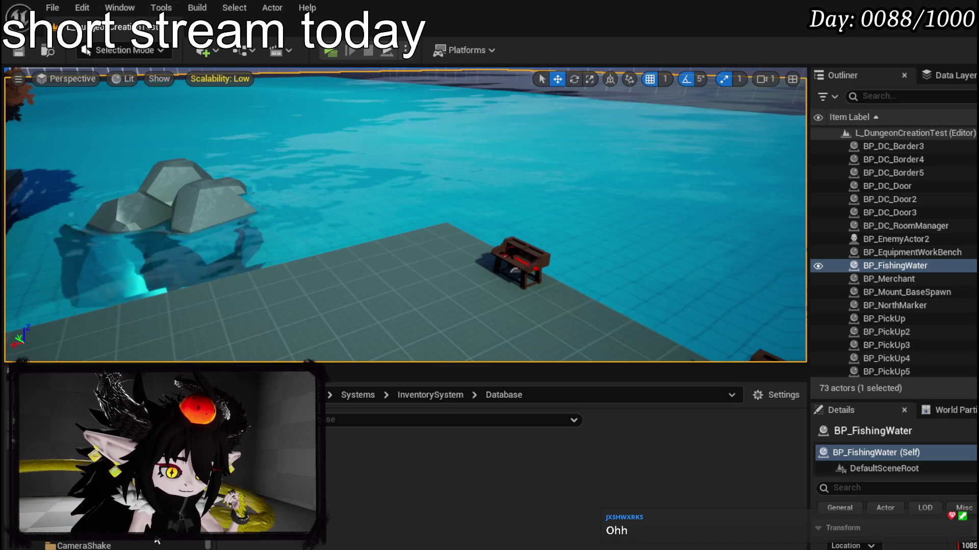
scroll(158, 543, "up", 3)
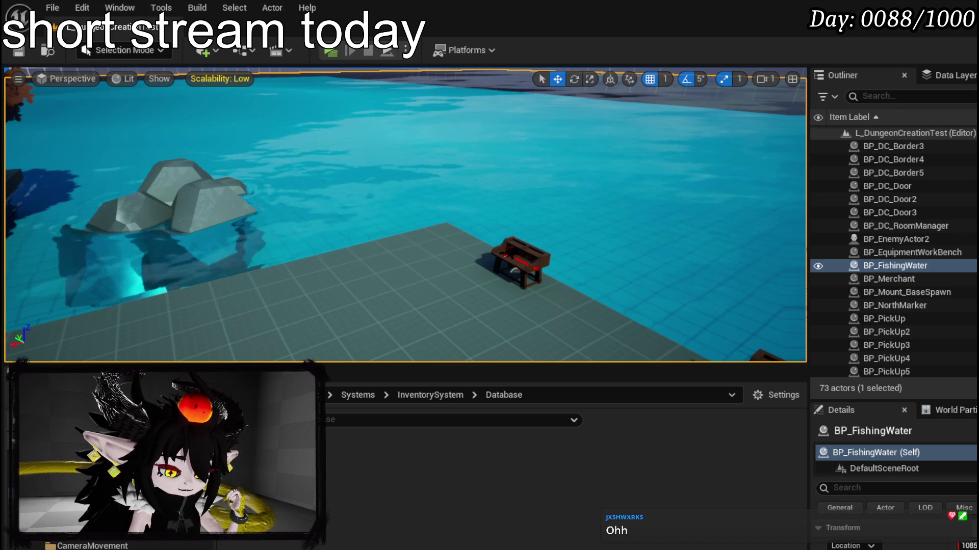
scroll(158, 543, "down", 3)
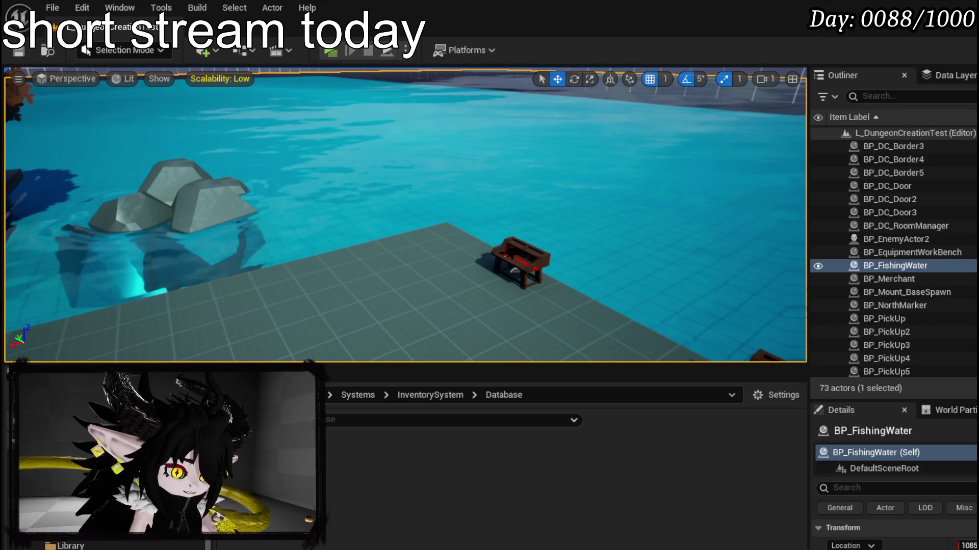
left_click(153, 461)
- Look through CombatSystem's BPC and Enemys folders, step back, and scroll down to Fishing
left_click(152, 473)
left_click(153, 484)
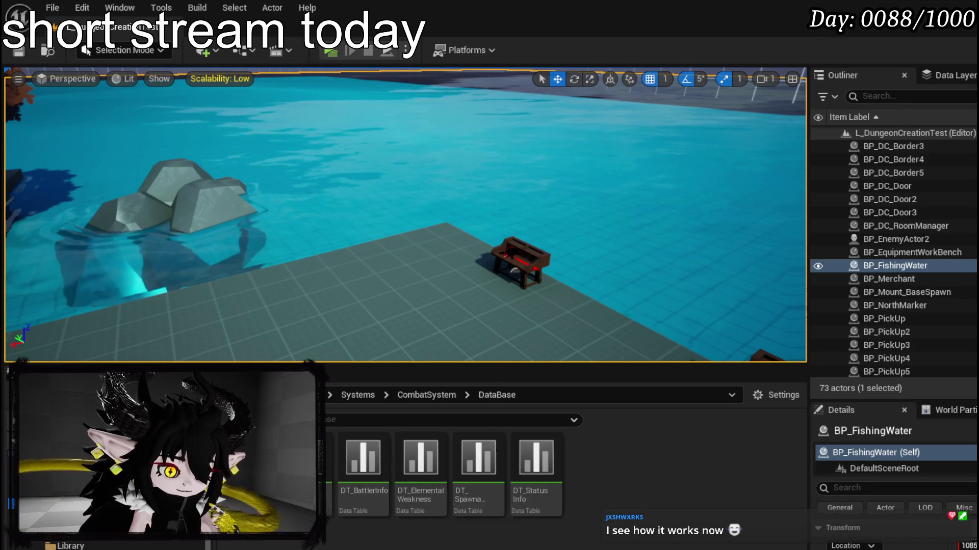
left_click(153, 495)
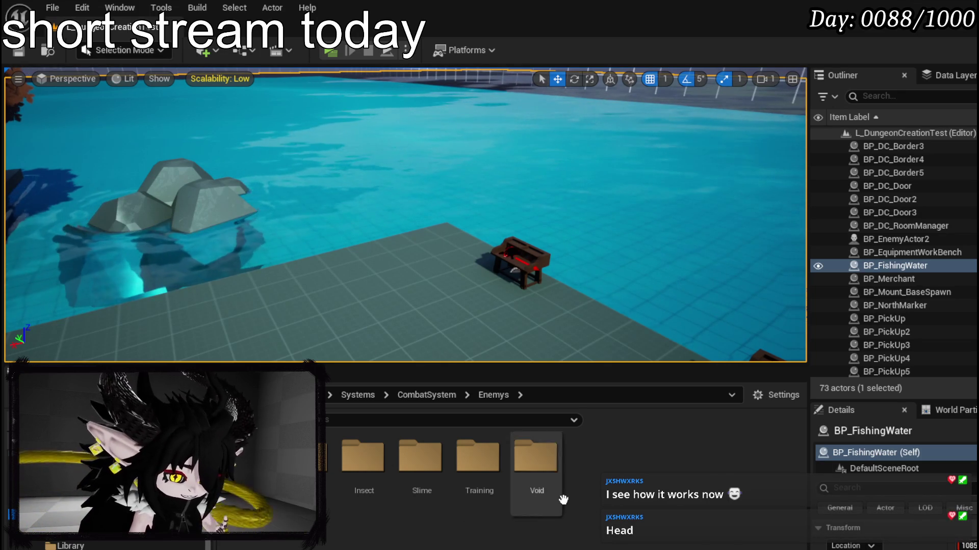
key("alt+Left")
key("alt+Left")
key("alt+Left")
key("alt+Left")
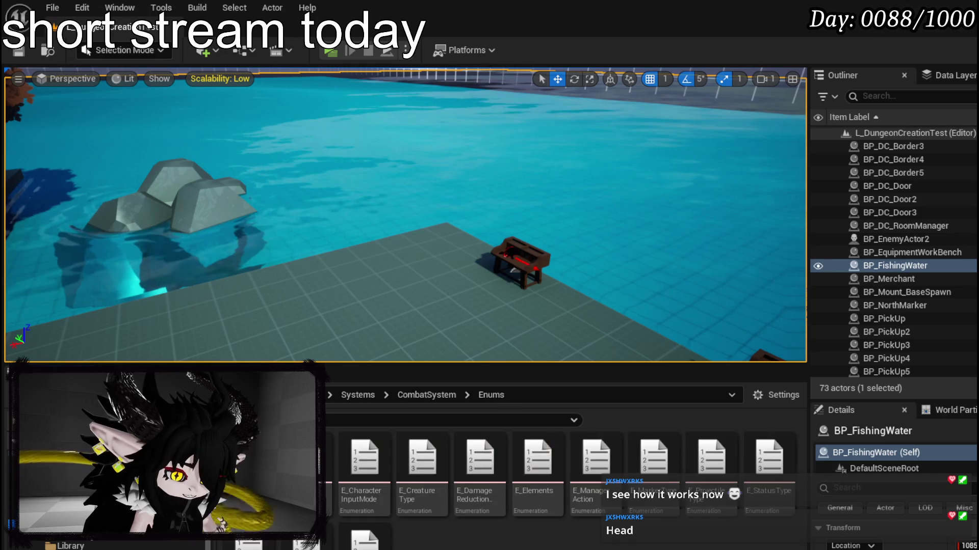
key("alt+Left")
key("alt+Left")
key("alt+Left")
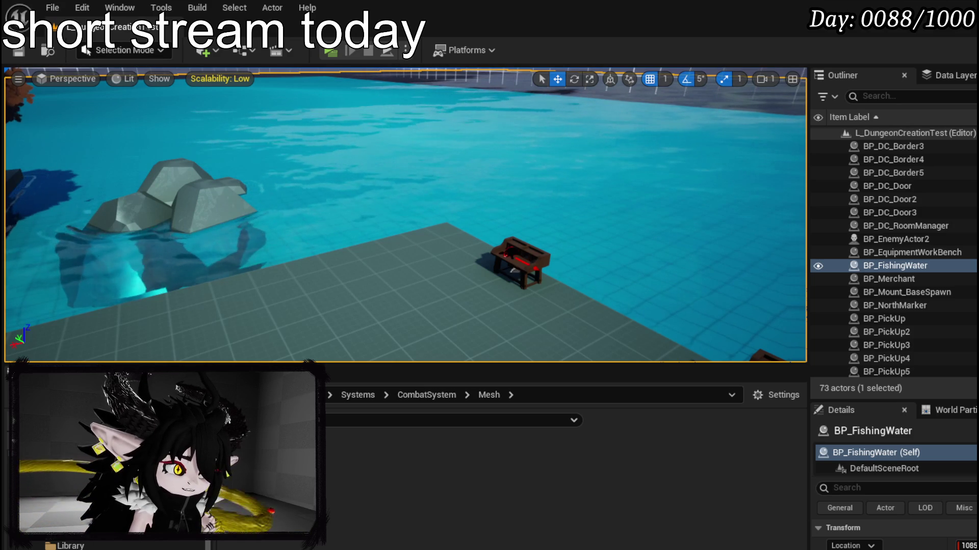
scroll(112, 510, "up", 1)
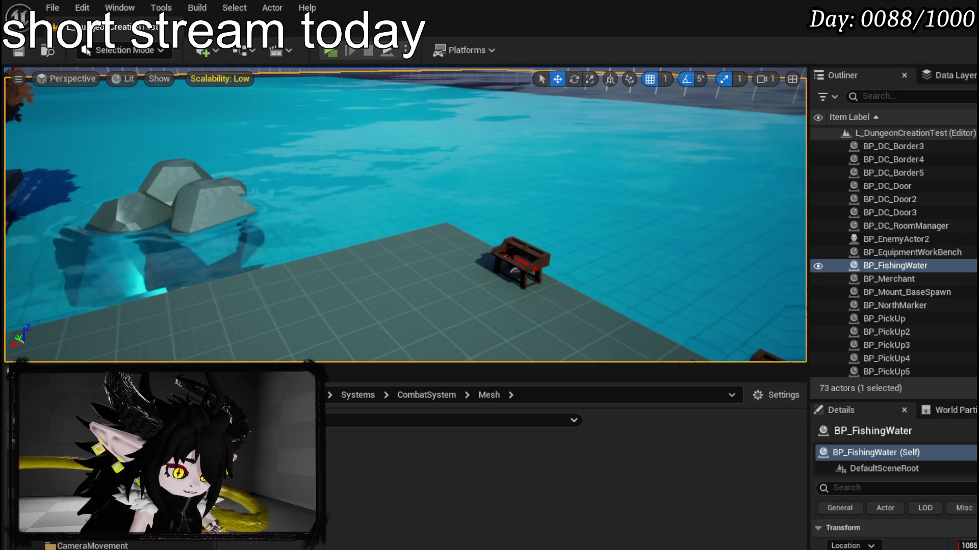
scroll(101, 484, "down", 2)
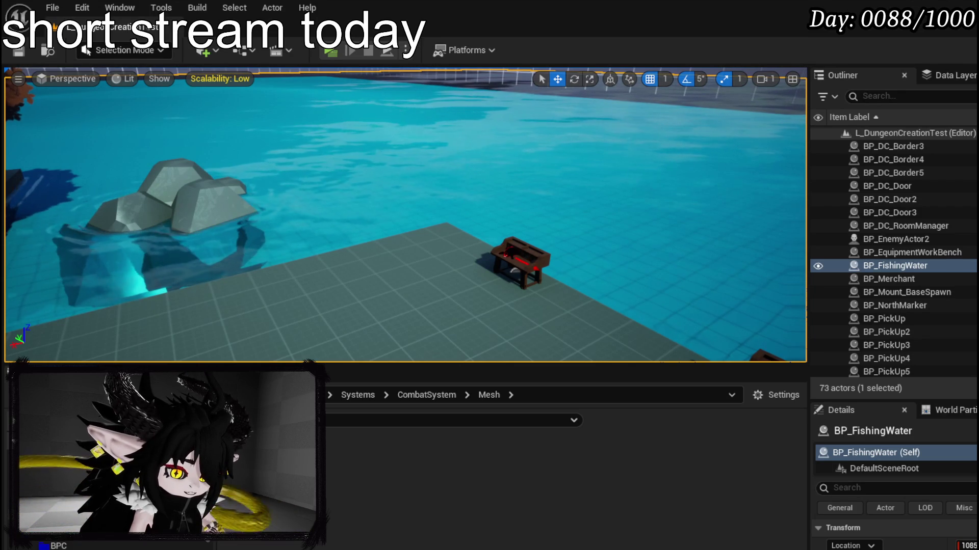
scroll(102, 484, "down", 3)
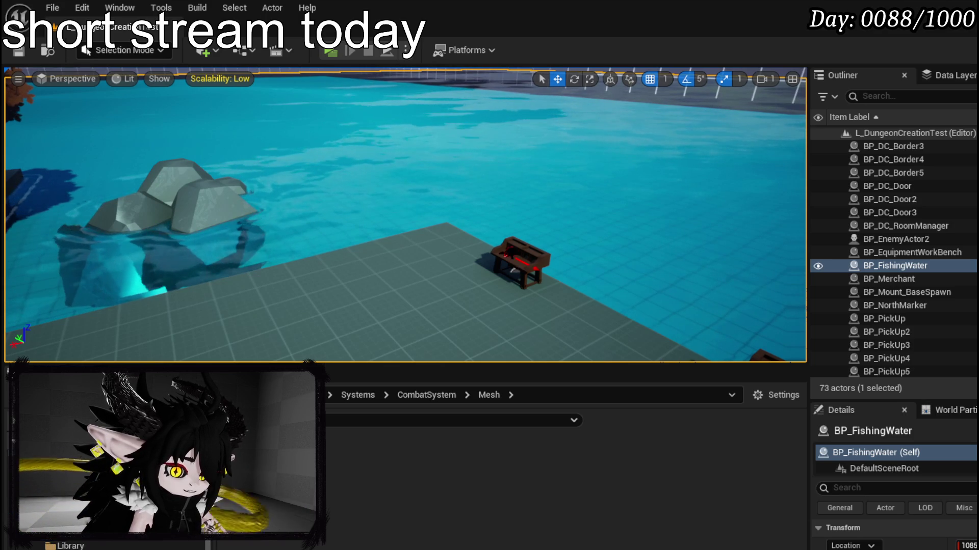
scroll(102, 484, "down", 2)
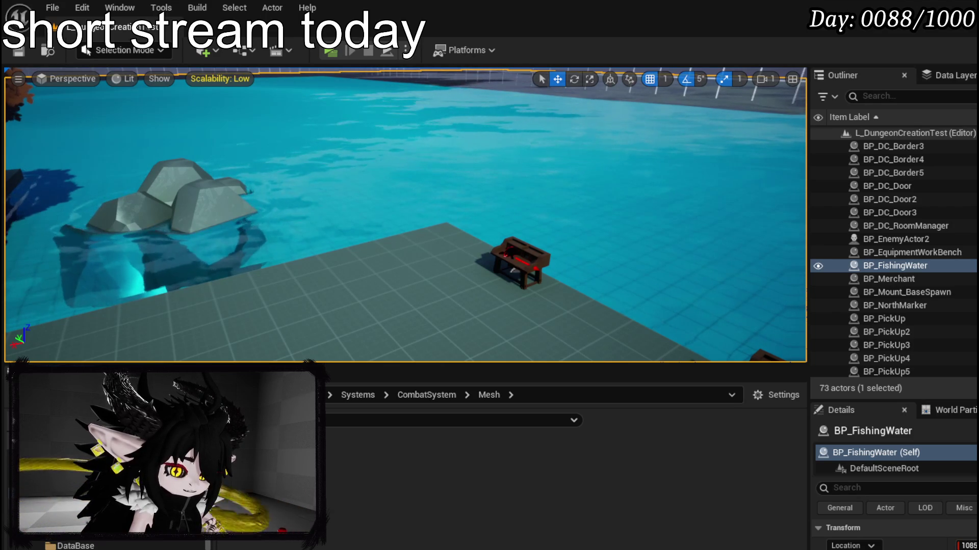
scroll(102, 484, "down", 3)
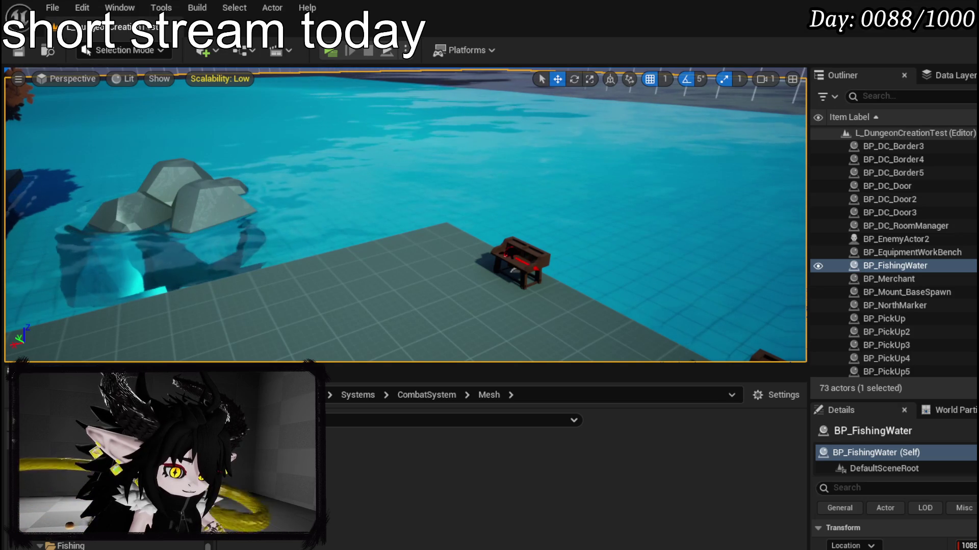
- Create a new folder named Mesh inside the Fishing folder and open it
left_click(143, 546)
right_click(313, 459)
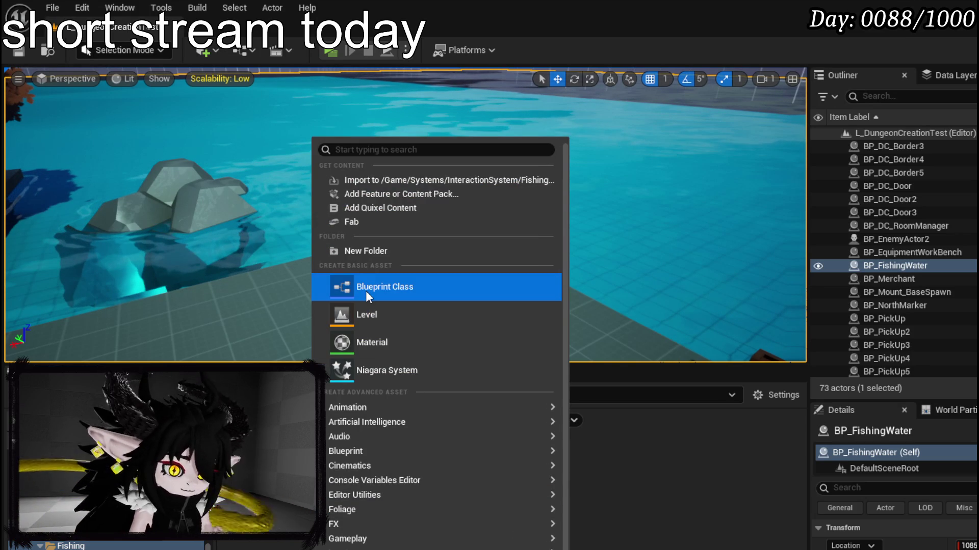
left_click(635, 481)
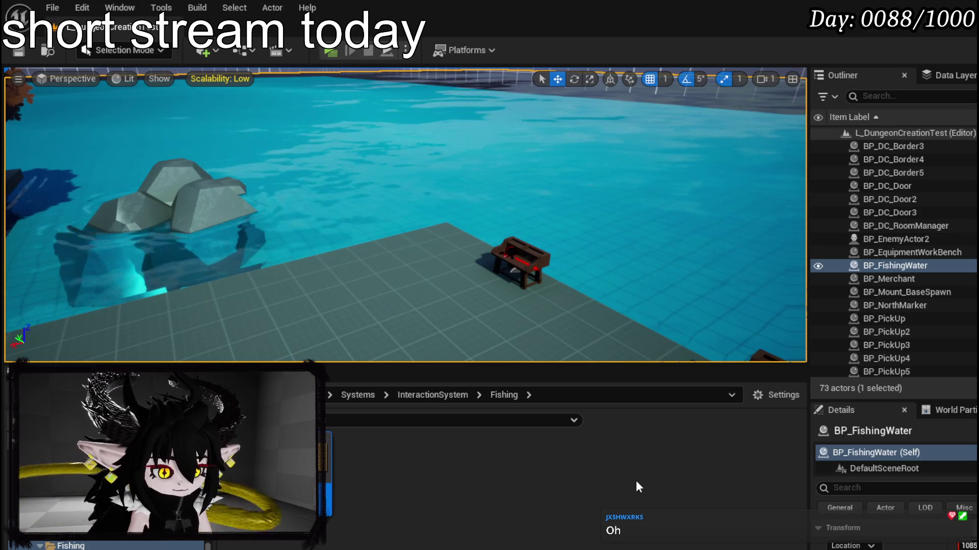
double_click(300, 474)
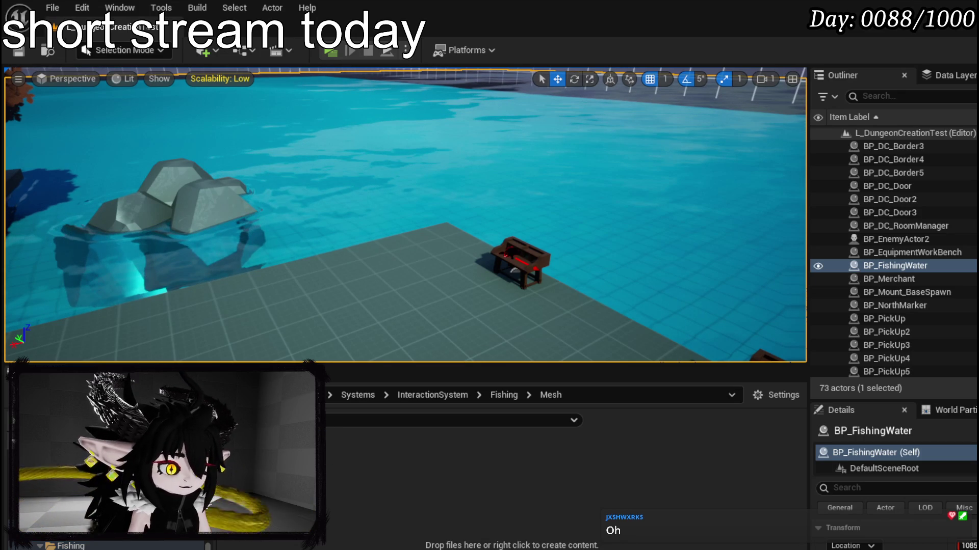
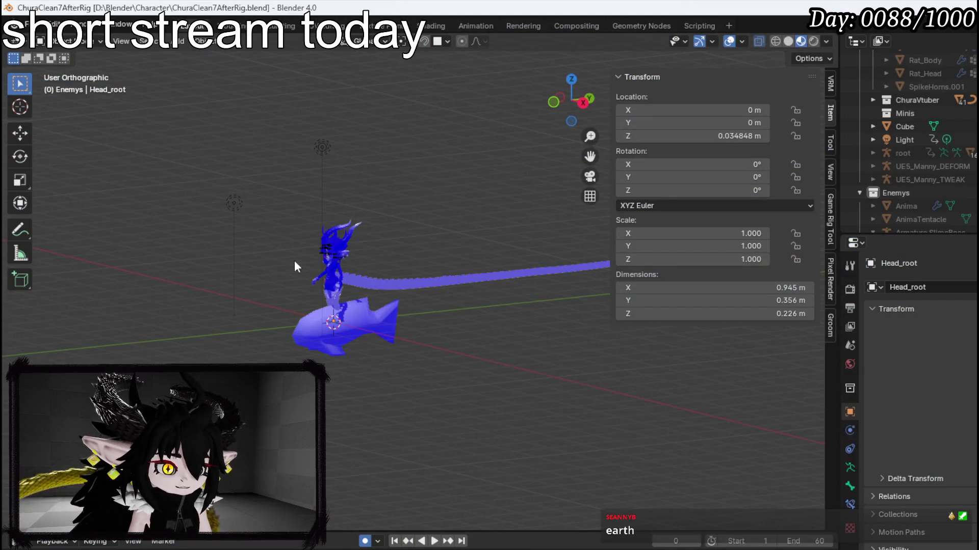
- Export the Blender fish model as Prototype_Fish.fbx into the Character folder and return to Unreal
left_click(309, 339)
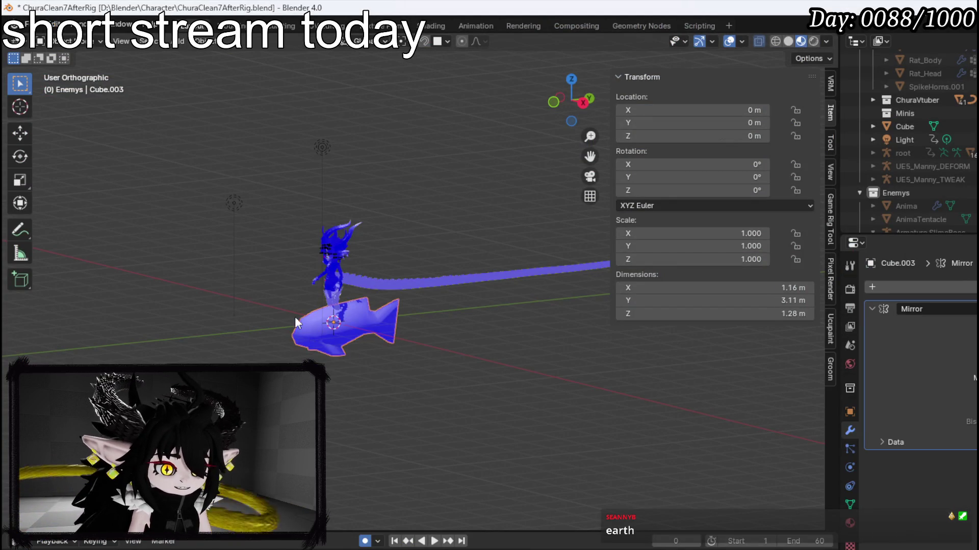
left_click(28, 24)
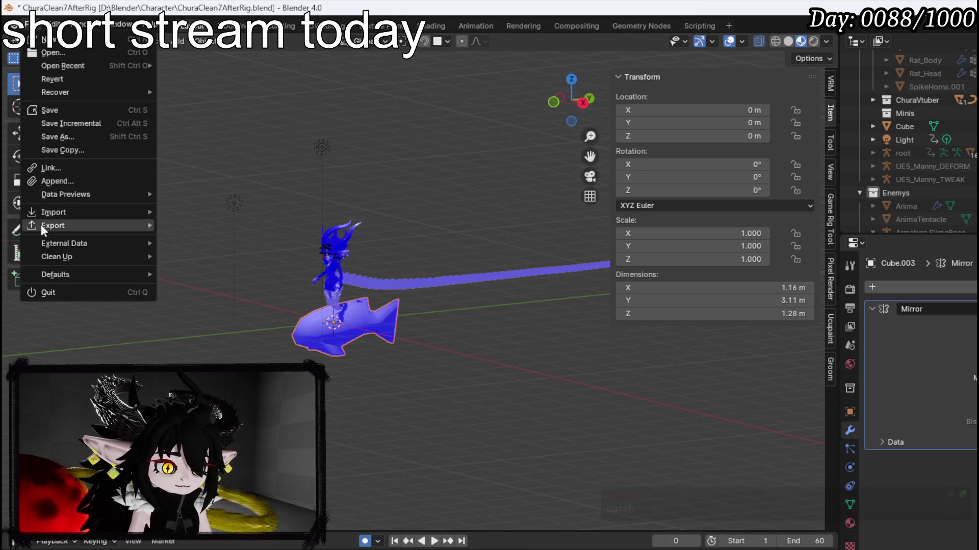
mouse_move(51, 226)
left_click(196, 344)
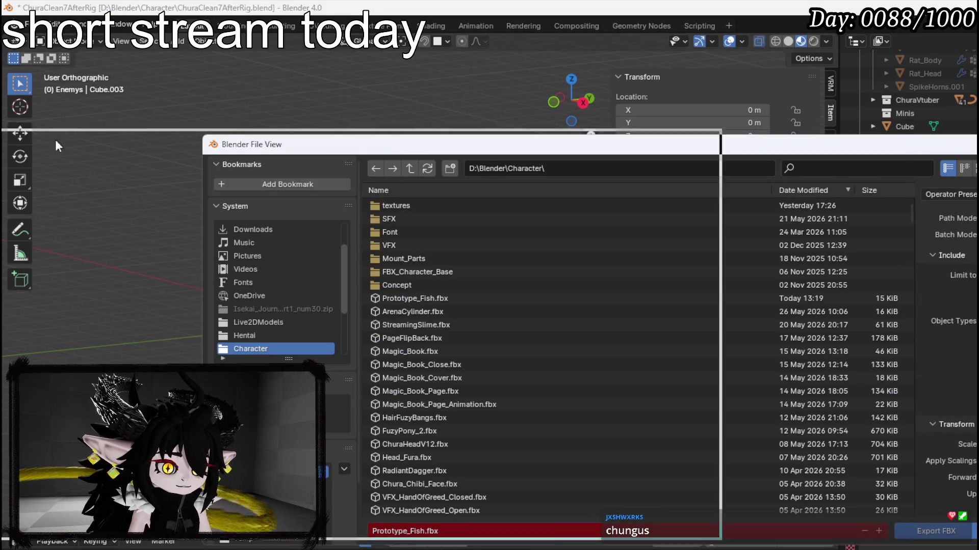
key("Escape")
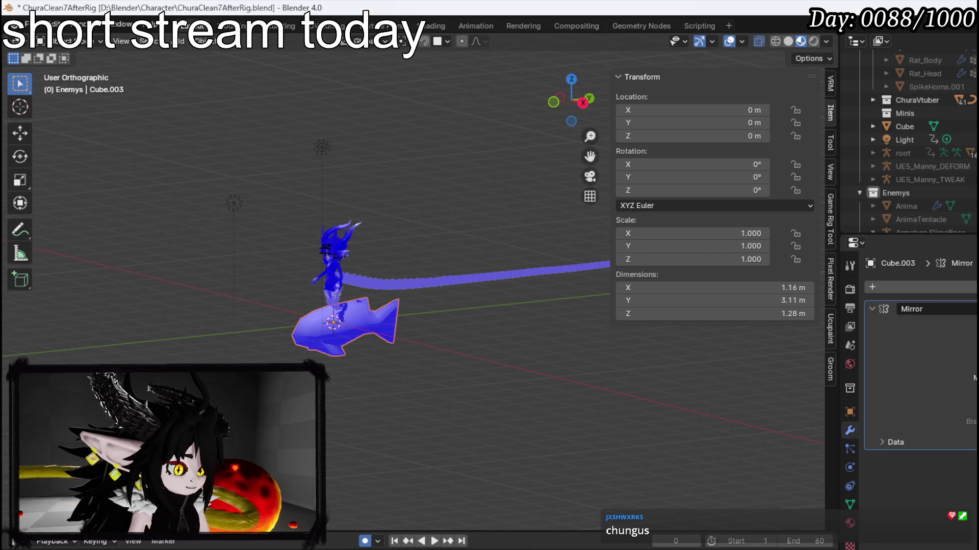
key("alt+Tab")
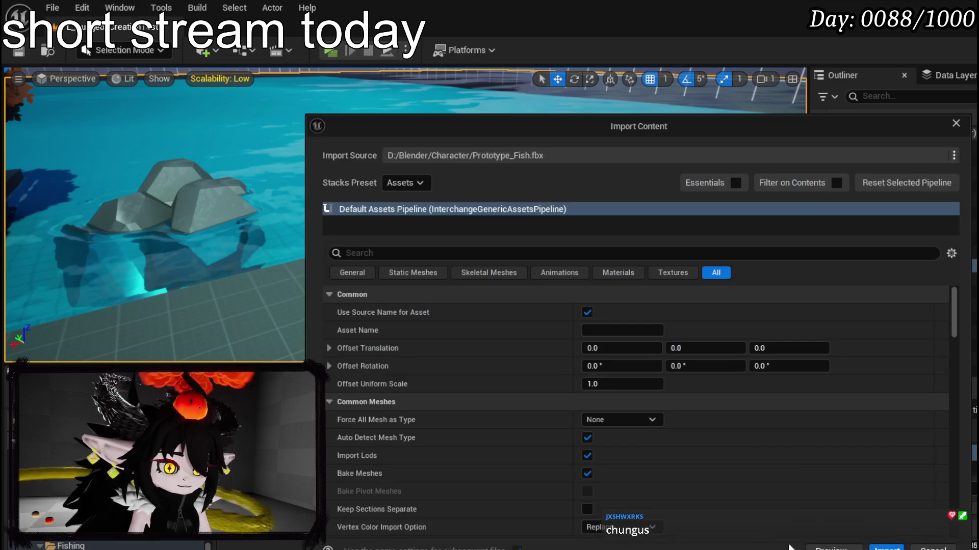
- Import Prototype_Fish.fbx and save the new Prototype_Fish and BP_Fish assets
left_click(887, 548)
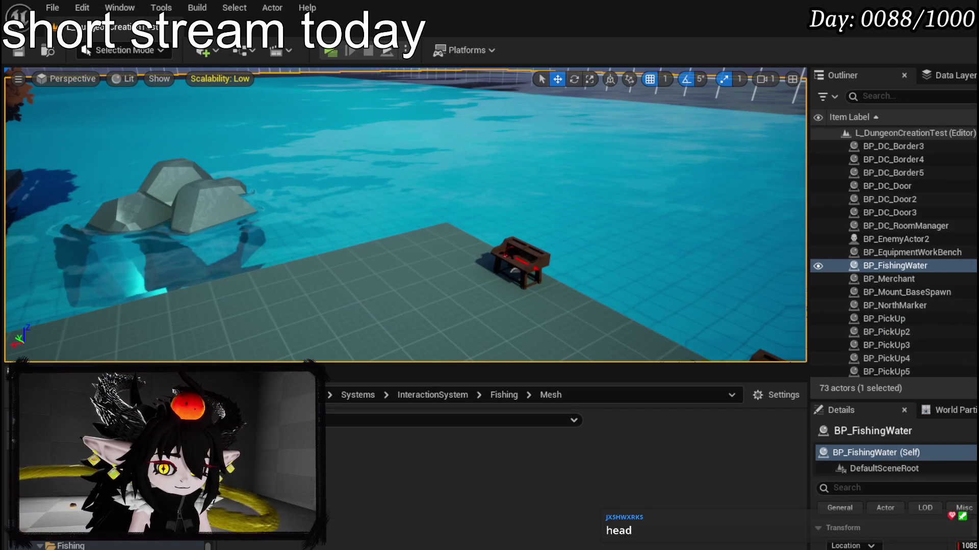
key("ctrl+shift+s")
left_click(740, 497)
- Place a test fish in the level, delete it, save the map, and open BP_Fish
mouse_move(285, 505)
left_mouse_down()
mouse_move(338, 317)
mouse_move(372, 283)
mouse_move(364, 277)
left_mouse_up()
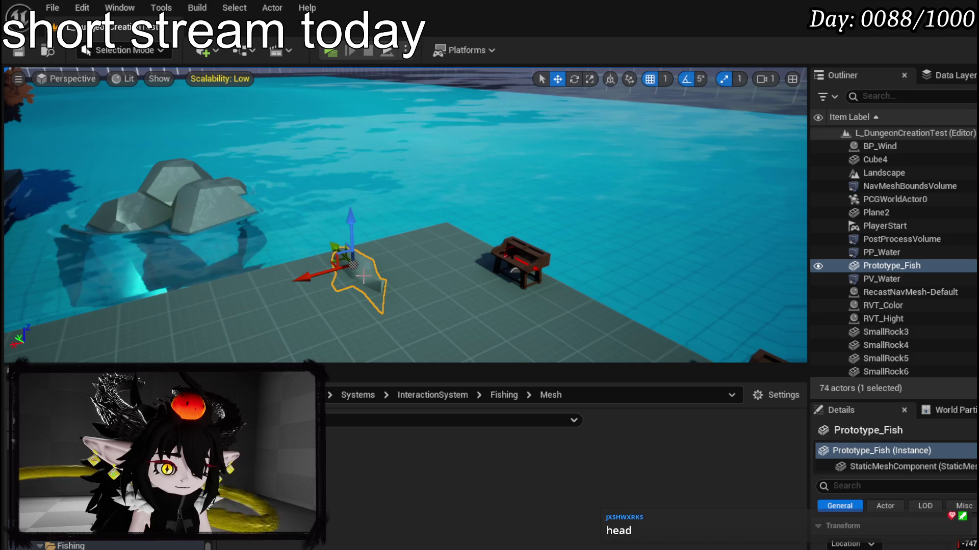
key("Delete")
key("ctrl+s")
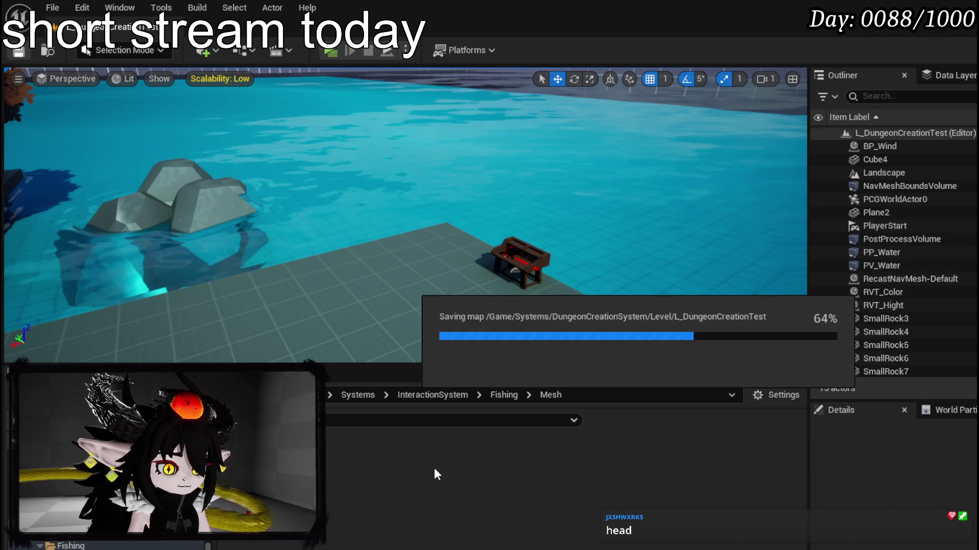
key("alt+Left")
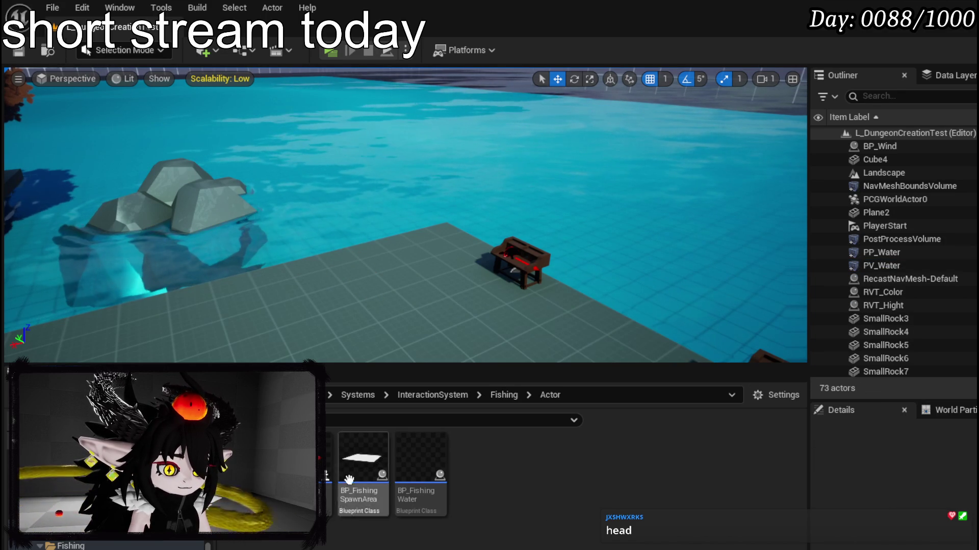
double_click(306, 490)
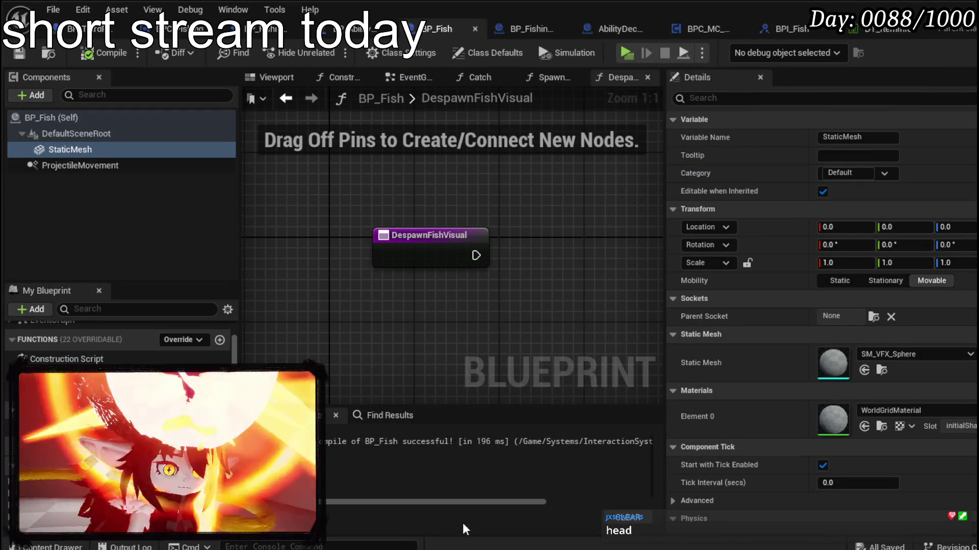
- Swap BP_Fish's StaticMesh from SM_VFX_Sphere to Prototype_Fish, compile, and inspect it in the viewport
key("ctrl+space")
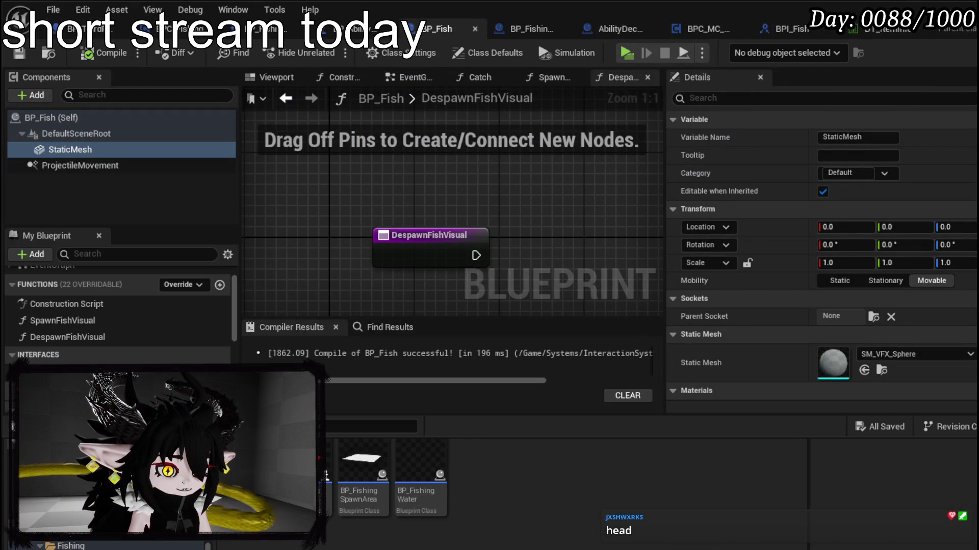
left_click(154, 186)
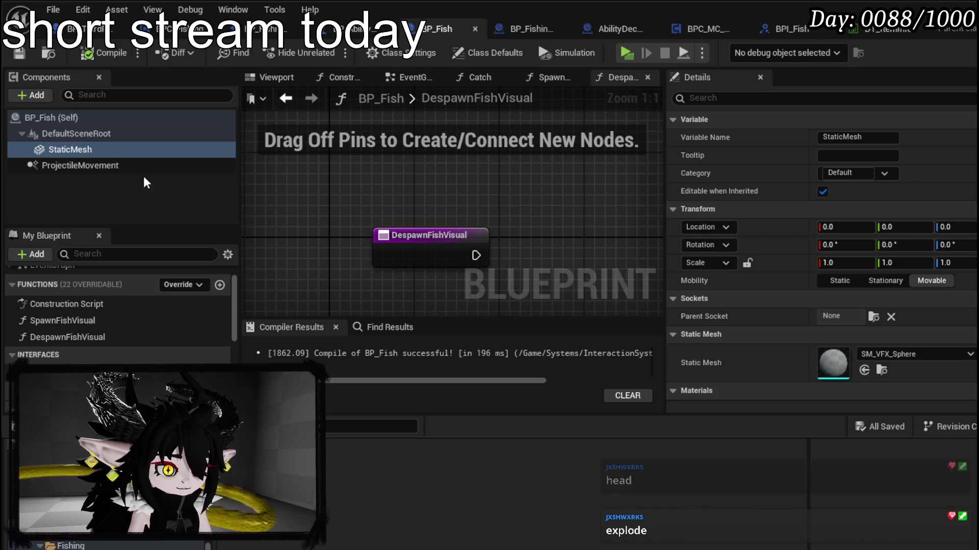
left_click_drag(765, 387, 832, 363)
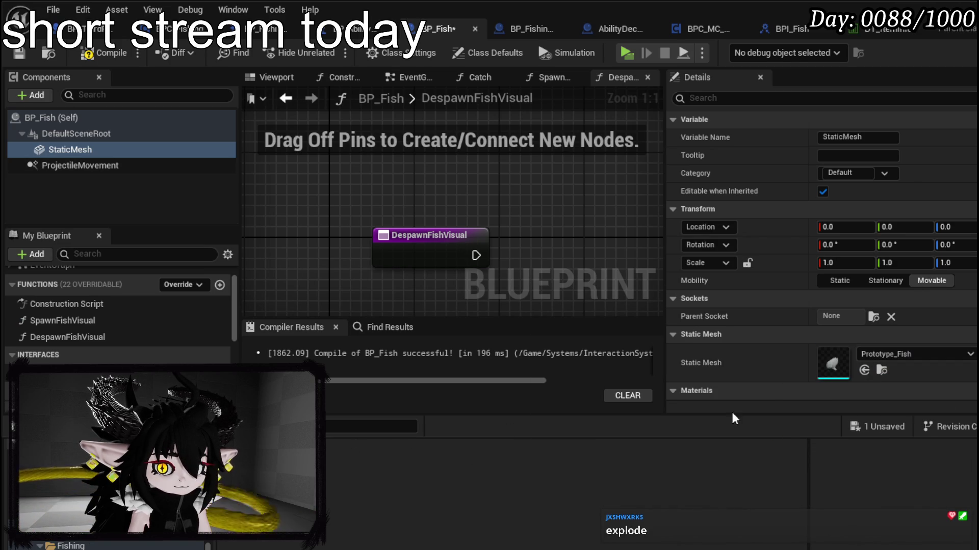
left_click(118, 60)
left_click(276, 78)
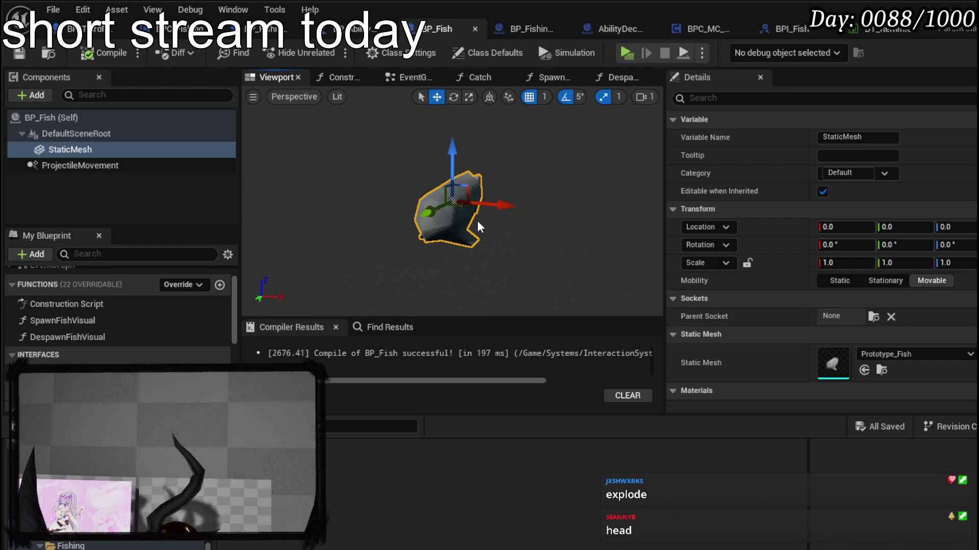
mouse_move(570, 149)
left_mouse_down()
mouse_move(561, 112)
mouse_move(565, 154)
left_mouse_up()
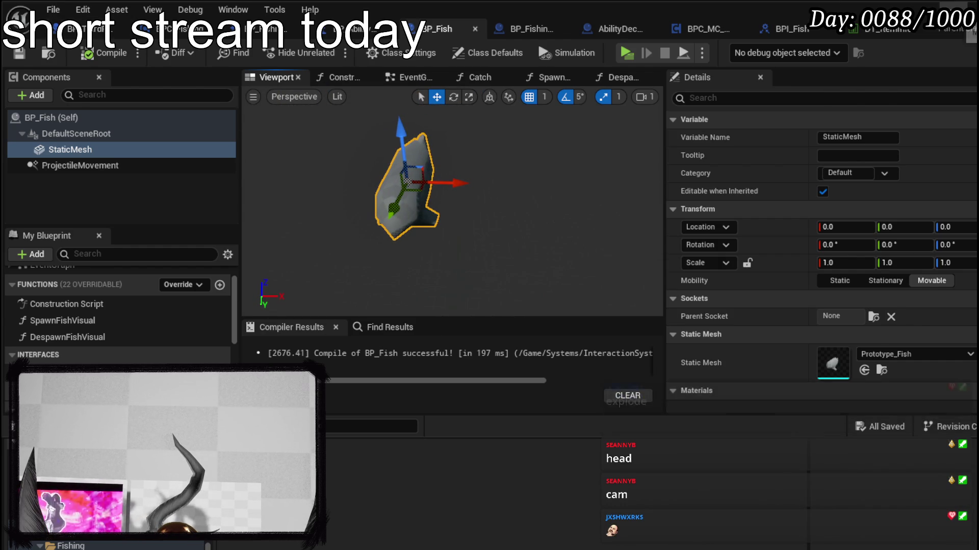
key("alt+Tab")
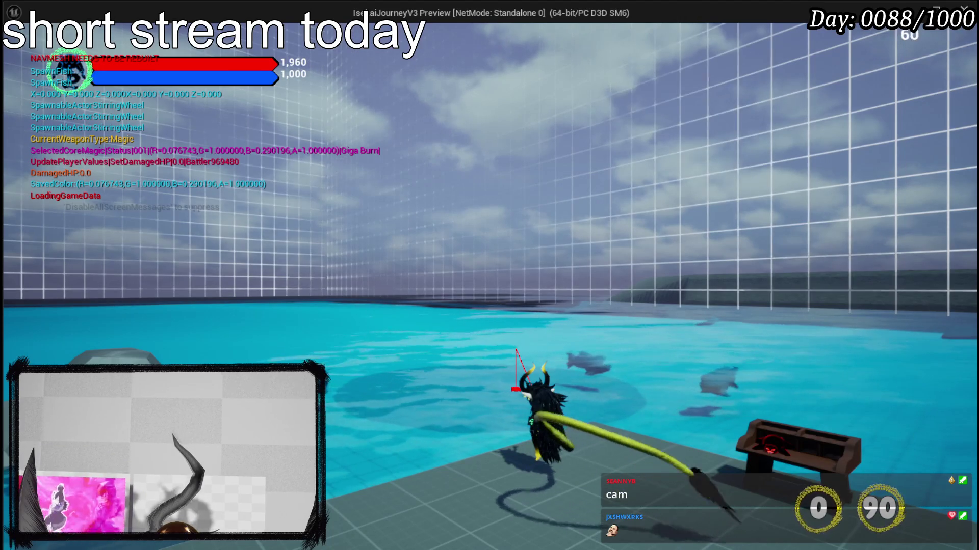
- Stop the play session and navigate the content browser back to the Fishing folder
key("Escape")
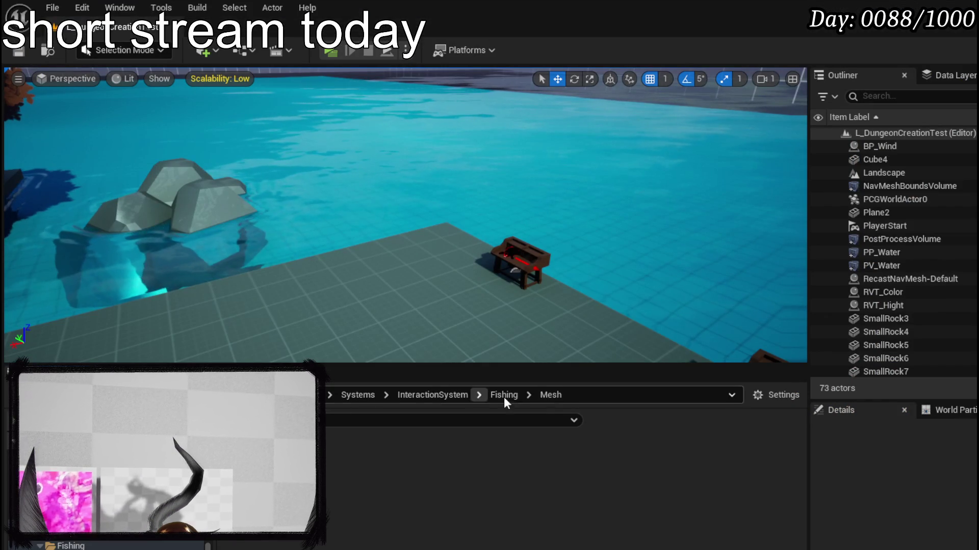
left_click(511, 396)
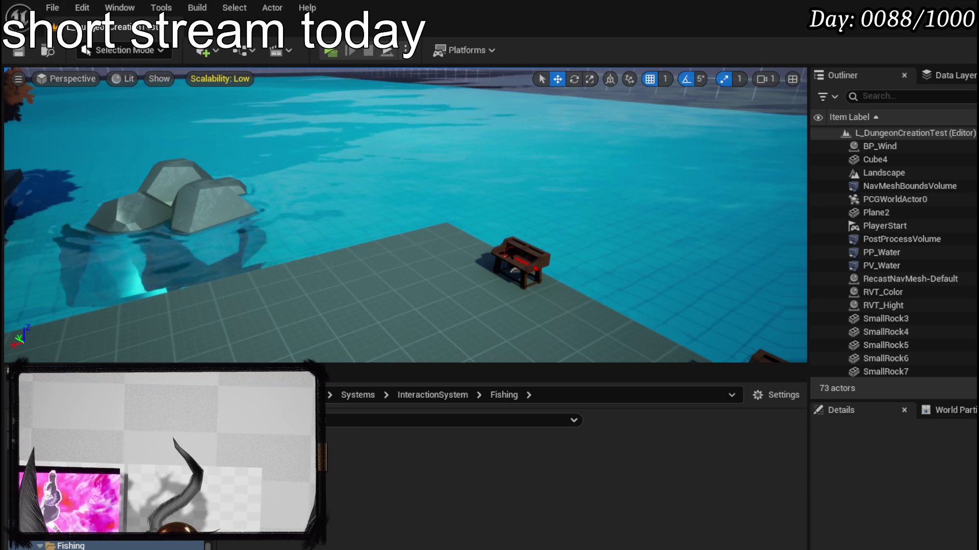
- Set BP_Fish's StaticMesh Z rotation to -90, save it, and start a play test
double_click(250, 469)
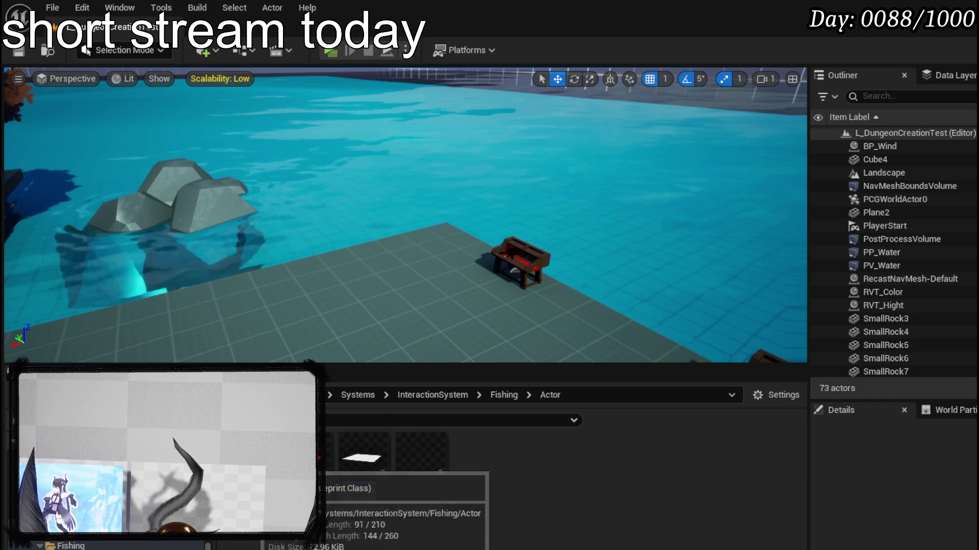
double_click(326, 462)
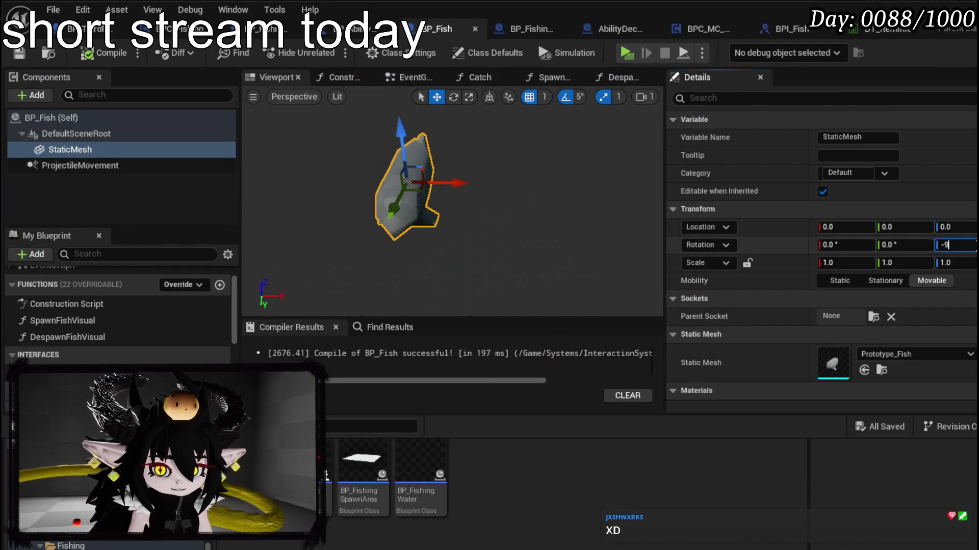
type("0")
key("Return")
left_click(19, 52)
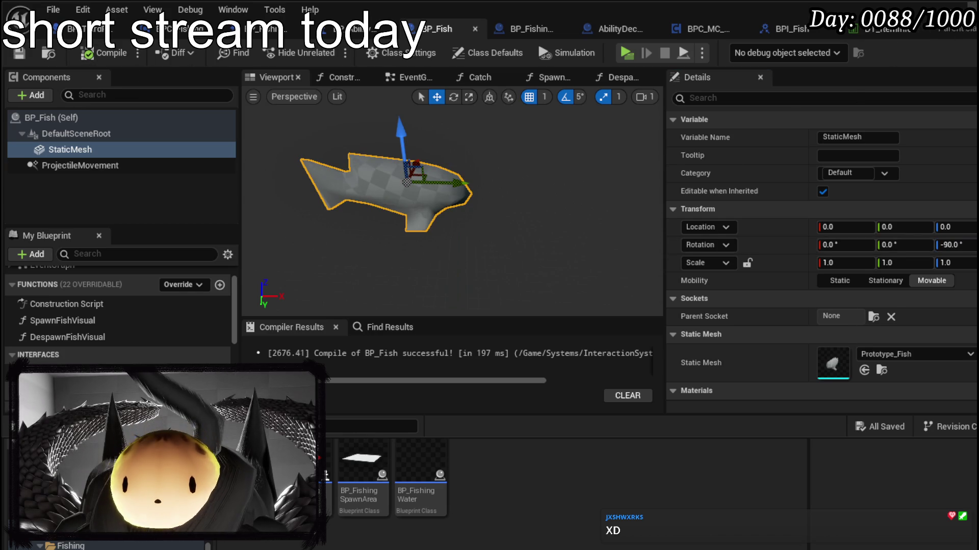
left_click(966, 7)
left_click(326, 52)
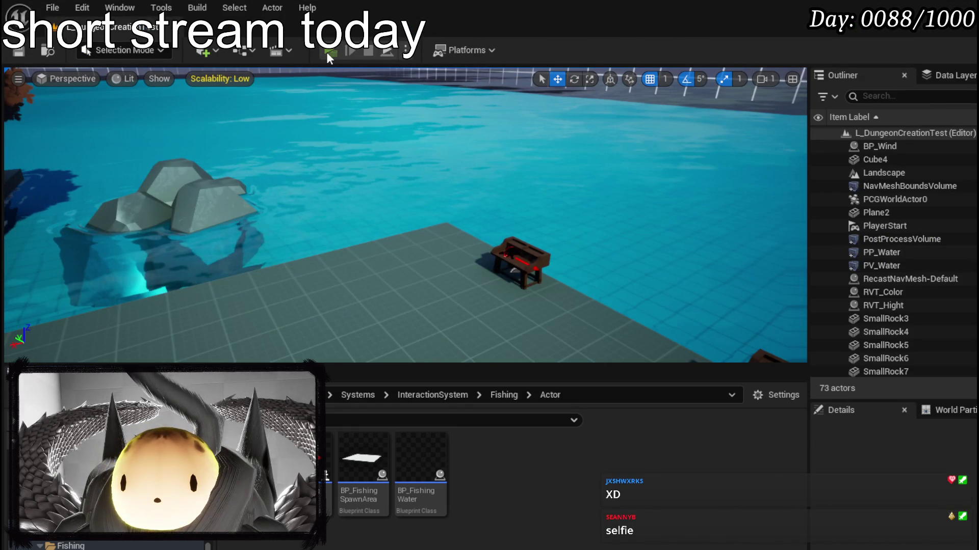
- Walk to the pond to test fishing with the rotated fish, then stop play and save the map
key("w")
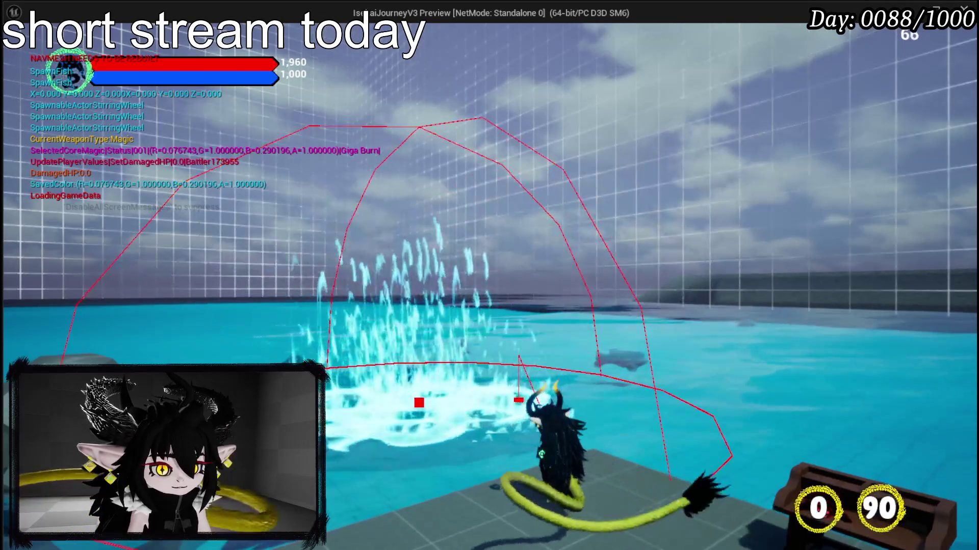
key("alt+Tab")
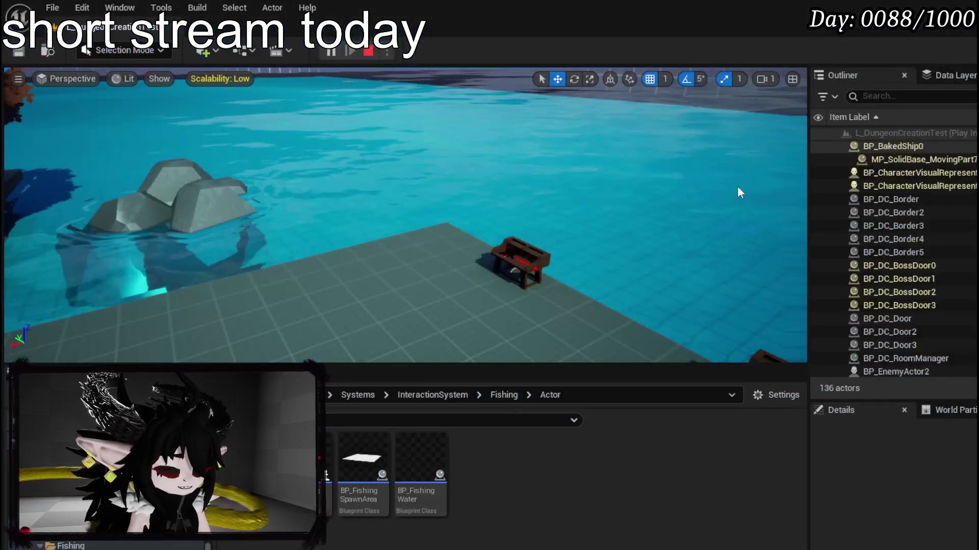
key("Escape")
key("ctrl+s")
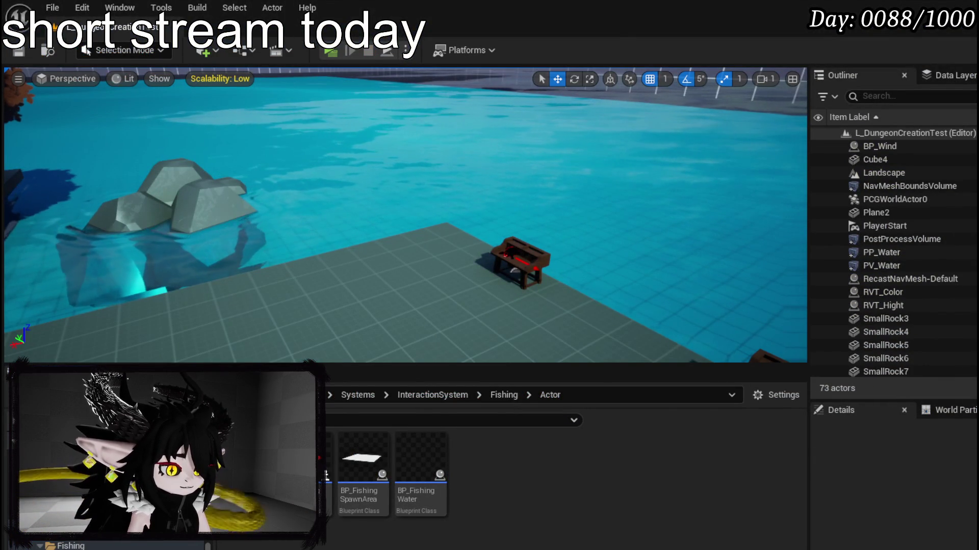
- Review the open Blueprint tabs, close AbilityDecoder and another unneeded editor, and open DT_ItemInfo
key("alt+Tab")
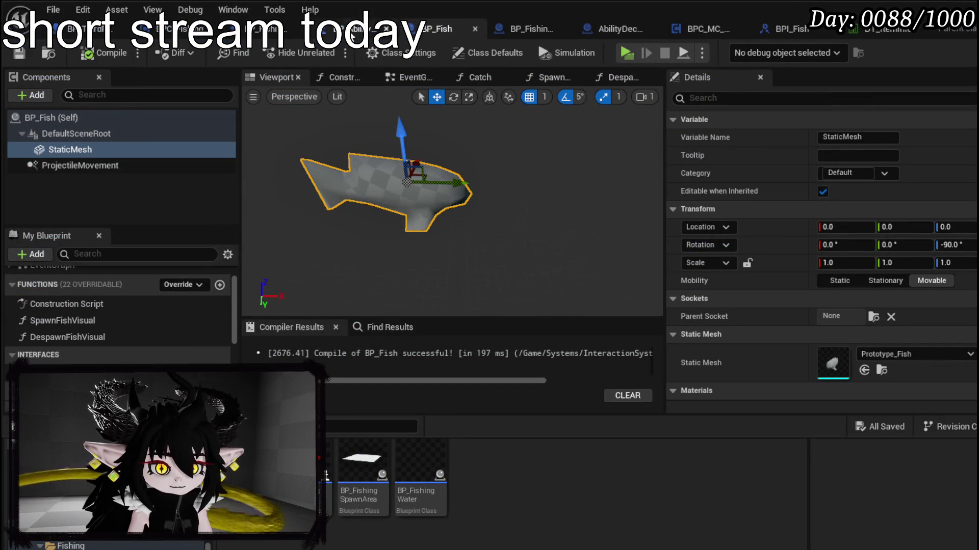
left_click(178, 29)
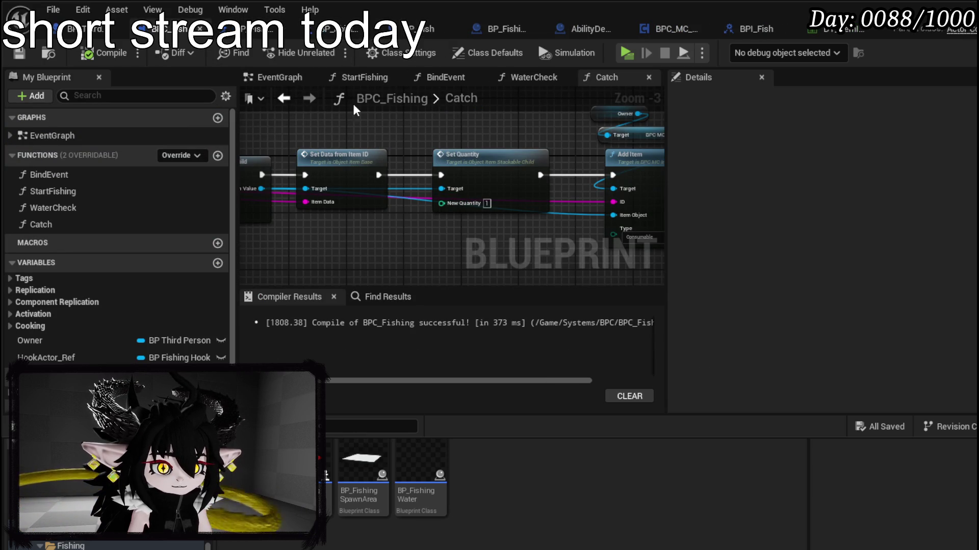
left_click(242, 36)
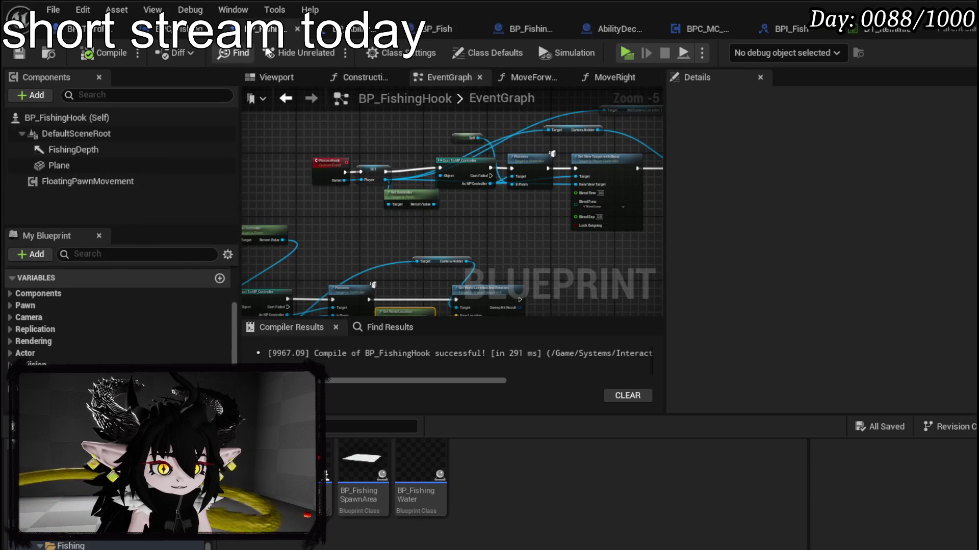
left_click(357, 29)
left_click(436, 29)
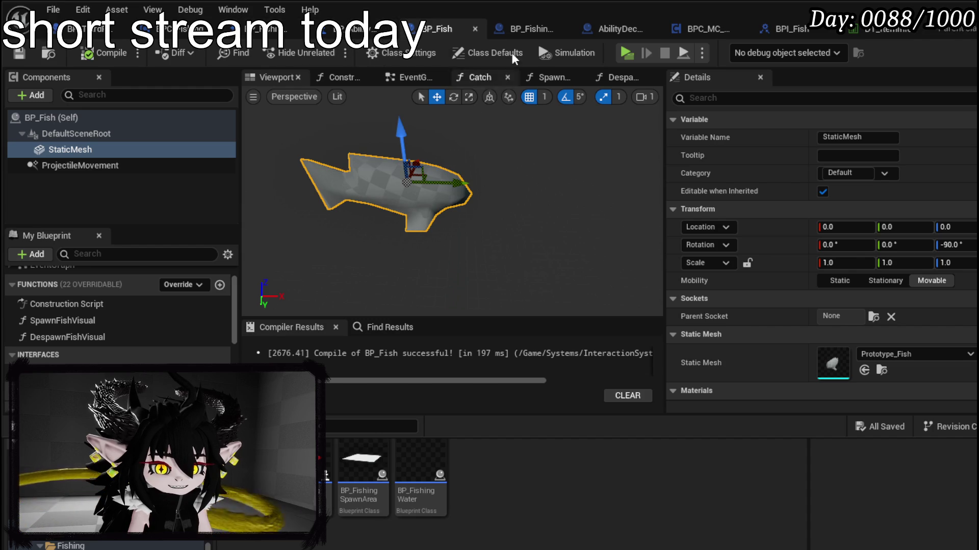
left_click(534, 32)
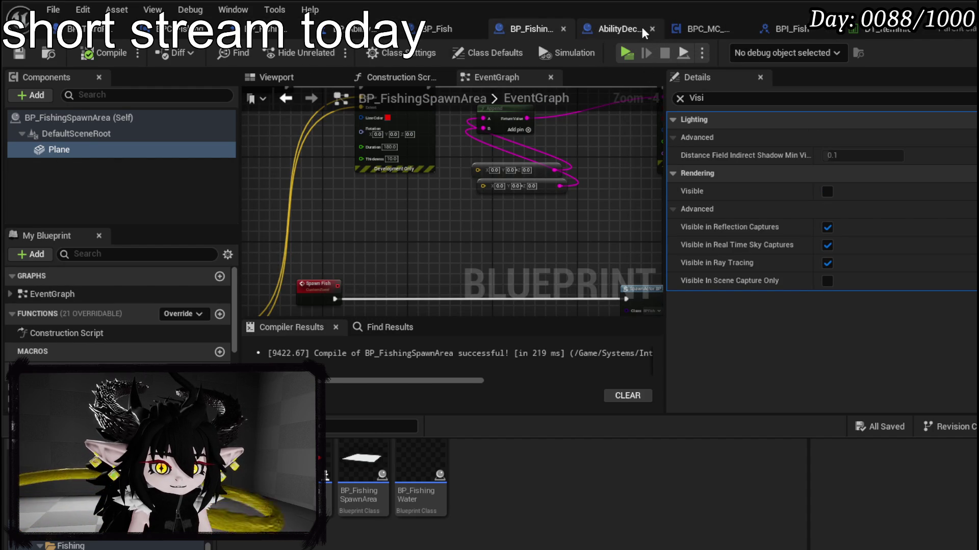
left_click(652, 29)
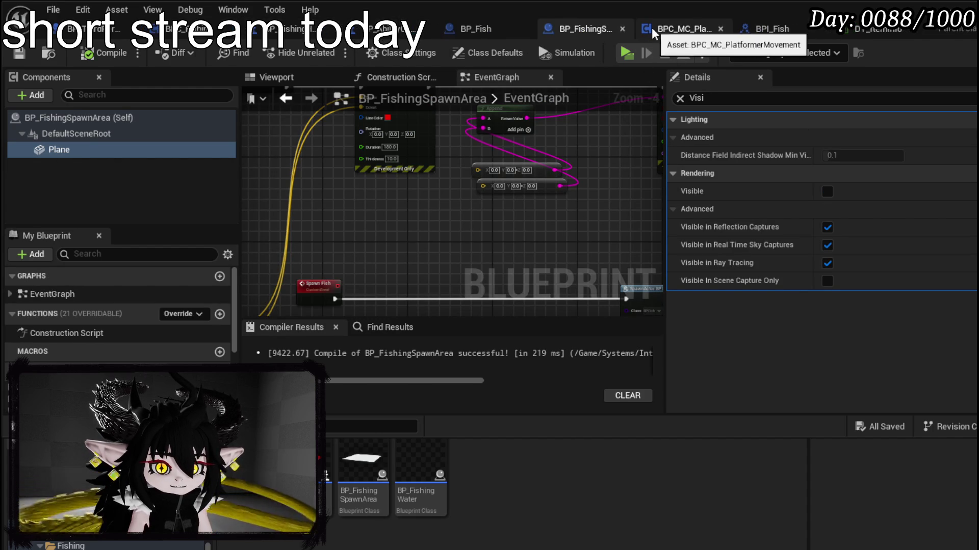
left_click(720, 29)
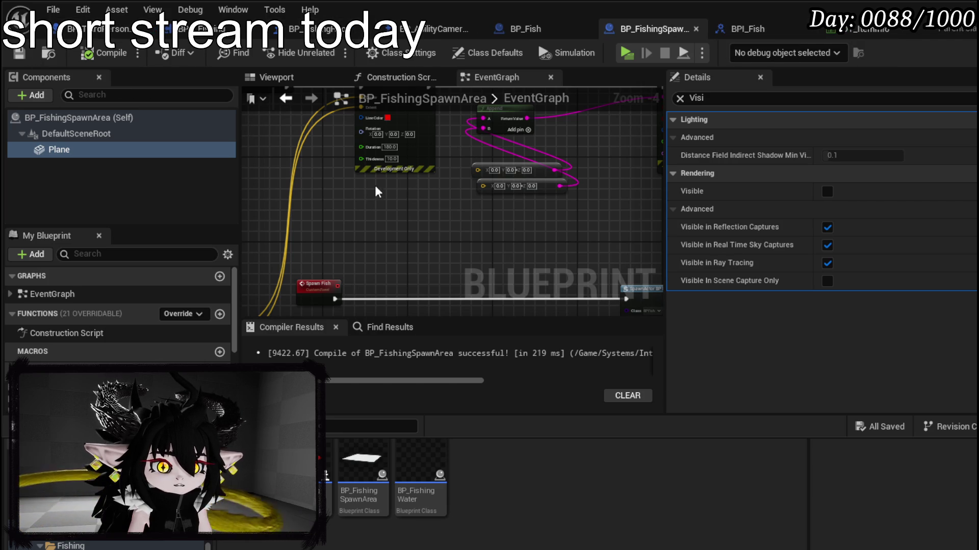
left_click(868, 35)
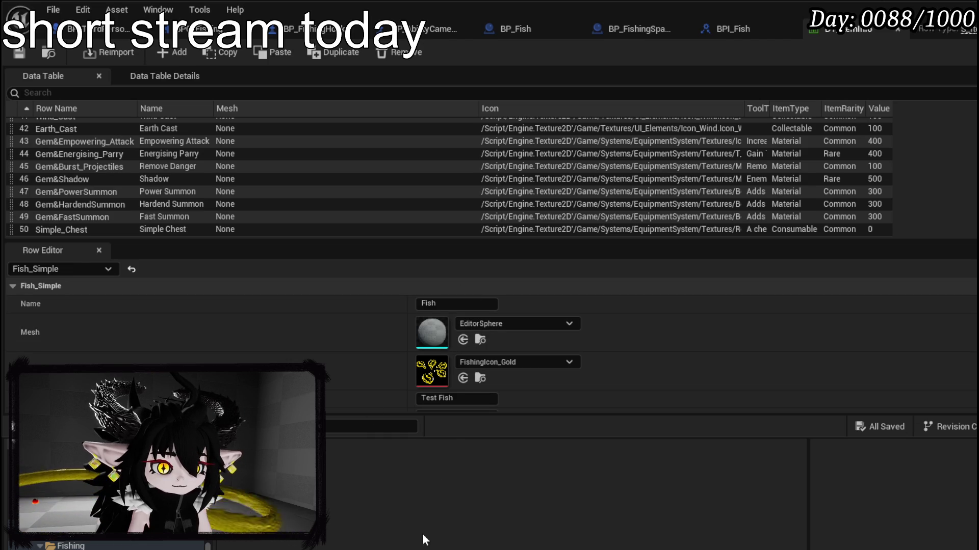
- Set the Fish_Simple row's Mesh to Prototype_Fish and save DT_ItemInfo
left_click(518, 324)
left_click(489, 346)
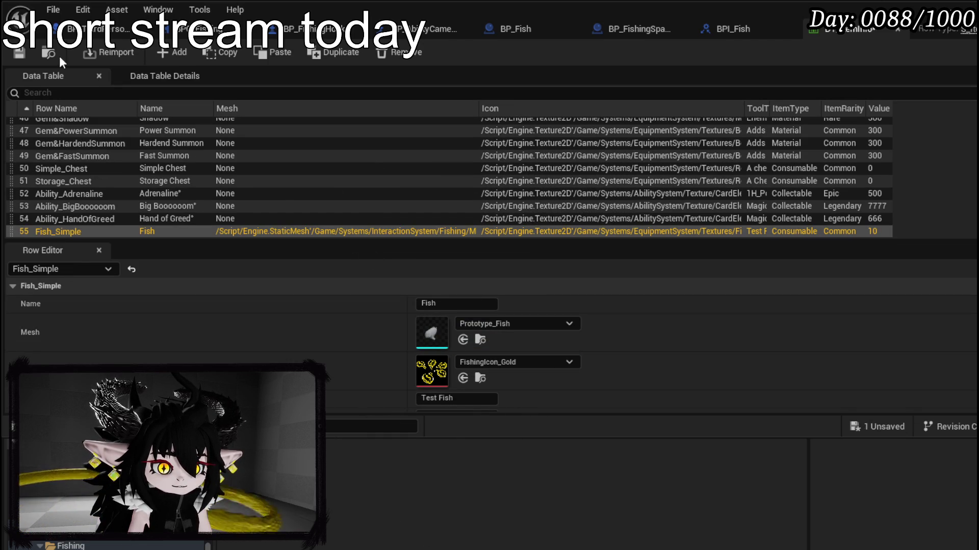
left_click(17, 51)
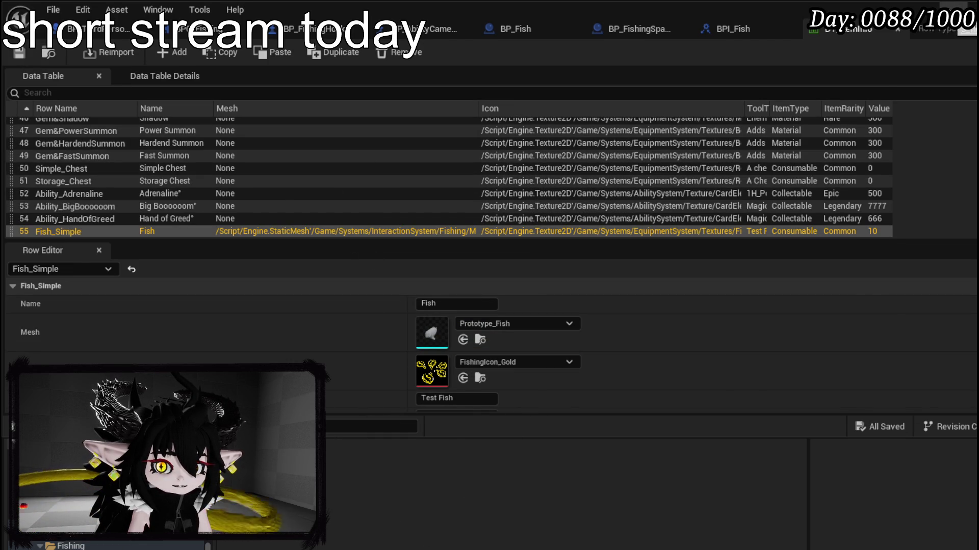
- Return to the Catch function in BPC_Fishing
left_click(967, 6)
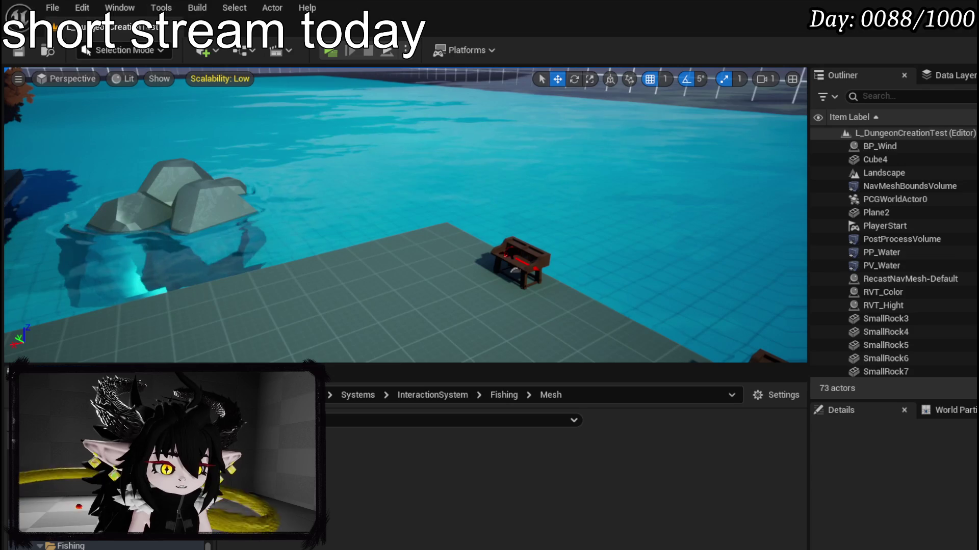
key("alt+Tab")
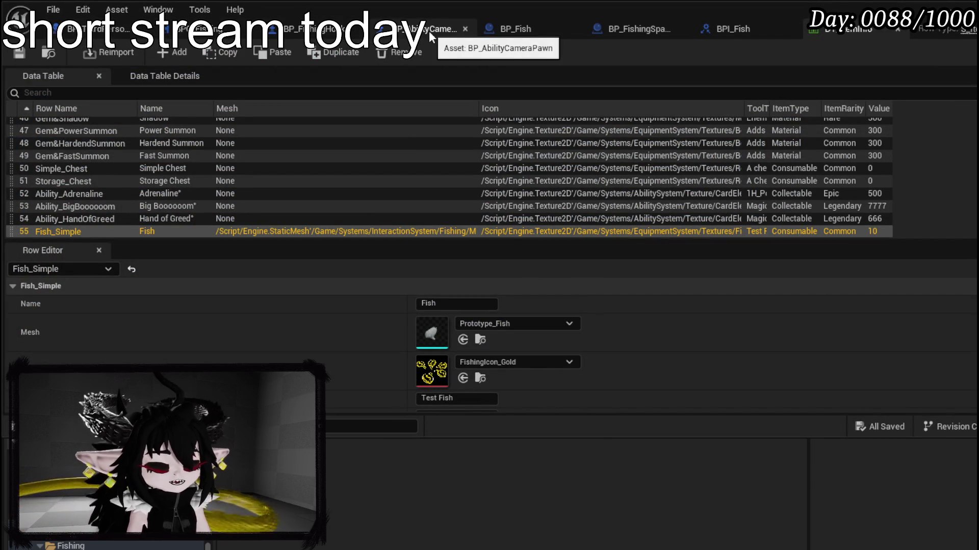
left_click(201, 29)
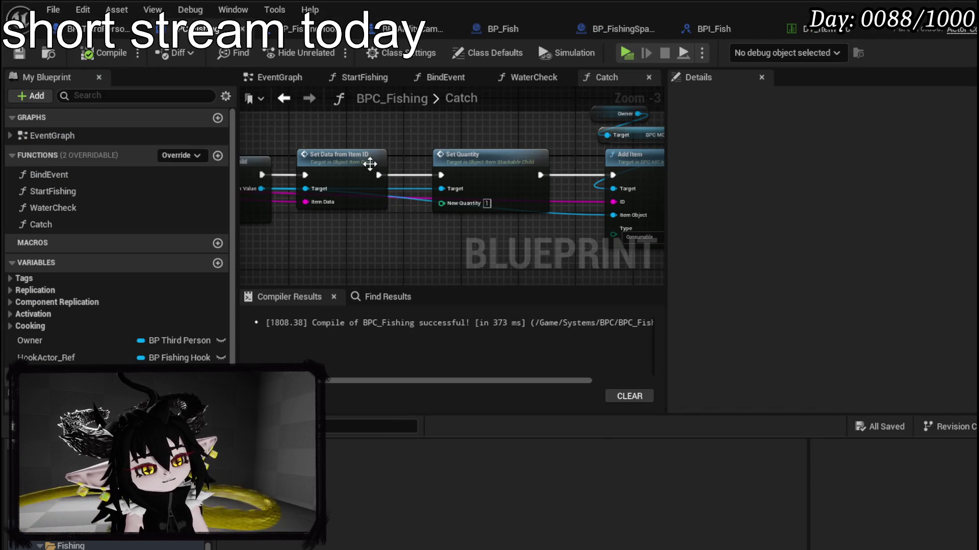
- Nudge the Catch entry node left and save BPC_Fishing
left_click(76, 224)
key("F2")
scroll(464, 152, "down", 1)
scroll(662, 144, "down", 1)
scroll(503, 196, "down", 1)
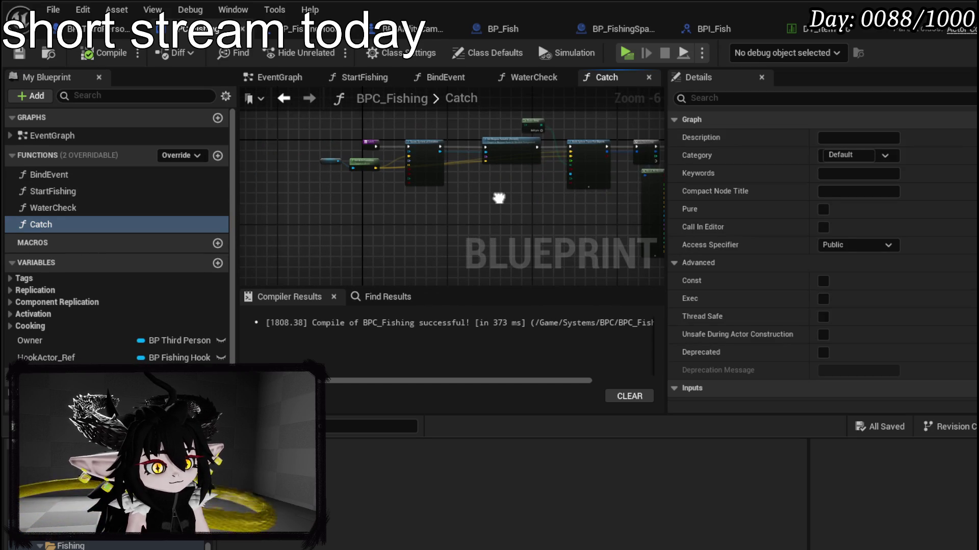
scroll(346, 124, "up", 3)
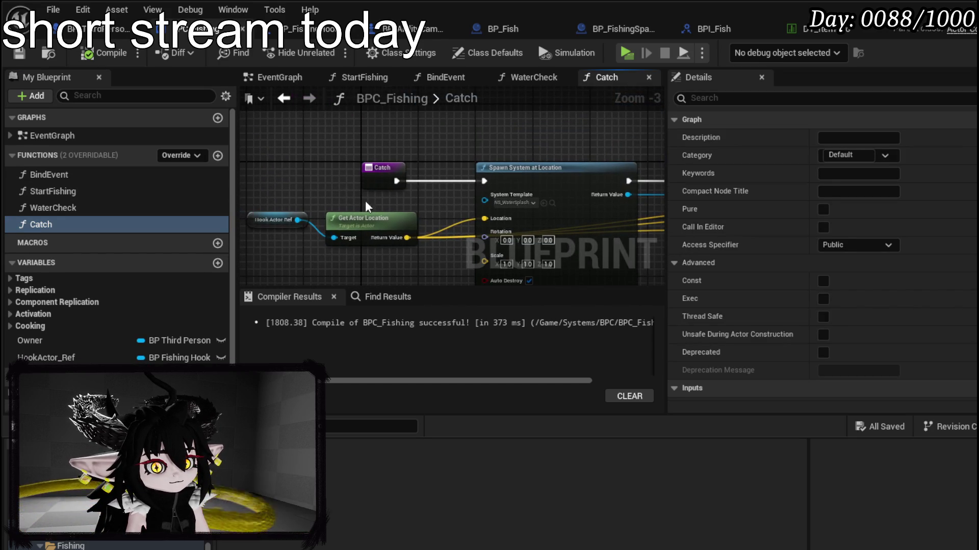
left_click_drag(372, 181, 330, 179)
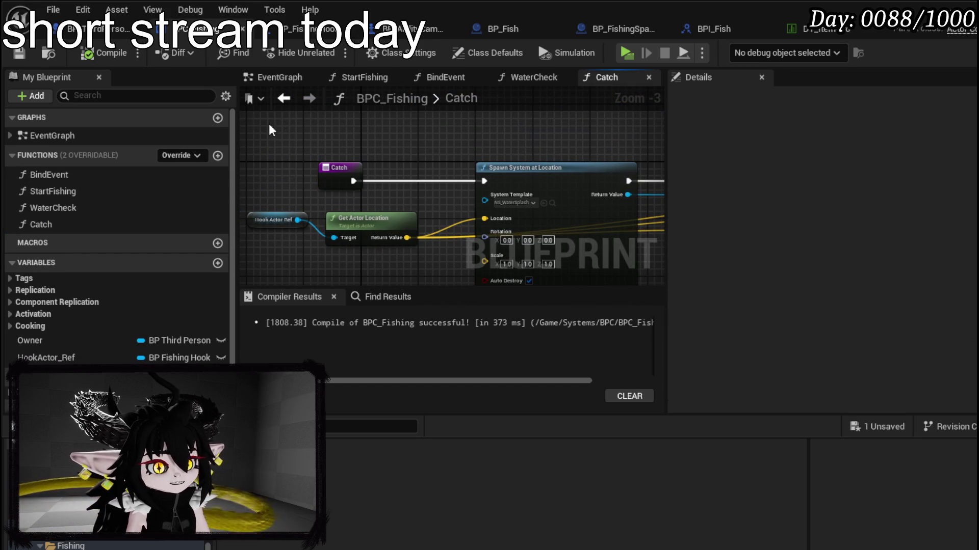
left_click(21, 53)
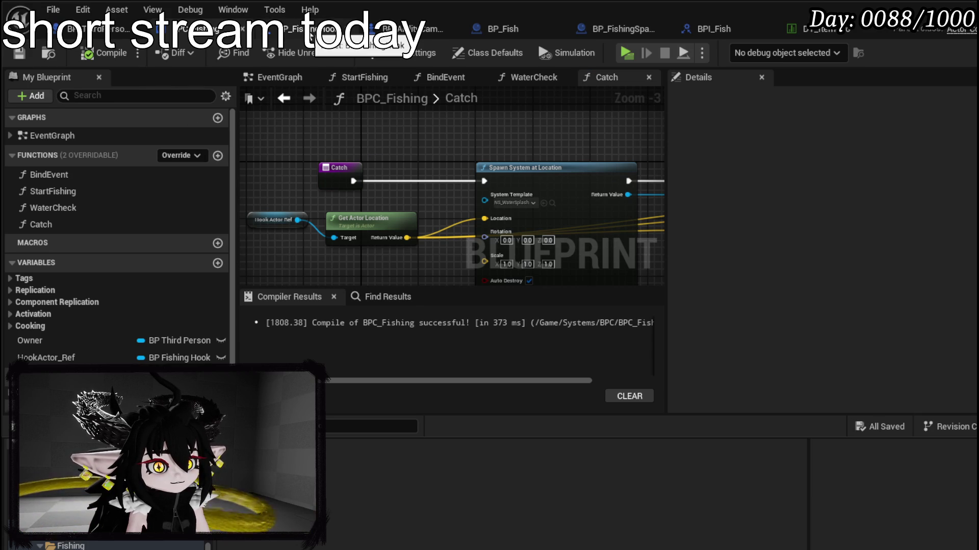
- Look over the attack input and Catch nodes in BP_FishingHook's event graph, then return to BPC_Fishing
left_click(311, 31)
scroll(381, 248, "down", 2)
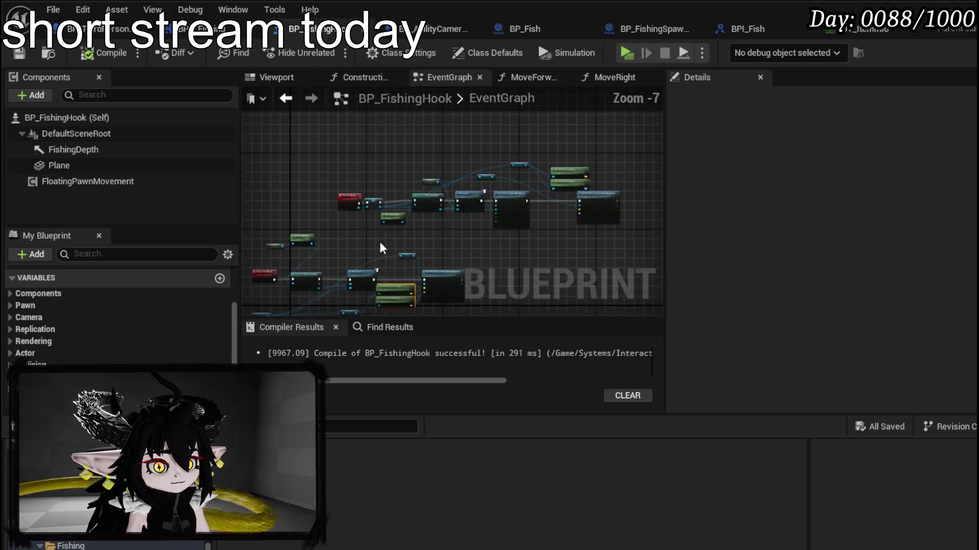
left_click_drag(376, 250, 441, 230)
scroll(441, 231, "up", 2)
scroll(347, 130, "up", 1)
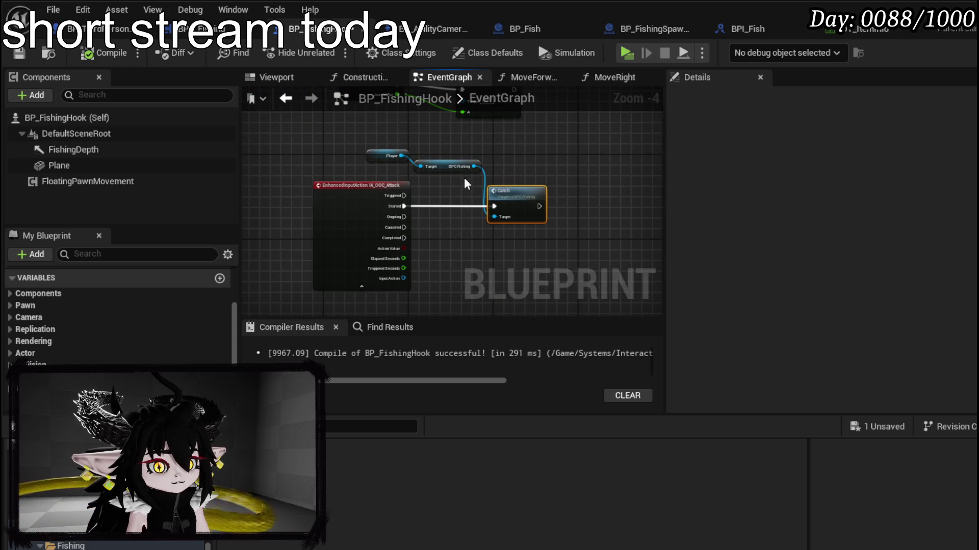
left_click(207, 29)
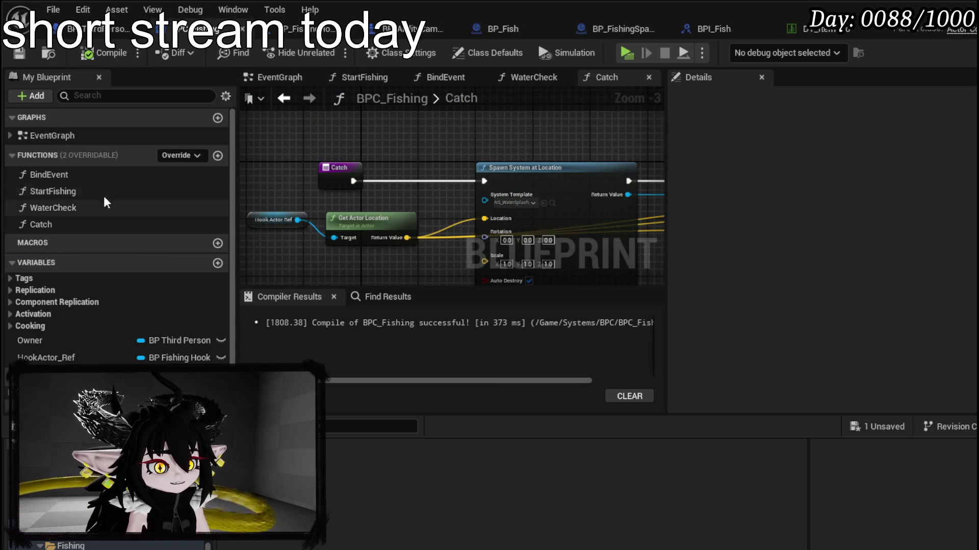
- Add a new function named CatchStart to BPC_Fishing and save
left_click(218, 156)
type("Cat")
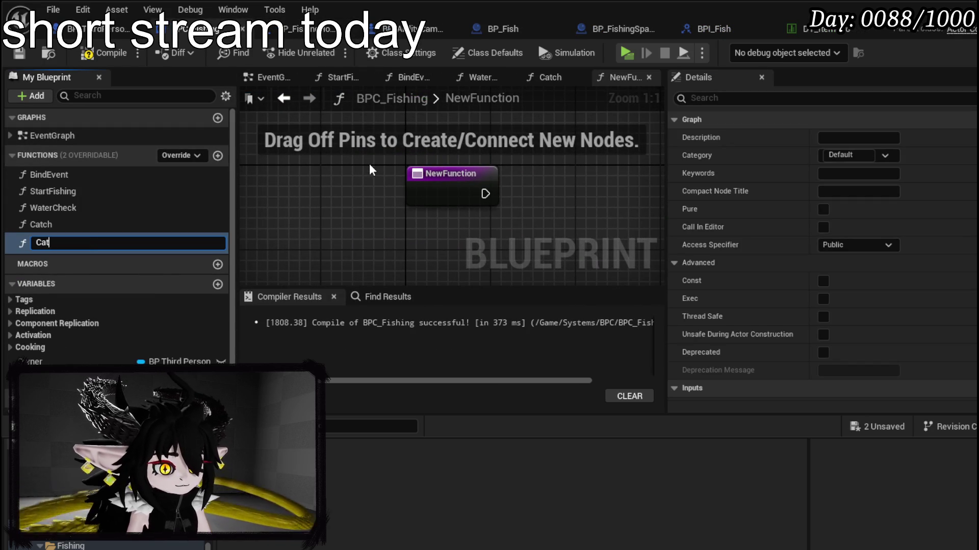
type("chStart")
key("Return")
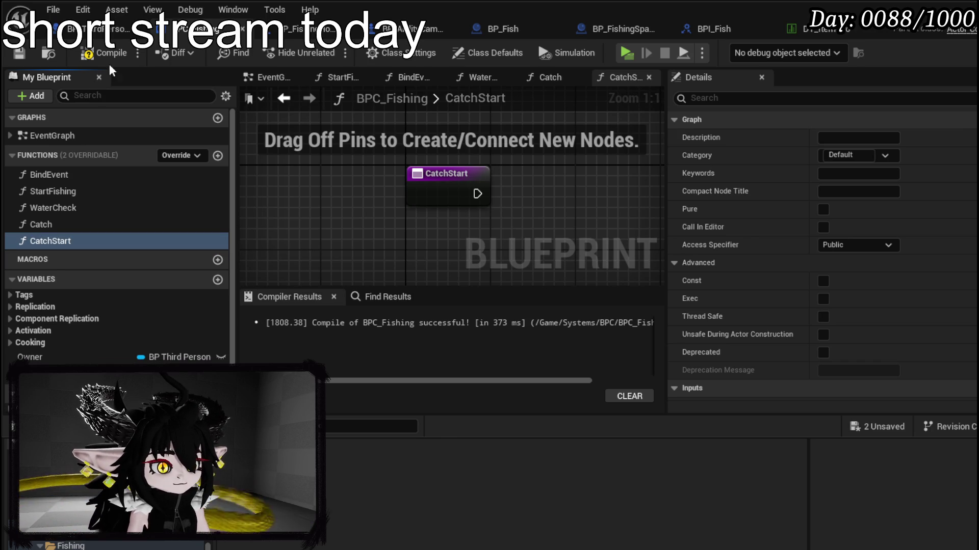
left_click(23, 52)
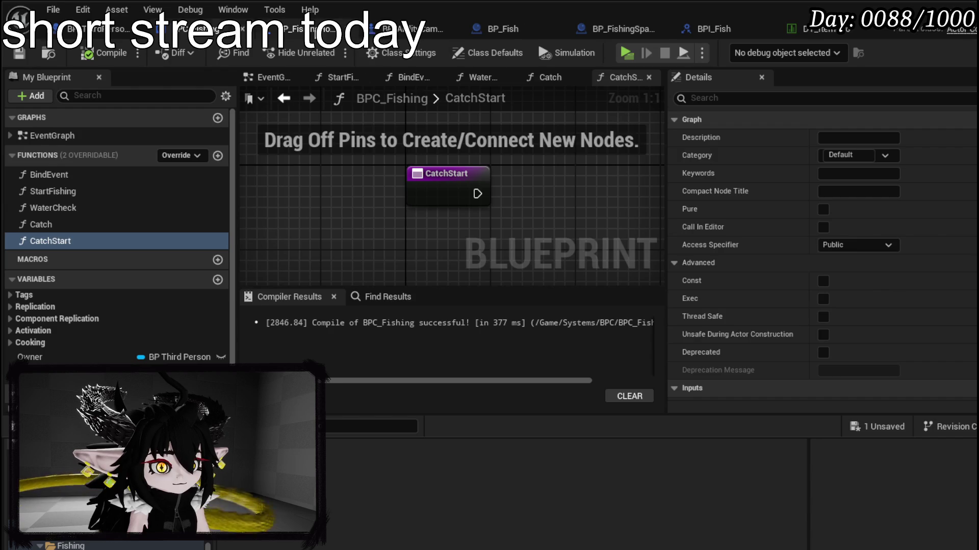
- In BP_FishingHook's event graph, add a Catch Start call off the BPC Fishing reference
left_click(308, 28)
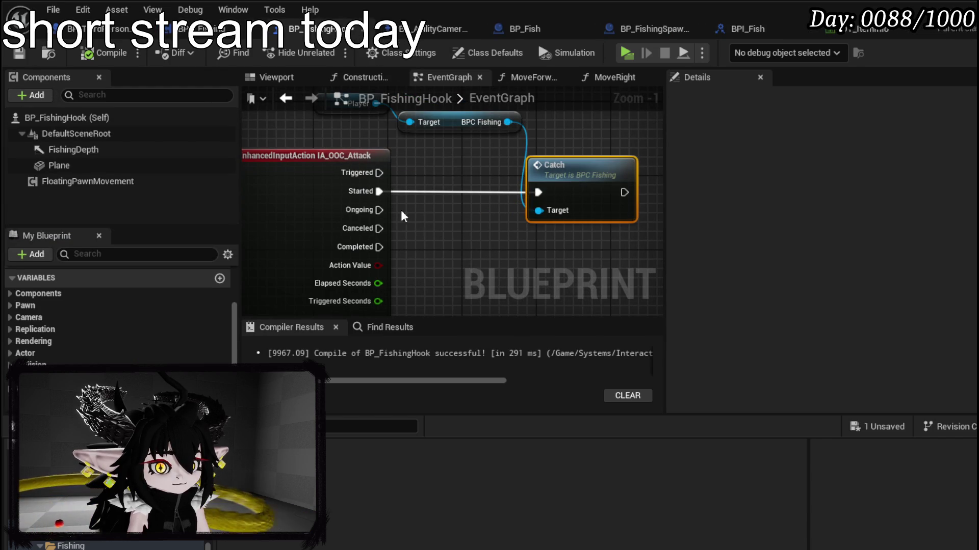
left_click_drag(379, 191, 458, 231)
type("catc")
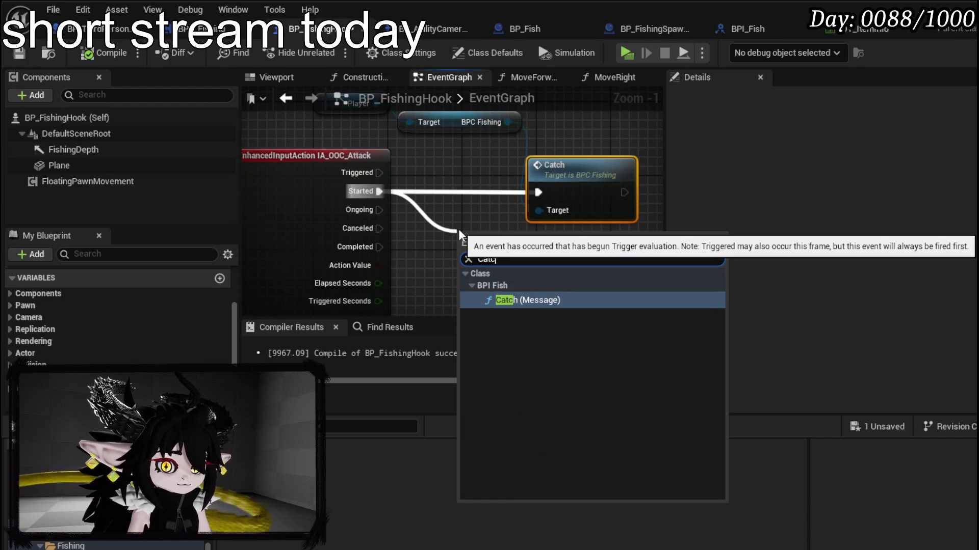
type("h Star")
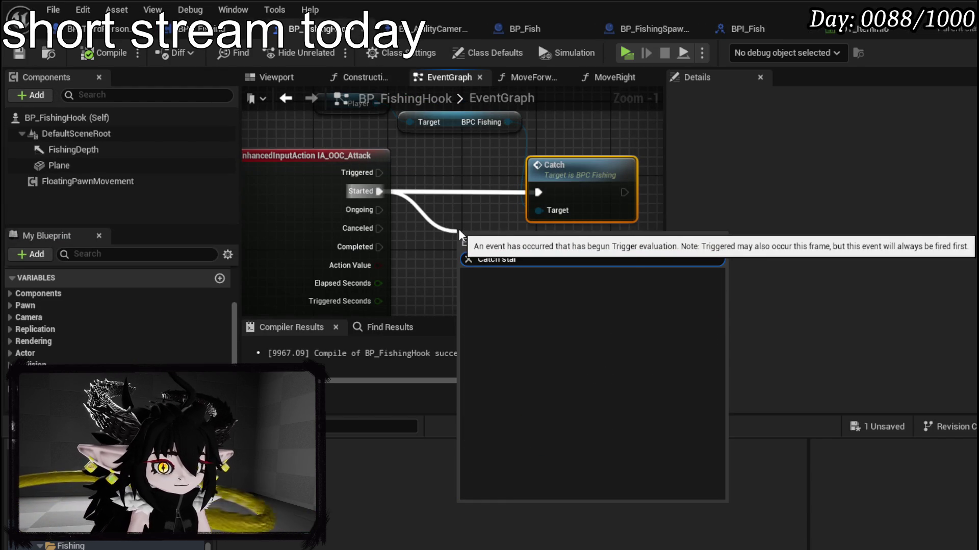
left_click_drag(507, 122, 485, 236)
type("cast")
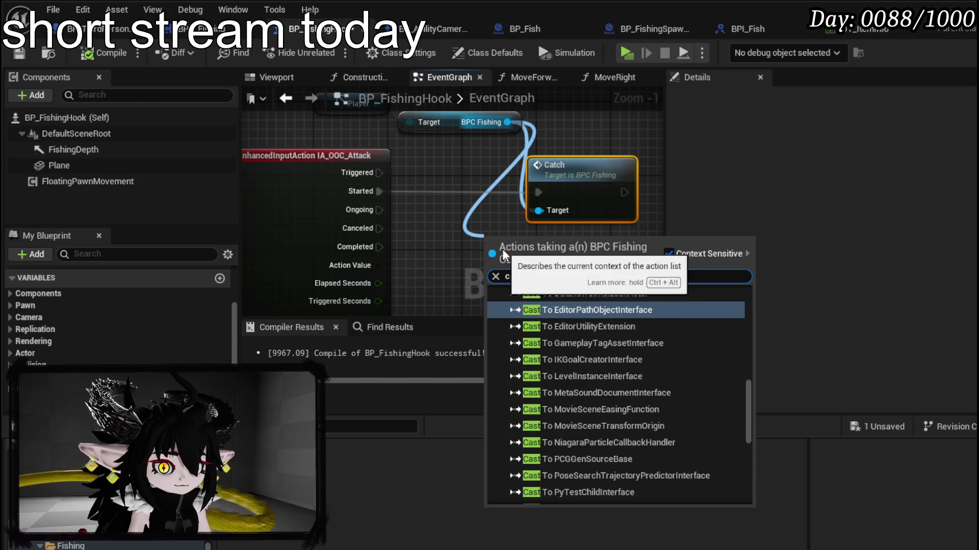
type(" start")
key("ctrl+a")
type("catch s")
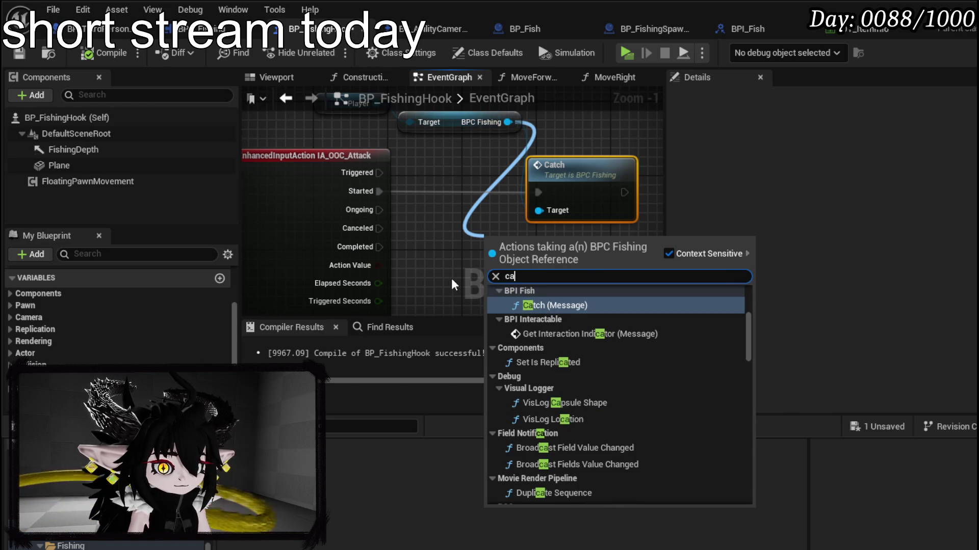
key("Up")
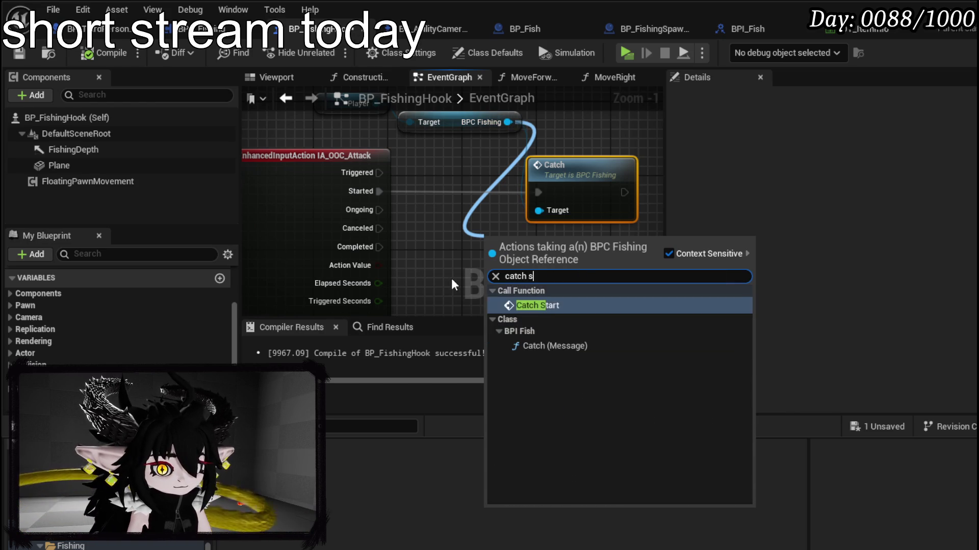
key("Return")
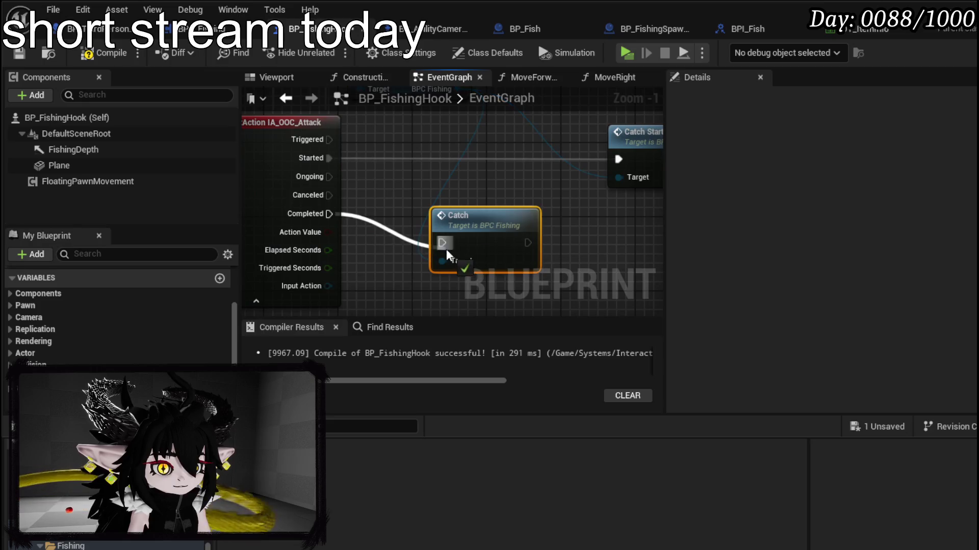
- Wire IA_OOC_Attack Started to Catch Start and Completed to Catch, compile, and open CatchStart
left_click_drag(447, 246, 329, 214)
left_click_drag(482, 198, 450, 197)
mouse_move(640, 145)
left_mouse_down()
mouse_move(454, 138)
mouse_move(572, 146)
left_mouse_up()
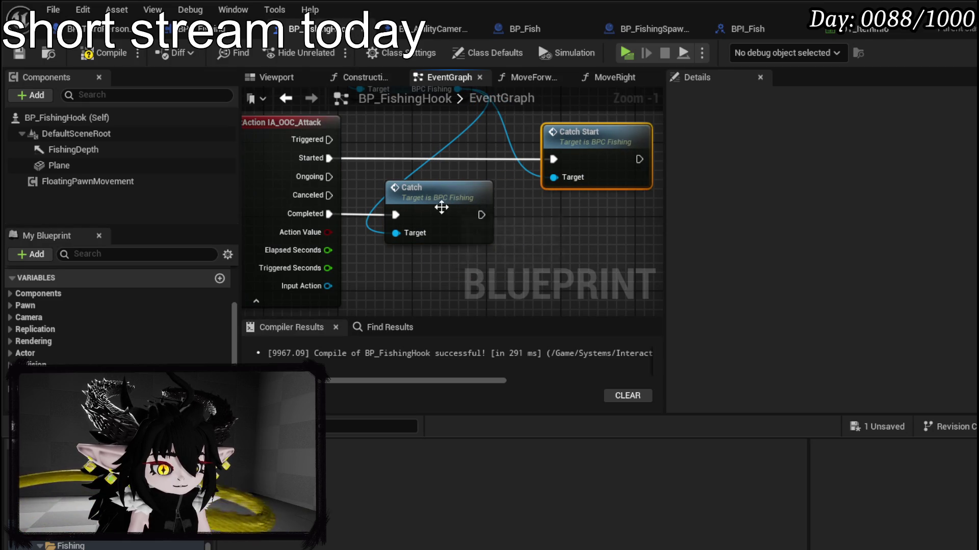
left_click_drag(424, 204, 487, 222)
left_click(94, 57)
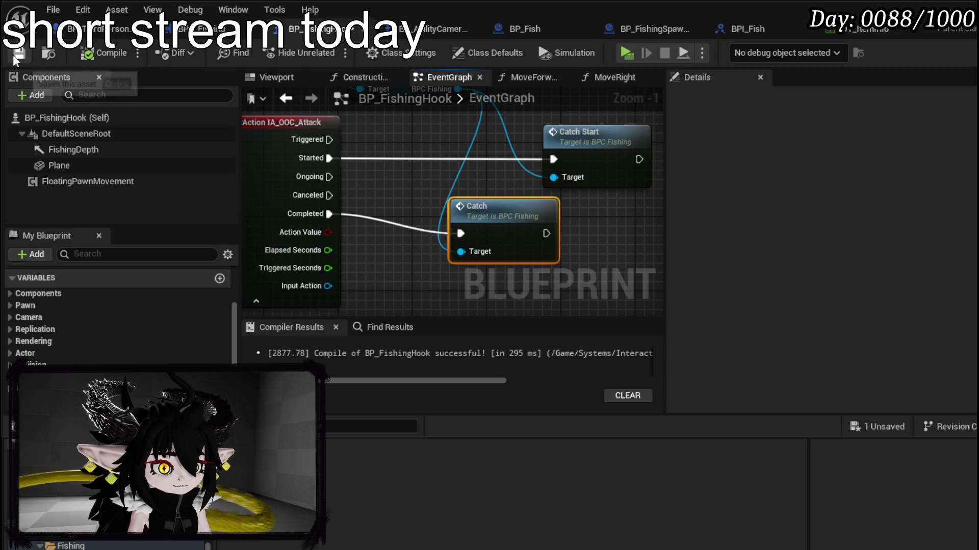
double_click(579, 132)
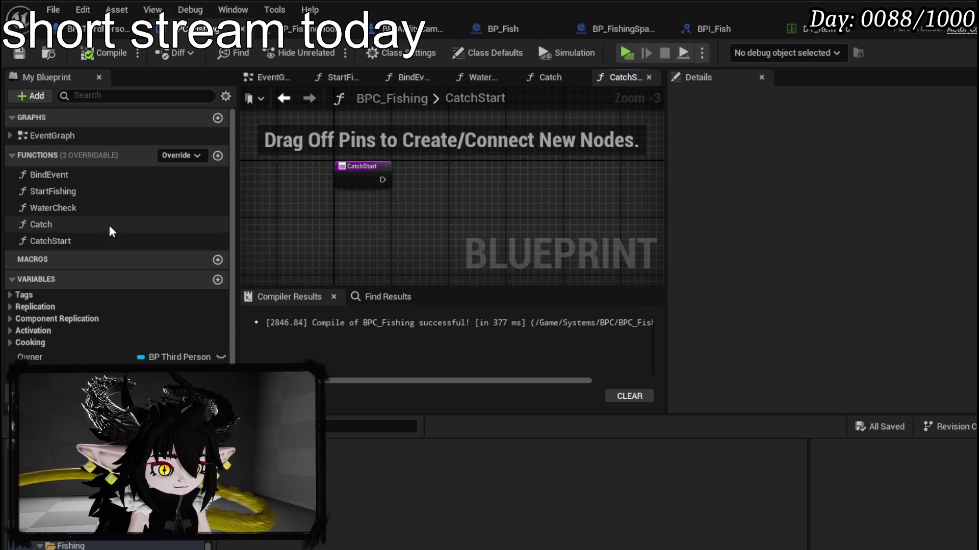
- Create a new CatchSize variable of type Float, then compile and save BPC_Fishing
left_click(211, 278)
left_click(212, 278)
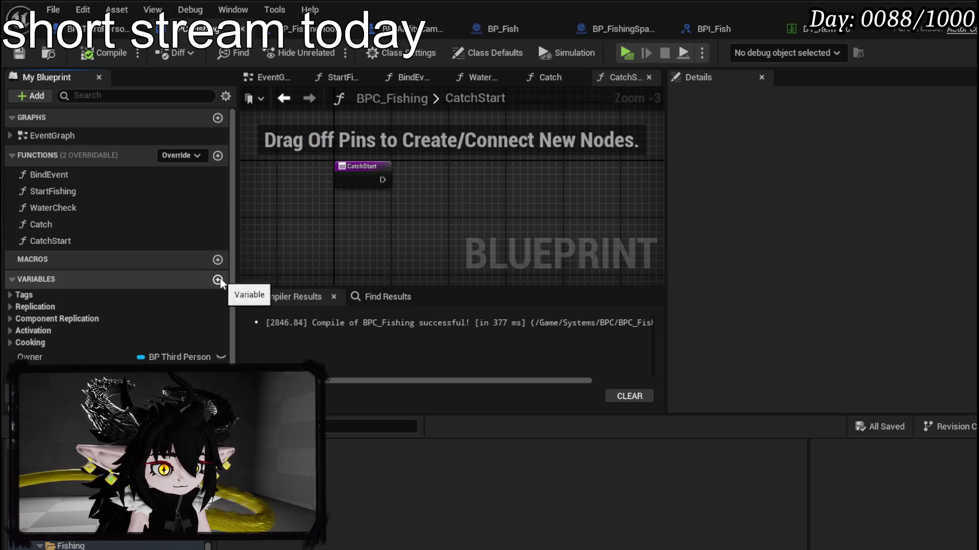
left_click(218, 280)
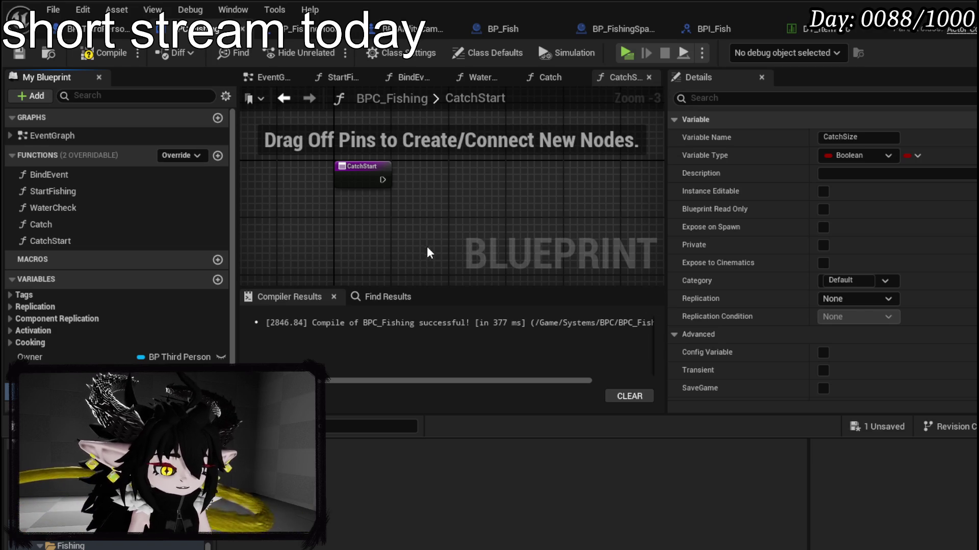
left_click(219, 406)
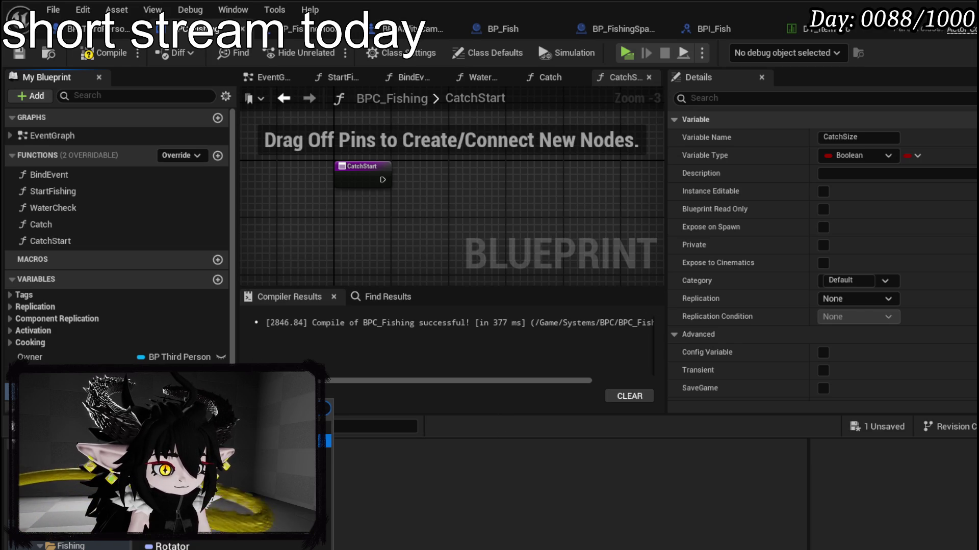
left_click(169, 485)
left_click(108, 56)
left_click(23, 53)
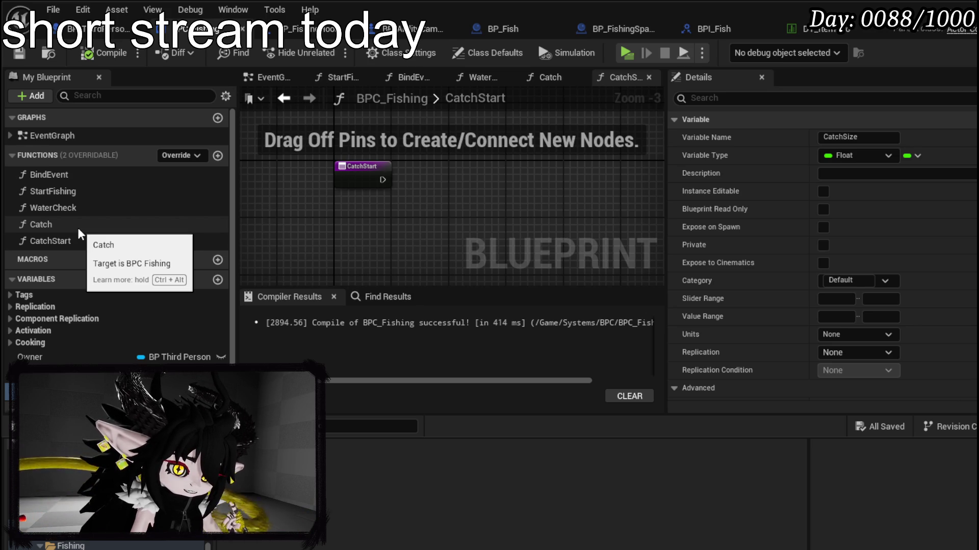
- Attach a Set Timer by Event node after the CatchStart entry
left_click_drag(382, 180, 430, 179)
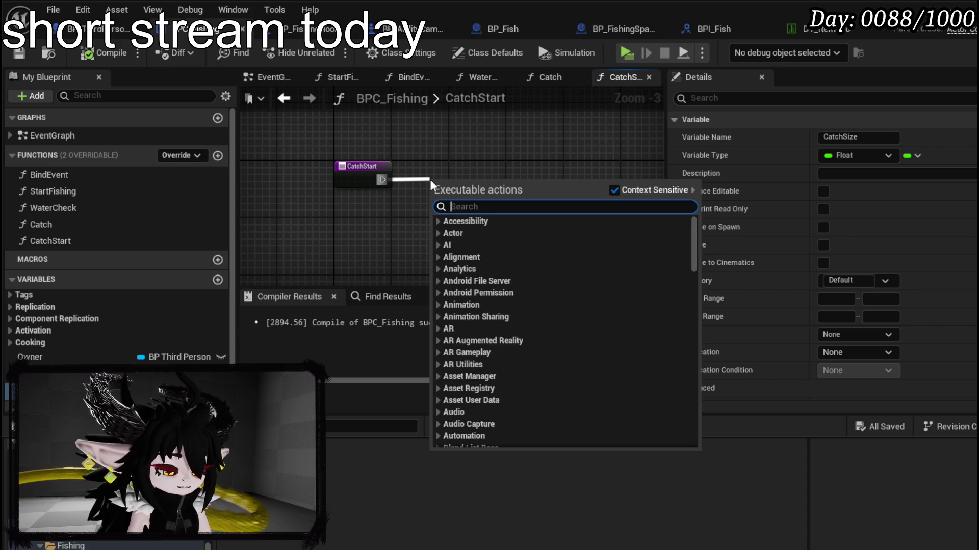
type("set Timer by event")
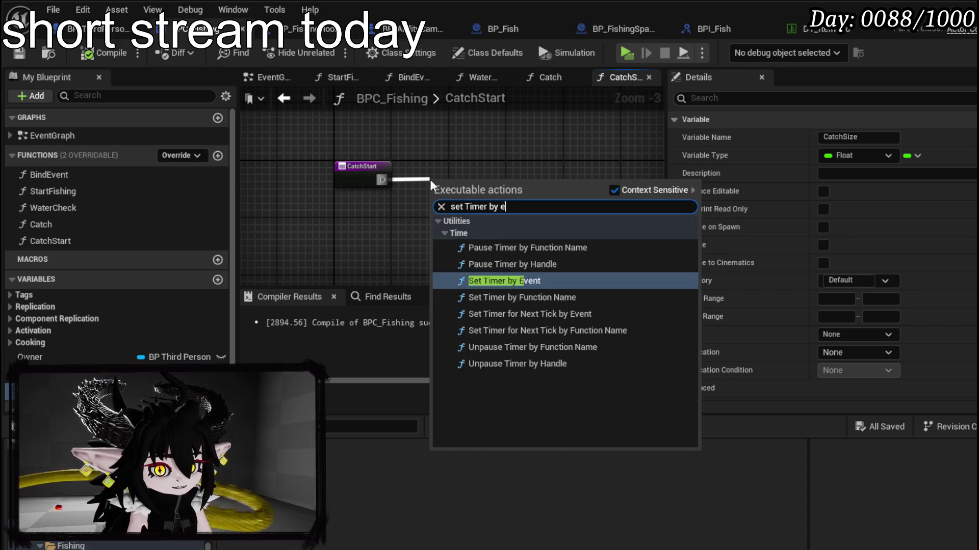
key("Return")
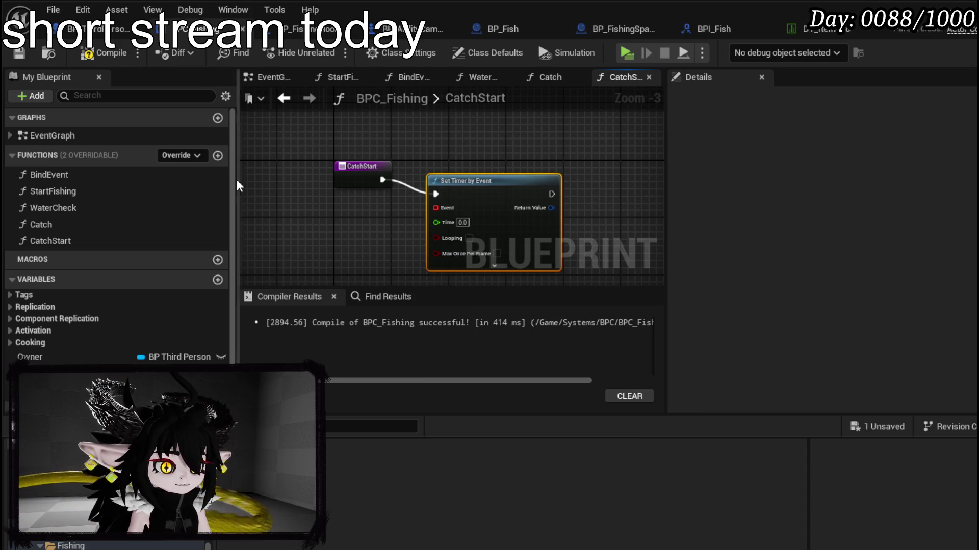
- Create a function named ScaleSize, rename it to IncreaseSize, then compile and save
left_click(218, 155)
type("Si")
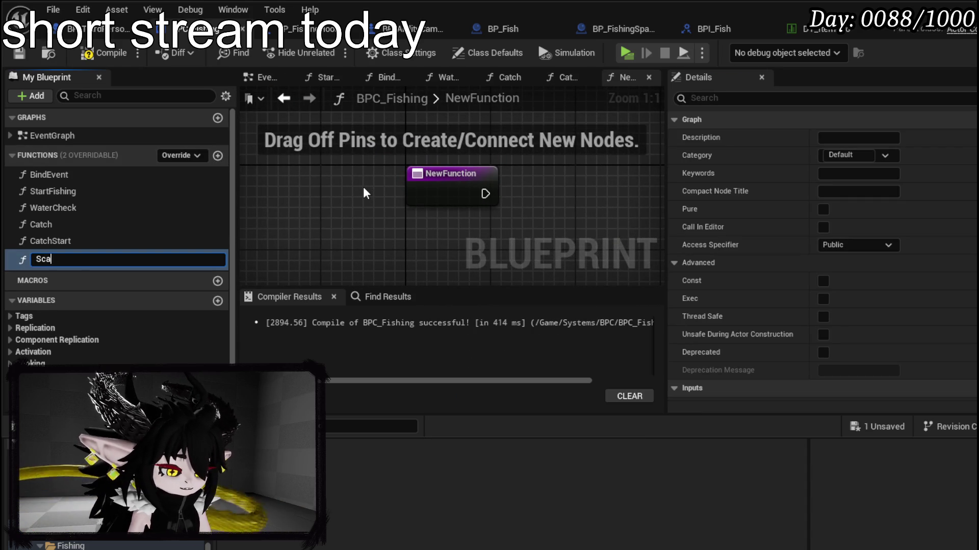
type("ze")
key("Return")
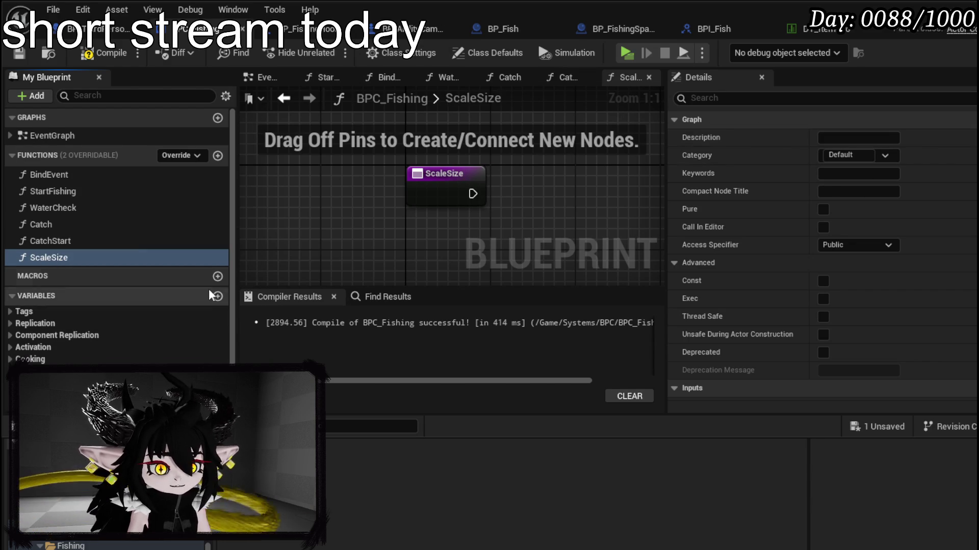
right_click(413, 191)
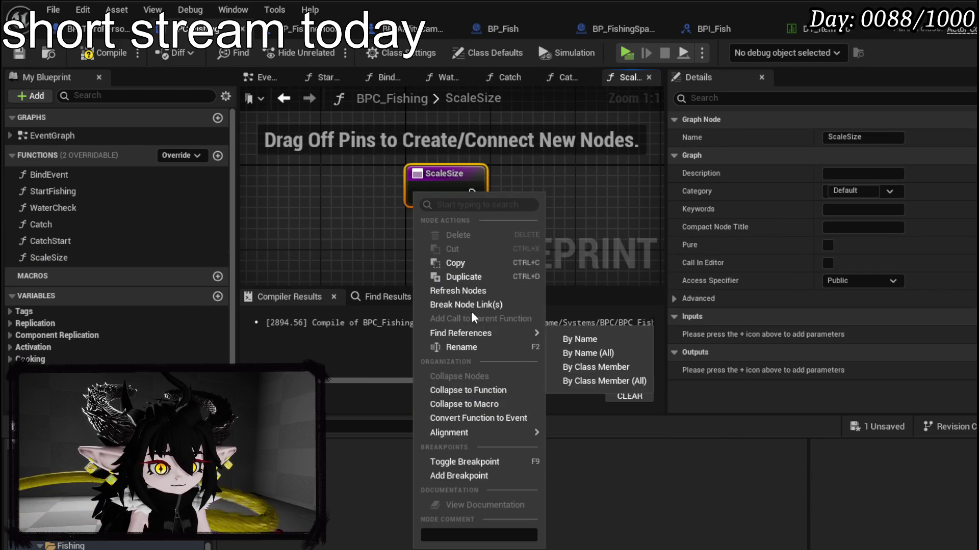
left_click(39, 262)
right_click(39, 262)
left_click(91, 319)
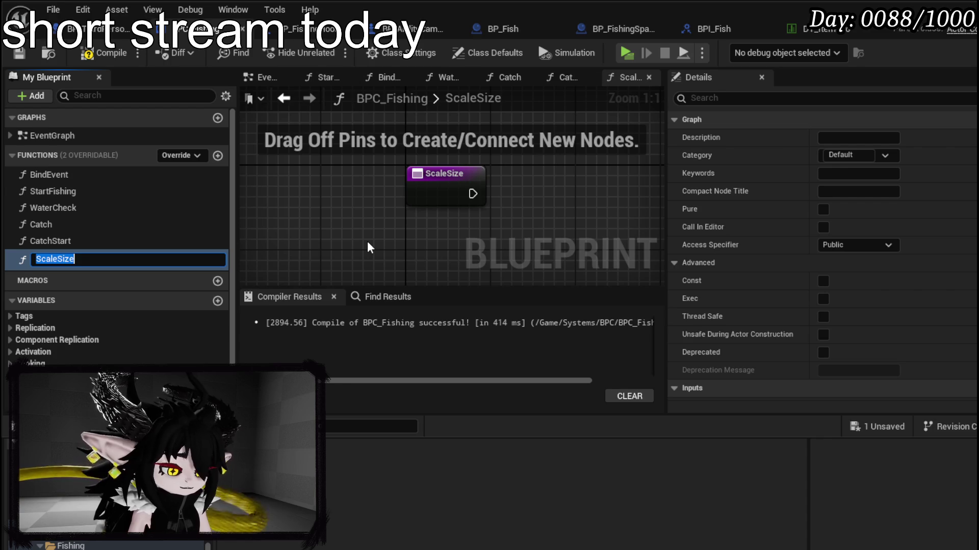
type("IncreaseSize")
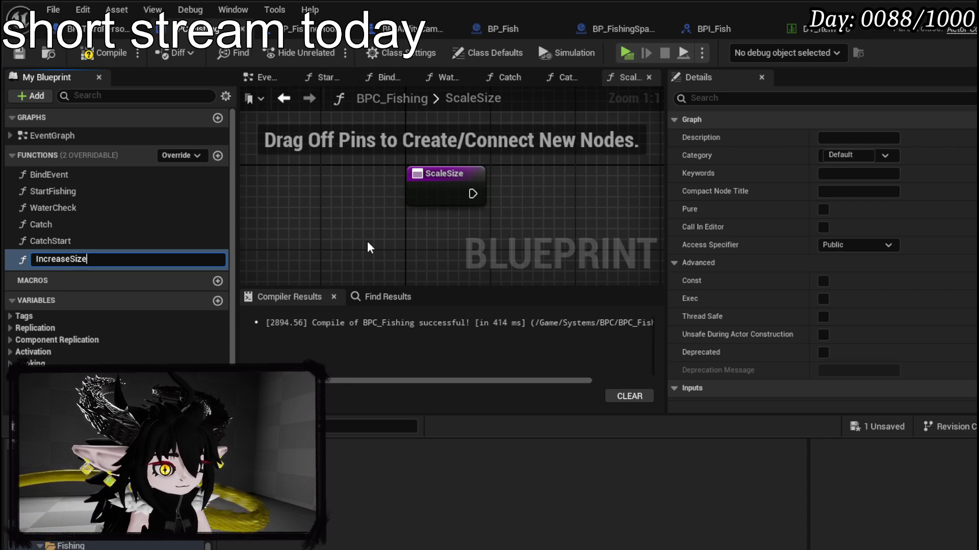
key("Return")
left_click(105, 52)
left_click(19, 52)
- Remove a stray IncreaseSize call node and drag CatchSize into the graph
left_click_drag(495, 221, 359, 221)
left_click(55, 258)
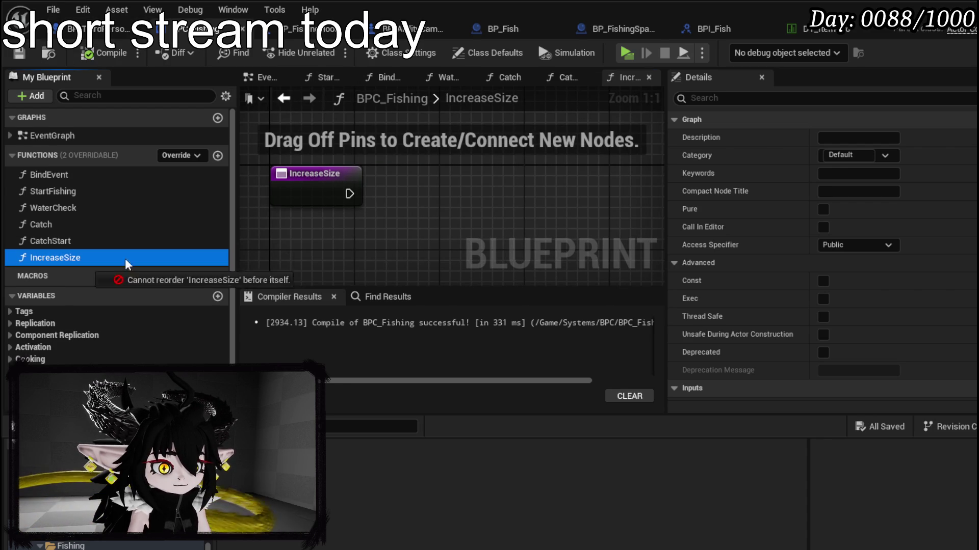
left_click_drag(284, 234, 285, 236)
key("Delete")
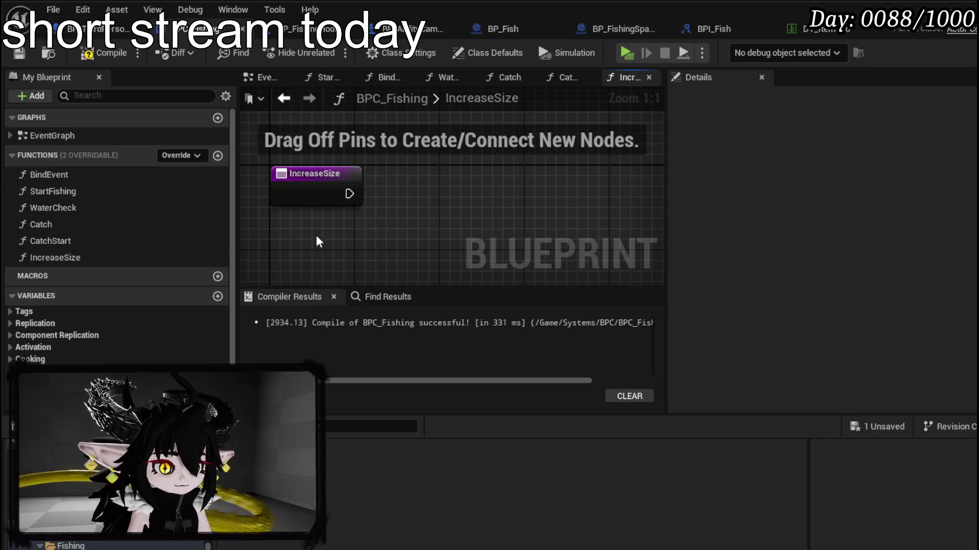
mouse_move(46, 382)
left_mouse_down()
mouse_move(344, 225)
mouse_move(311, 257)
left_mouse_up()
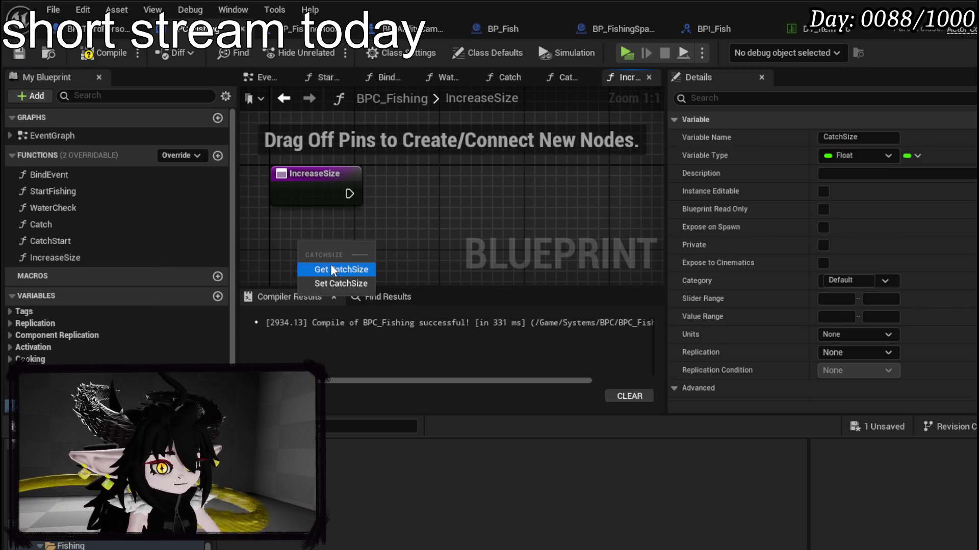
- Wire a CatchSize getter through an Add node into a SET CatchSize node run by IncreaseSize
left_click(334, 269)
left_click_drag(397, 236, 360, 197)
mouse_move(46, 383)
left_mouse_down()
mouse_move(418, 173)
mouse_move(460, 213)
left_mouse_up()
left_click(460, 213)
left_click_drag(324, 204, 340, 227)
type("add")
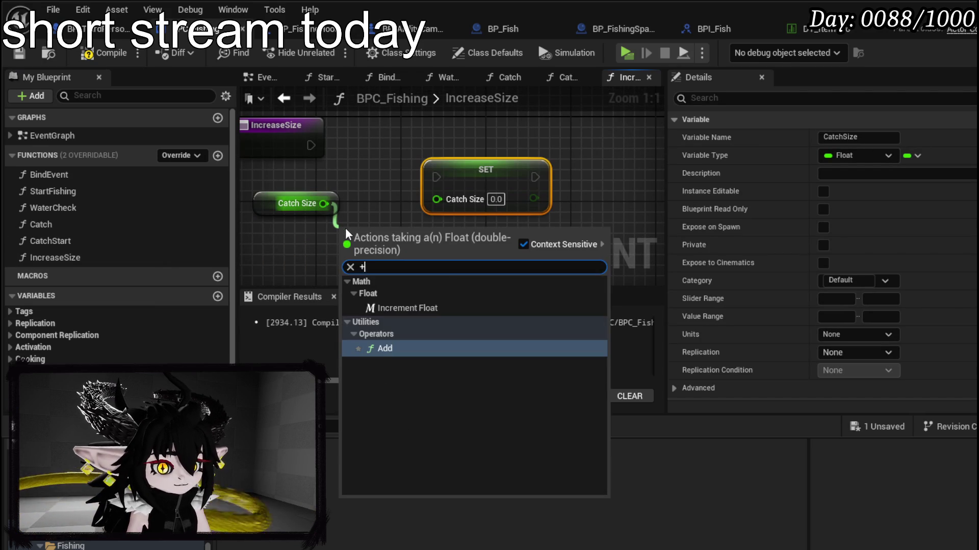
left_click(380, 344)
type("10")
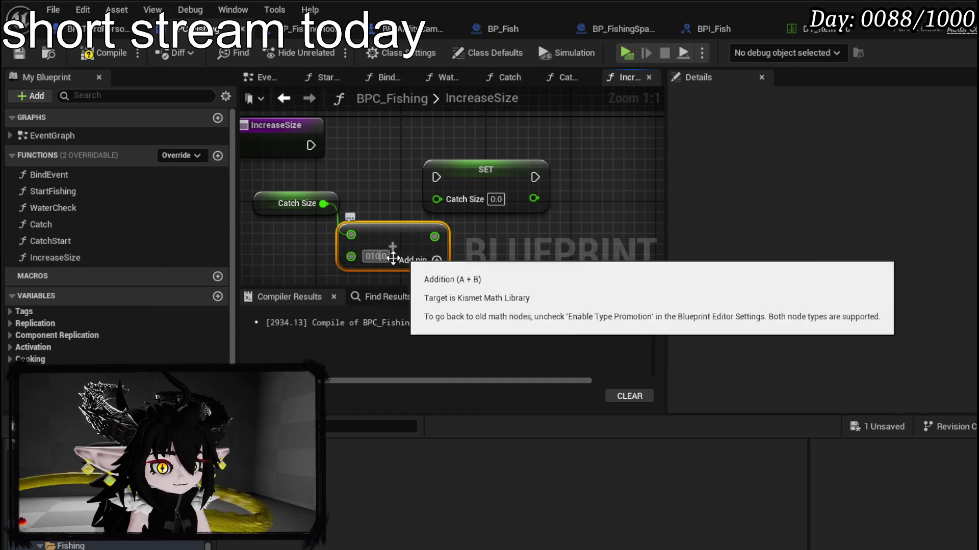
mouse_move(429, 237)
left_mouse_down()
mouse_move(436, 198)
mouse_move(394, 249)
mouse_move(530, 193)
left_mouse_up()
left_click_drag(311, 196, 512, 185)
- Set the Add node's second value to 50, then compile and save
left_click(298, 188)
left_click(698, 387)
scroll(892, 357, "down", 5)
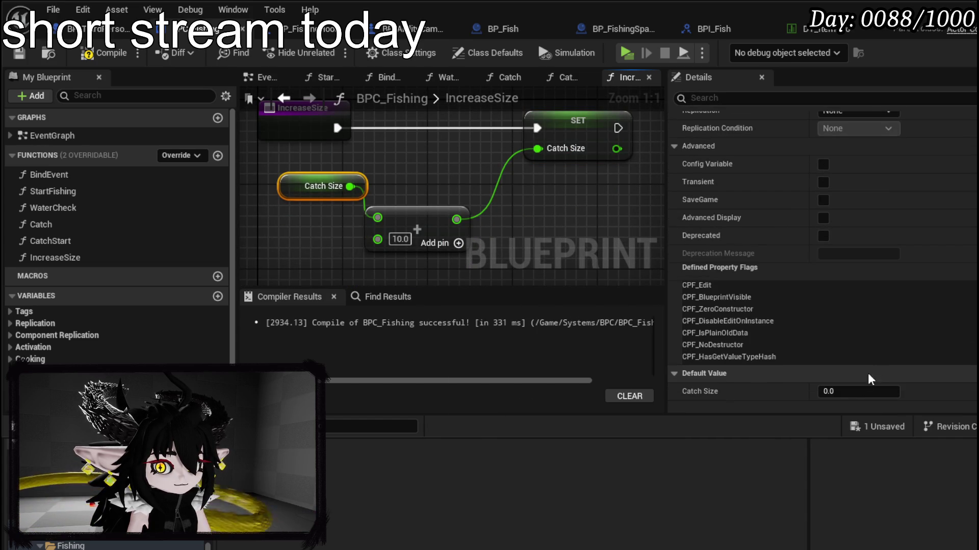
left_click(400, 239)
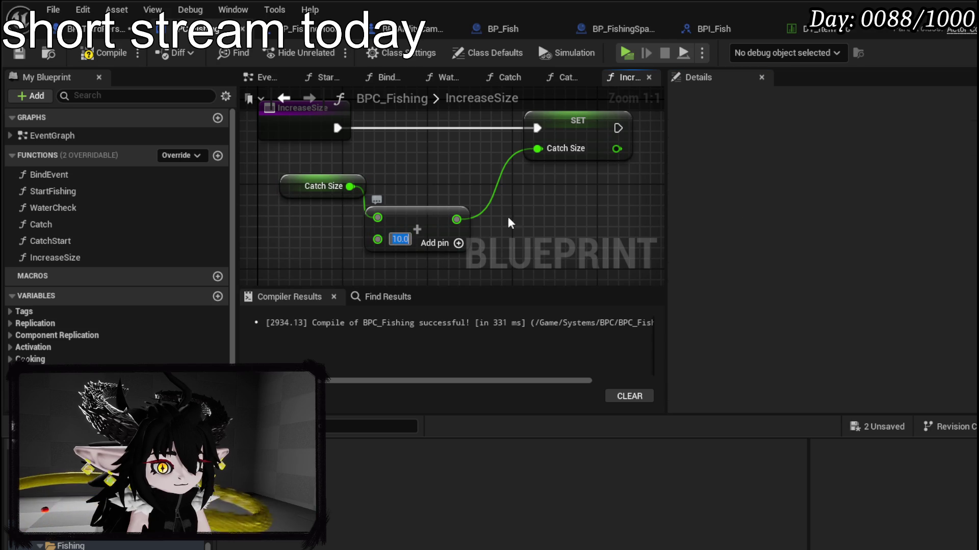
type("50")
key("Return")
key("F7")
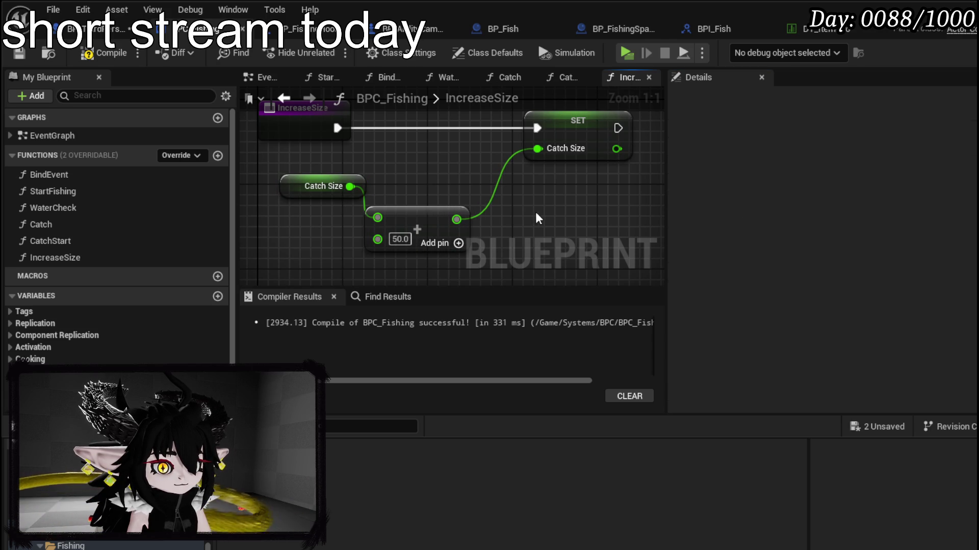
left_click(15, 59)
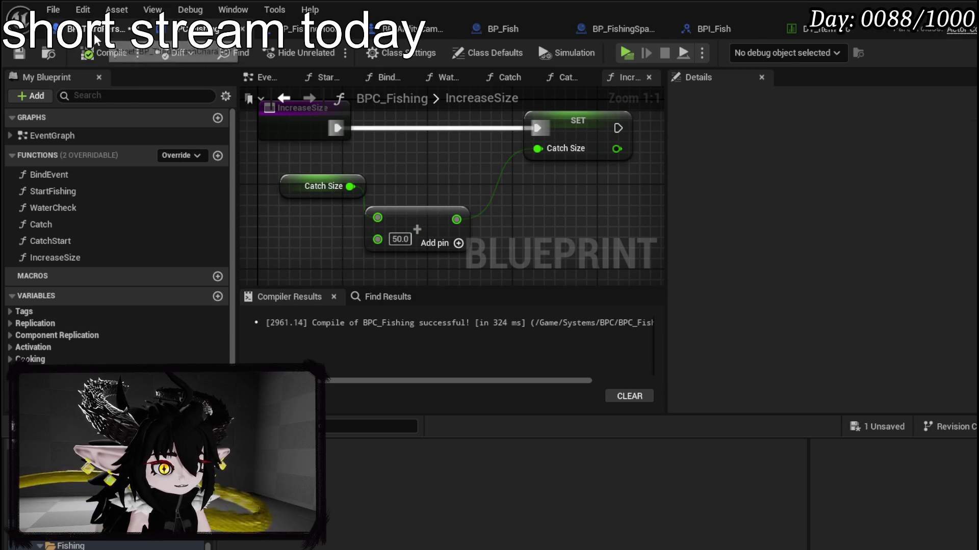
- Save the other blueprint, add a Hook Actor Ref node above SET, and compile and save
left_click(95, 36)
left_click(19, 55)
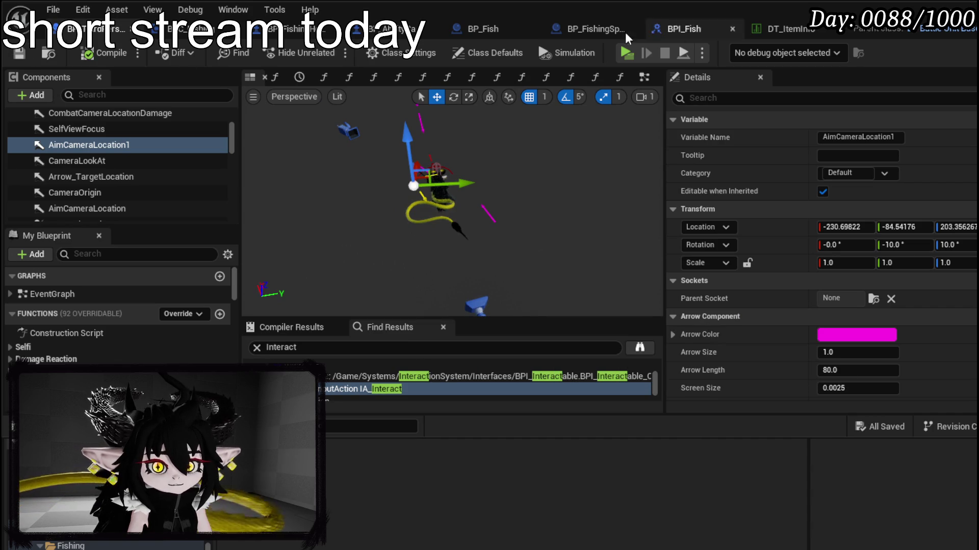
left_click(203, 28)
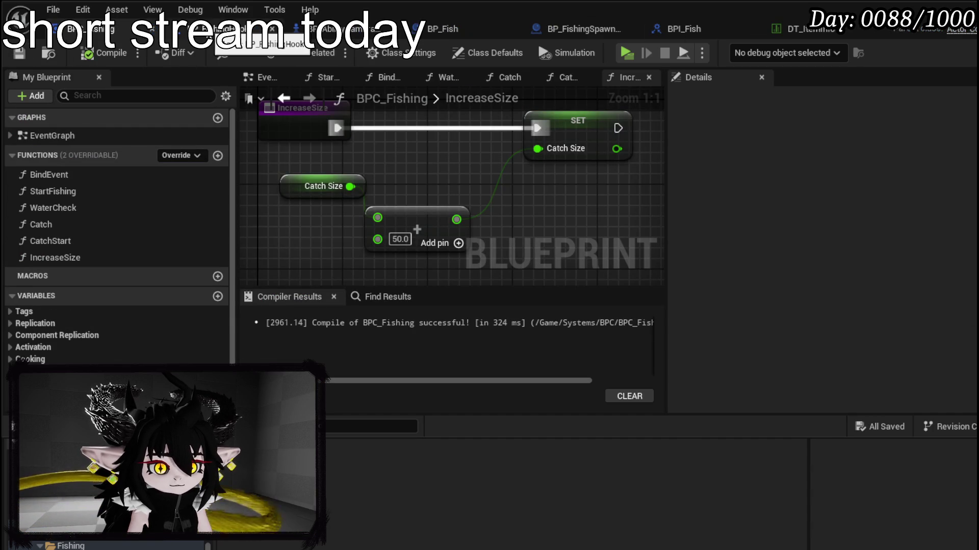
left_click_drag(612, 127, 558, 127)
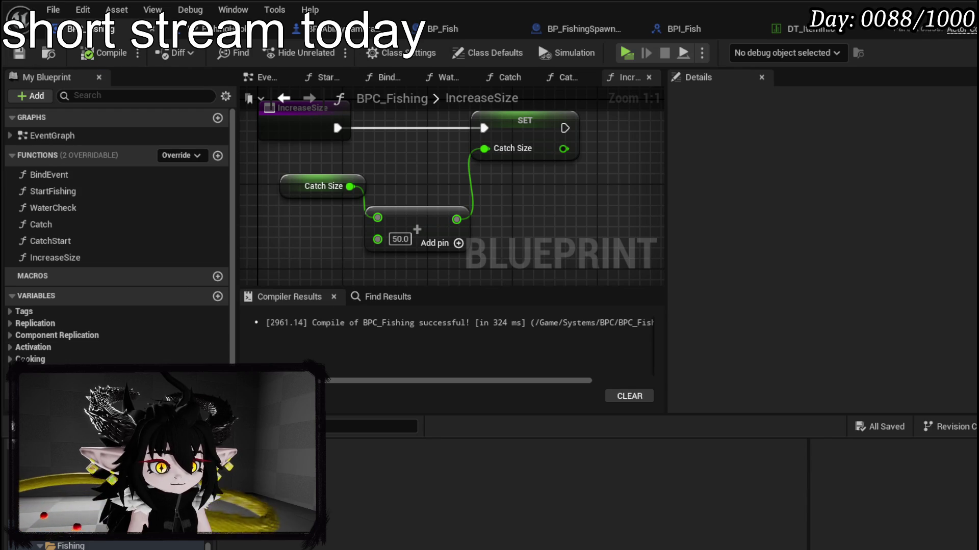
left_click_drag(367, 260, 291, 136)
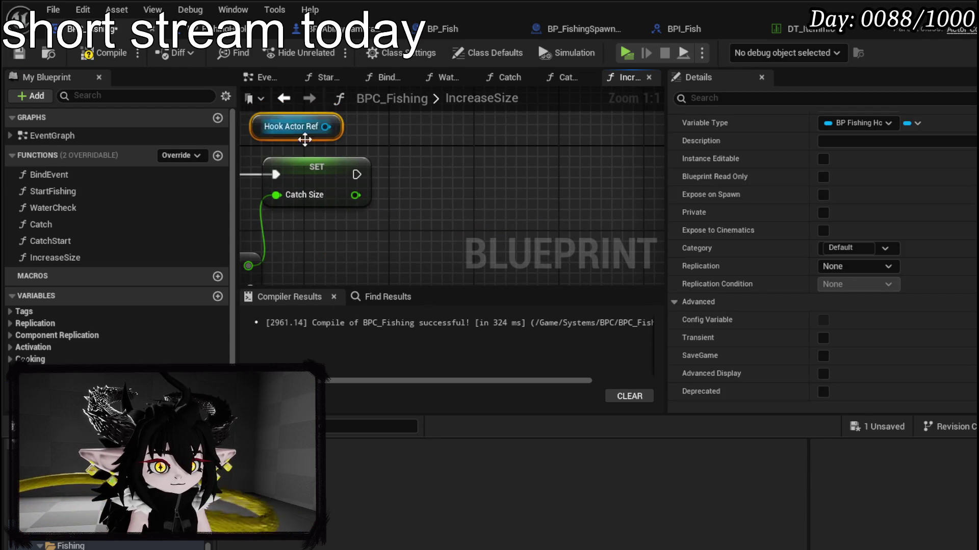
left_click(97, 53)
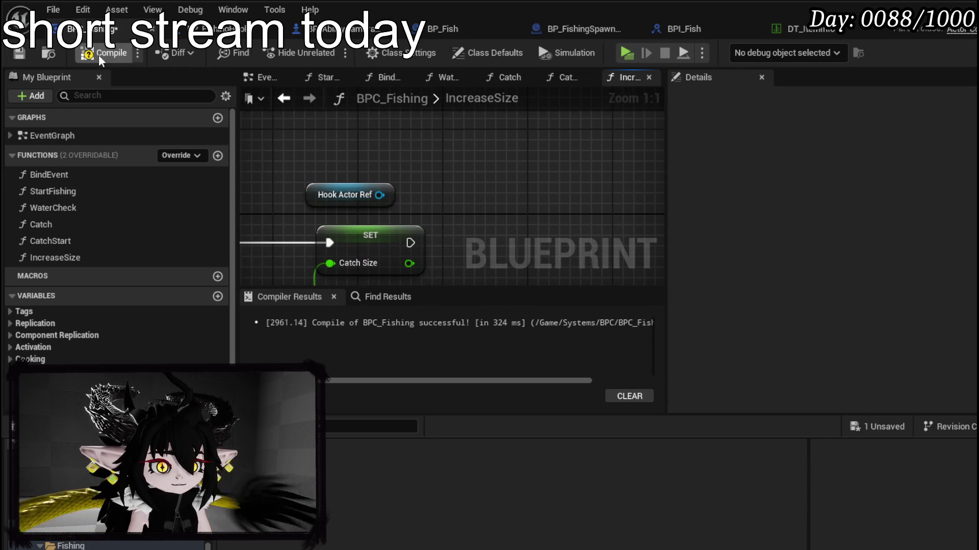
left_click(17, 53)
left_click(219, 28)
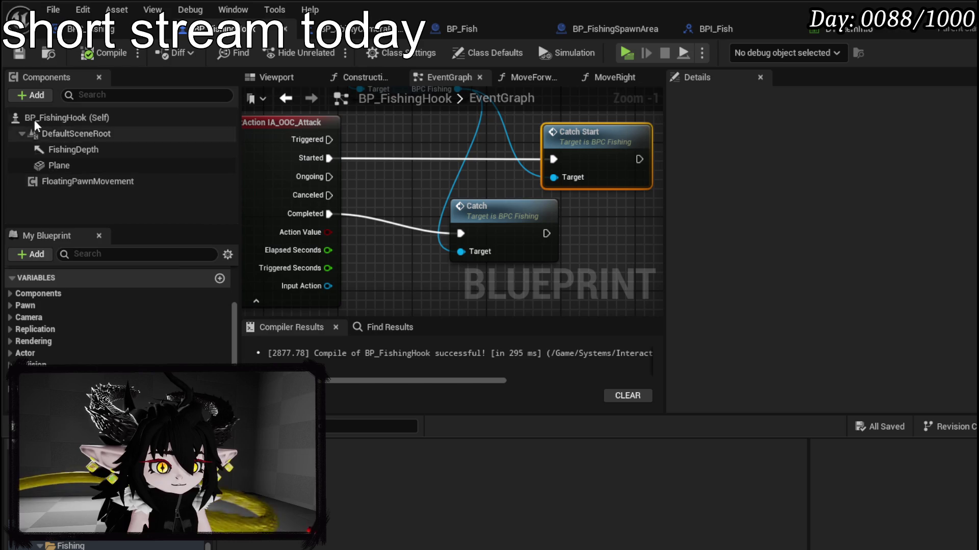
- Add a Sphere Collision component to BP_FishingHook
left_click(31, 94)
type("Sphere")
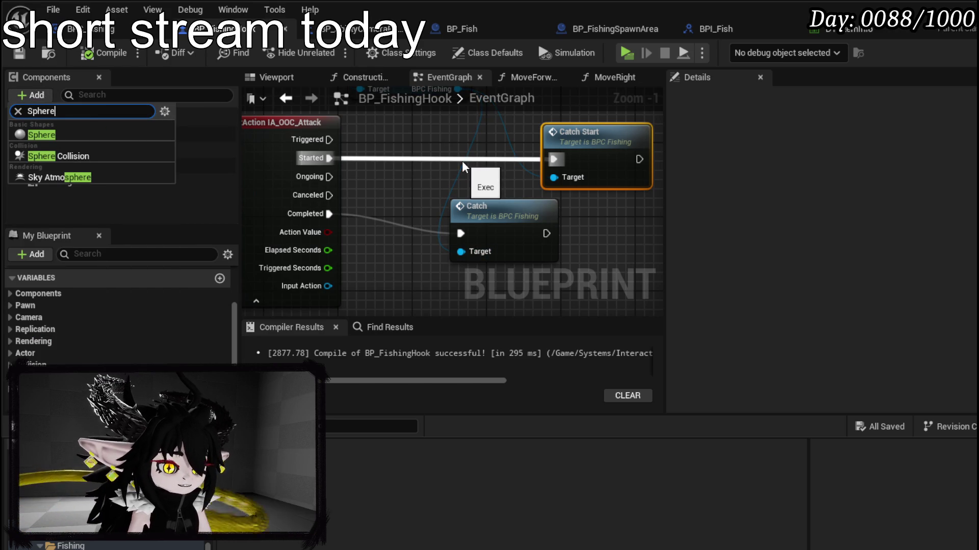
left_click(75, 155)
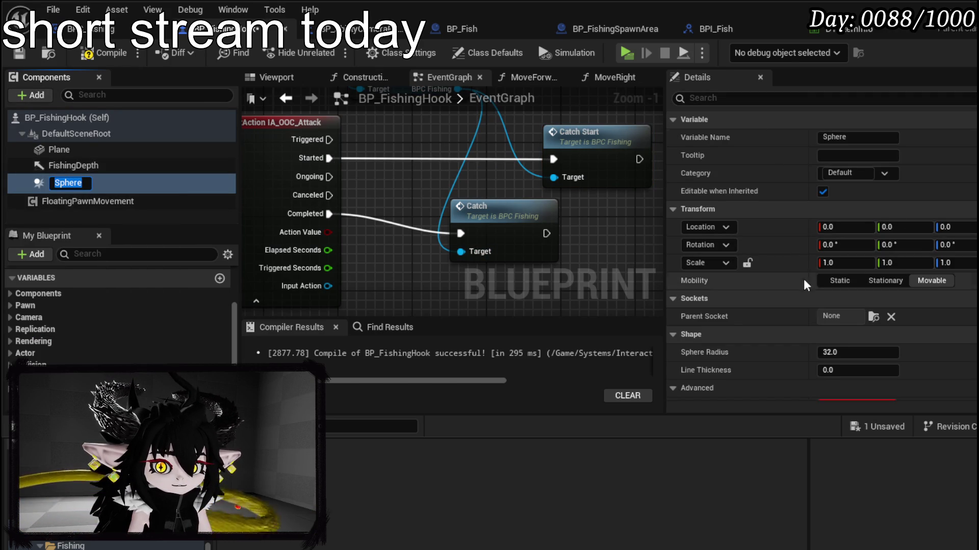
scroll(723, 267, "down", 2)
scroll(728, 252, "down", 4)
scroll(728, 250, "down", 10)
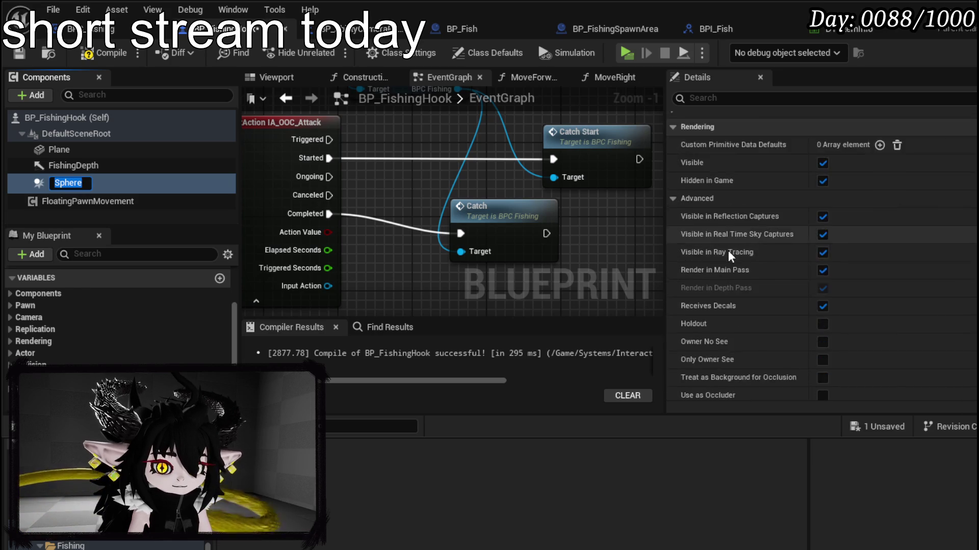
scroll(726, 246, "down", 5)
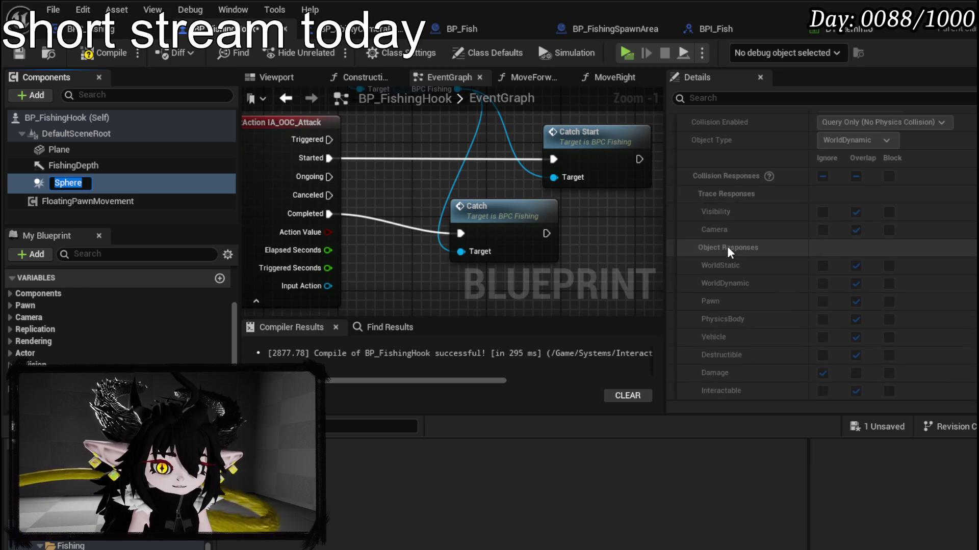
left_click(120, 179)
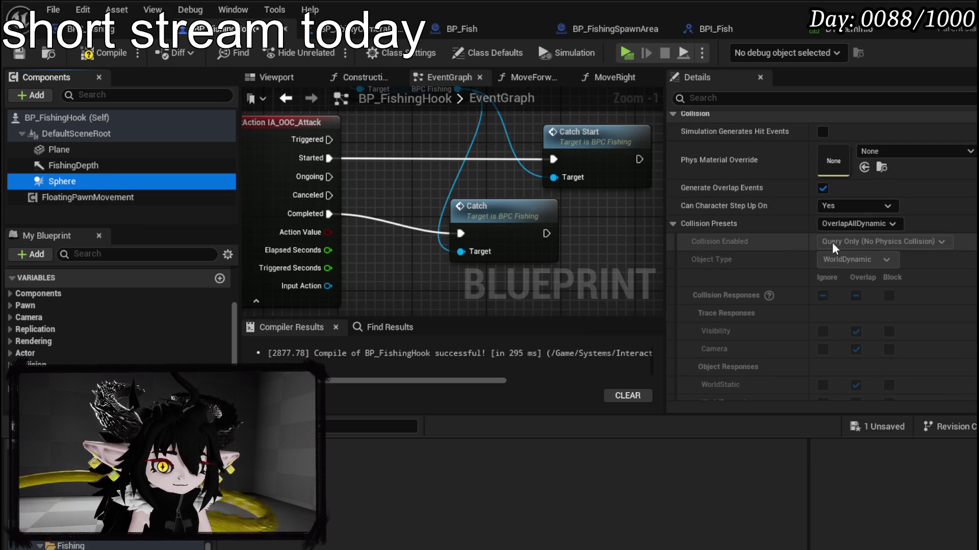
- Set the Sphere's Collision Preset to NoCollision, then compile and save
left_click(861, 224)
left_click(855, 249)
key("F7")
key("ctrl+s")
scroll(759, 201, "up", 4)
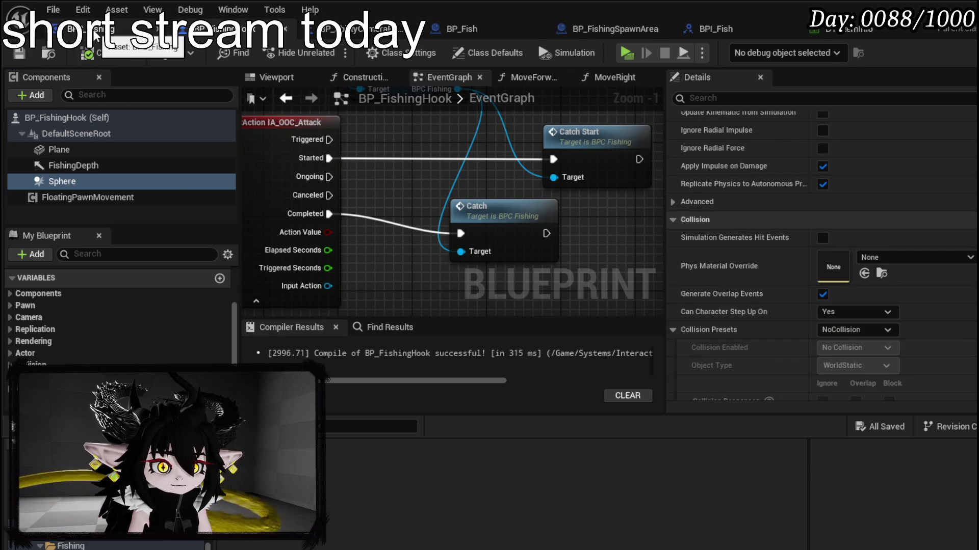
left_click(153, 29)
- Get the hook's Sphere component from Hook Actor Ref
left_click_drag(379, 195, 482, 198)
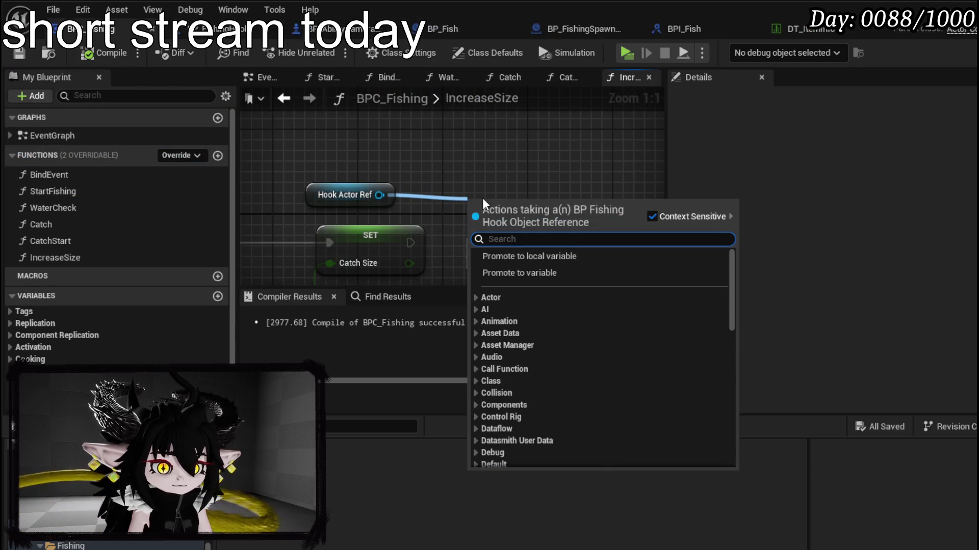
type("Se")
key("BackSpace")
key("BackSpace")
type("get ")
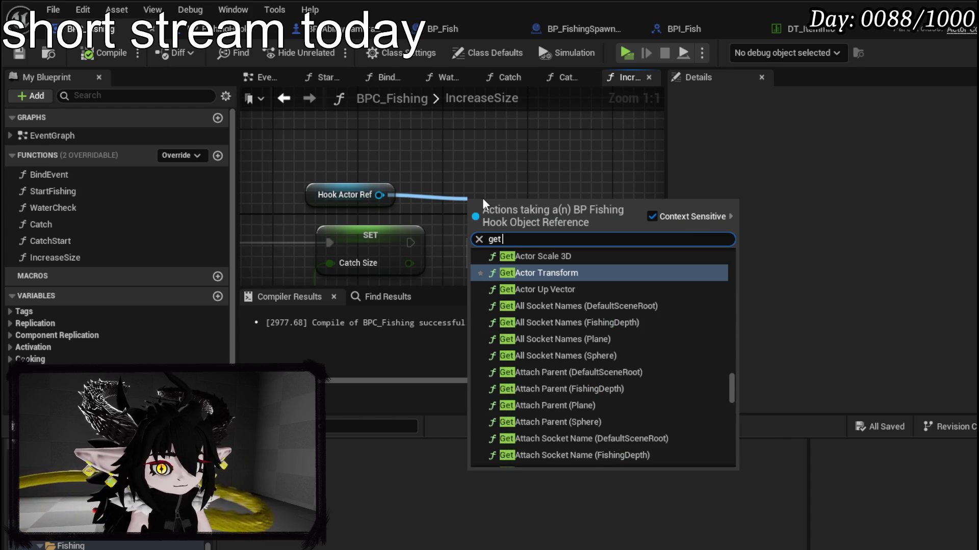
type("Sphere collision")
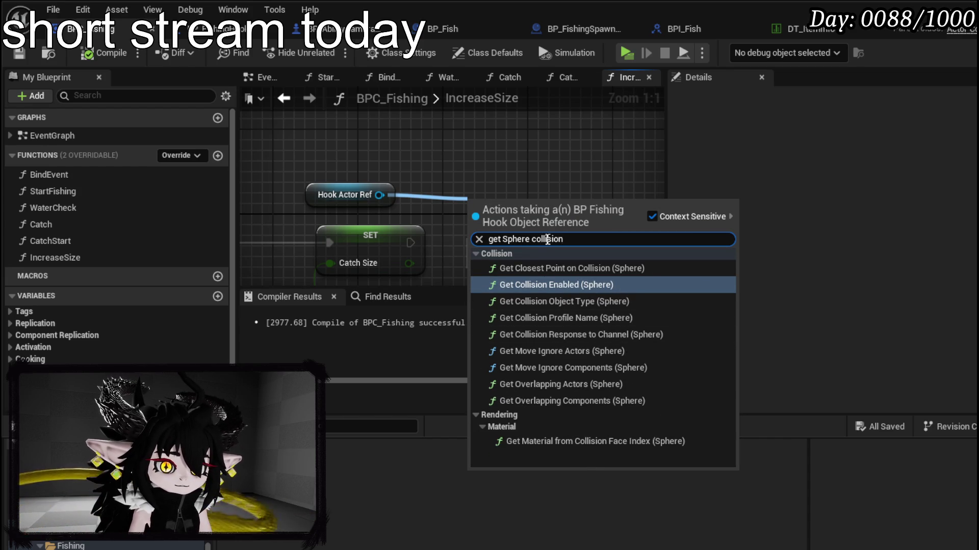
key("BackSpace")
key("BackSpace")
key("BackSpace")
scroll(619, 337, "down", 5)
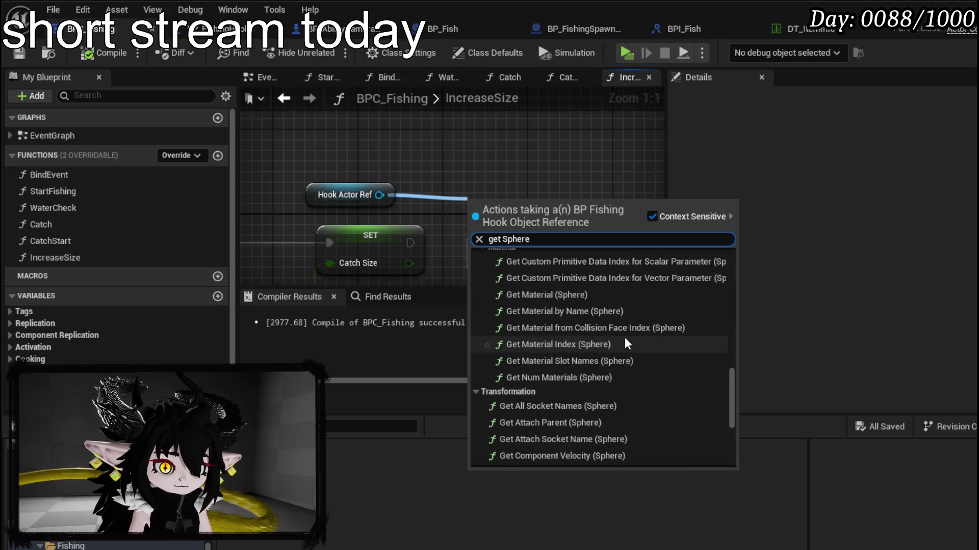
scroll(625, 344, "down", 5)
left_click(540, 449)
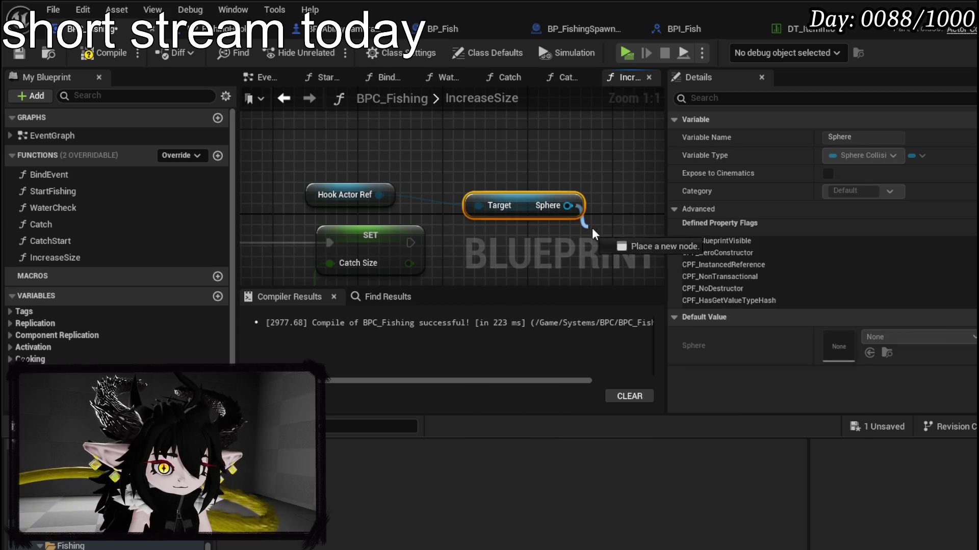
- Add a Set Sphere Radius node after SET, fed by Catch Size
left_click_drag(579, 222, 598, 228)
type("Set Radi")
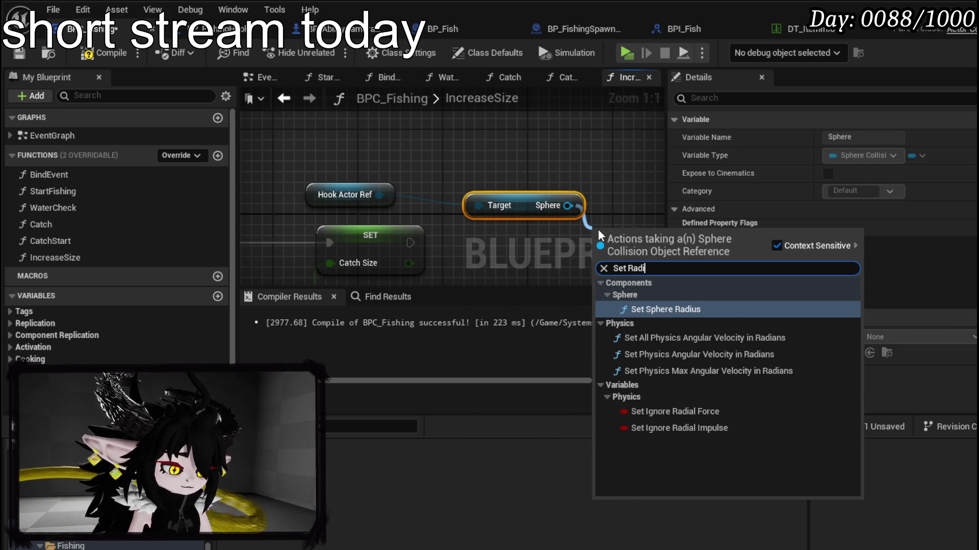
type("us")
left_click(653, 307)
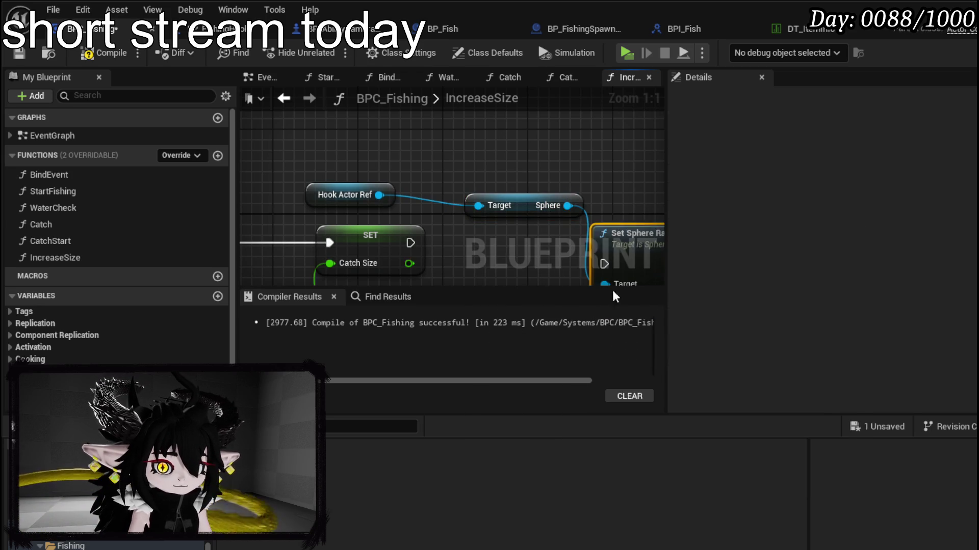
mouse_move(411, 243)
left_mouse_down()
mouse_move(581, 256)
mouse_move(604, 242)
left_mouse_up()
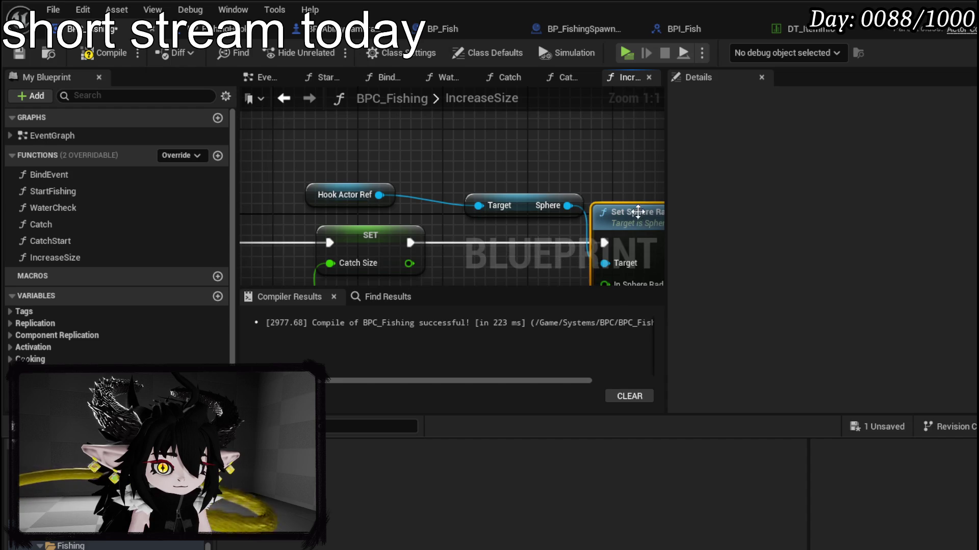
left_click_drag(637, 211, 546, 175)
mouse_move(321, 228)
left_mouse_down()
mouse_move(495, 256)
mouse_move(539, 249)
left_mouse_up()
mouse_move(416, 255)
left_mouse_down()
mouse_move(451, 216)
mouse_move(513, 231)
left_mouse_up()
- Compile and save BPC_Fishing, then open CatchStart from the hook's event graph
left_click(105, 53)
left_click(19, 53)
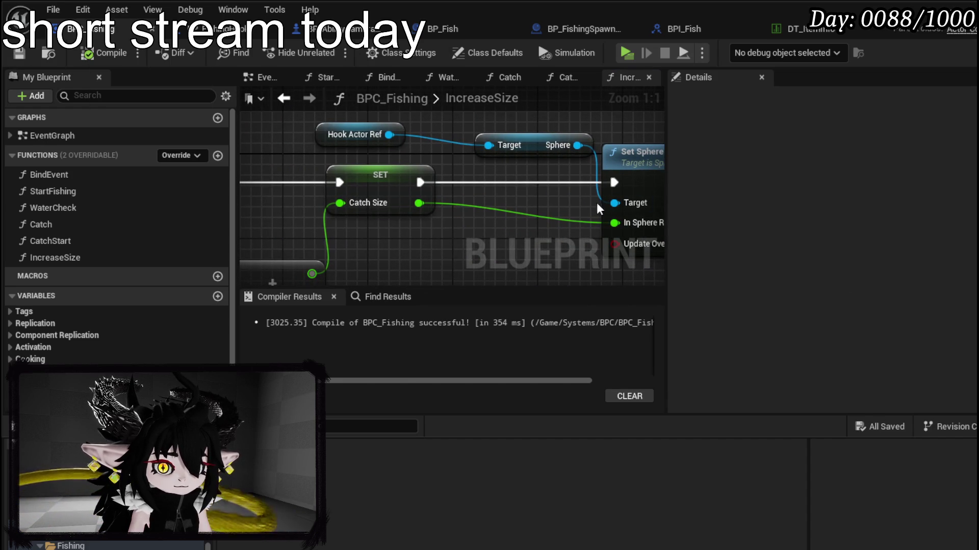
left_click_drag(601, 204, 588, 237)
left_click_drag(377, 239, 505, 252)
left_click(105, 53)
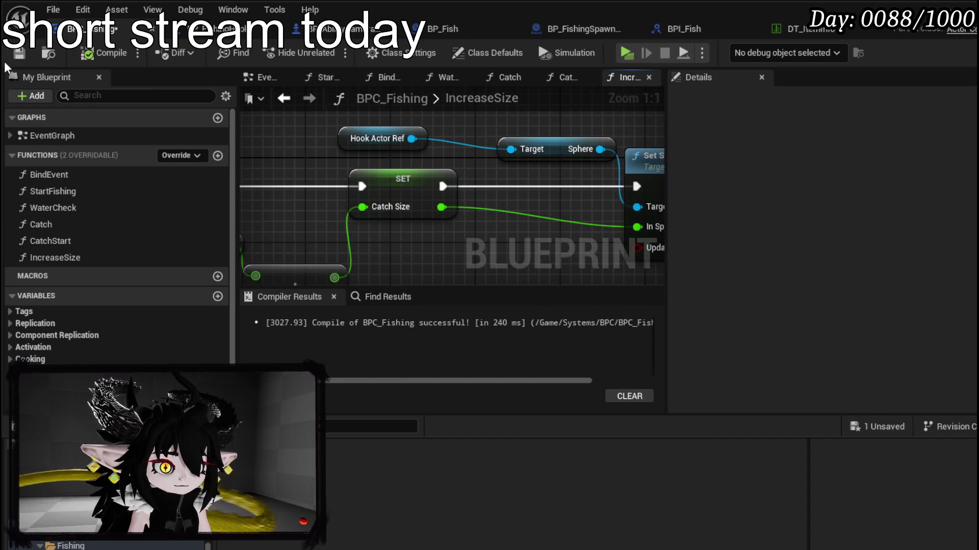
left_click(19, 54)
left_click(220, 29)
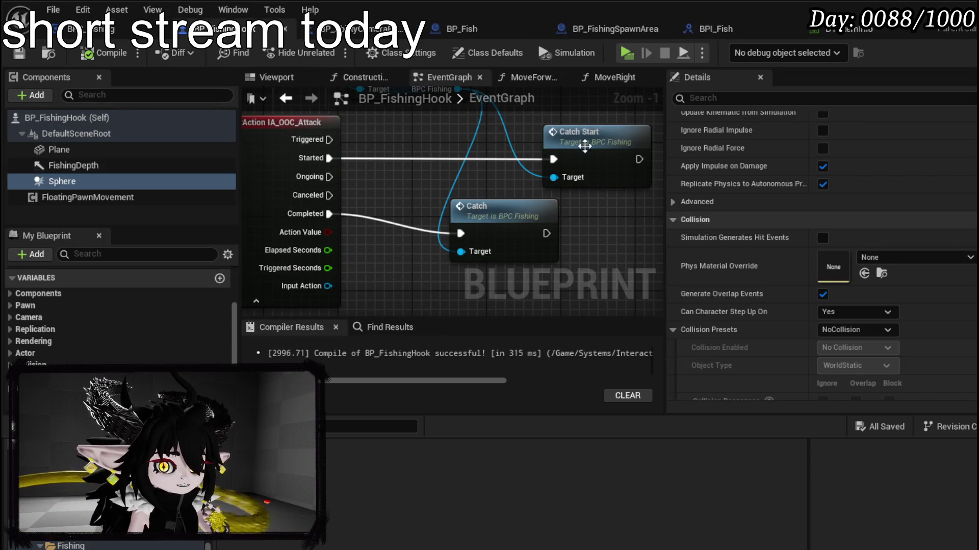
left_click_drag(567, 149, 492, 139)
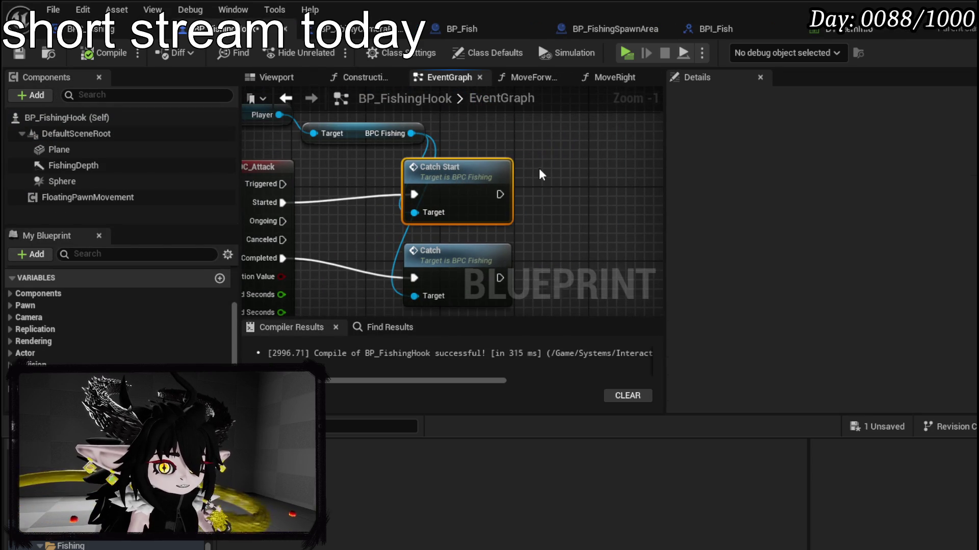
double_click(448, 148)
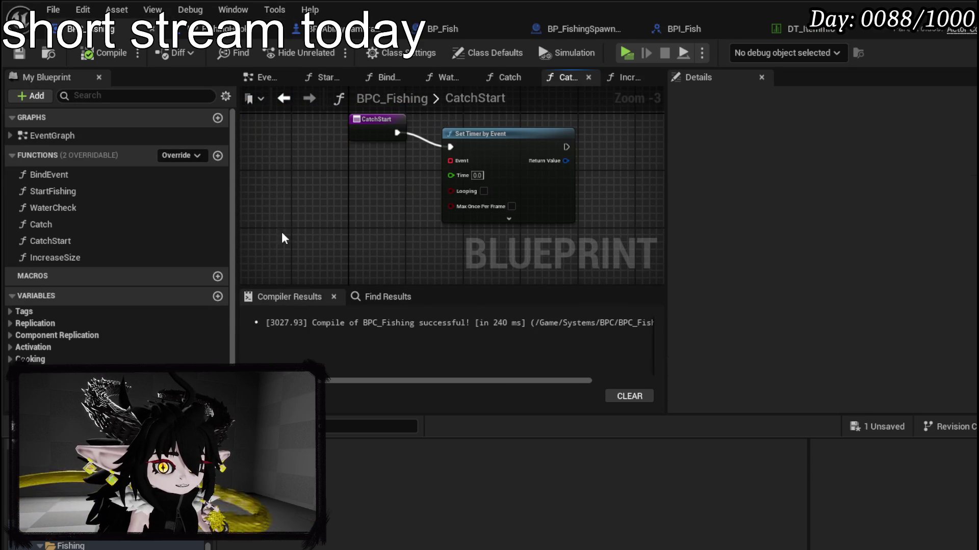
- Feed the timer's Event pin from a Create Event node bound to IncreaseSize
mouse_move(468, 161)
left_mouse_down()
mouse_move(383, 209)
mouse_move(326, 205)
left_mouse_up()
type("crea")
left_click(441, 271)
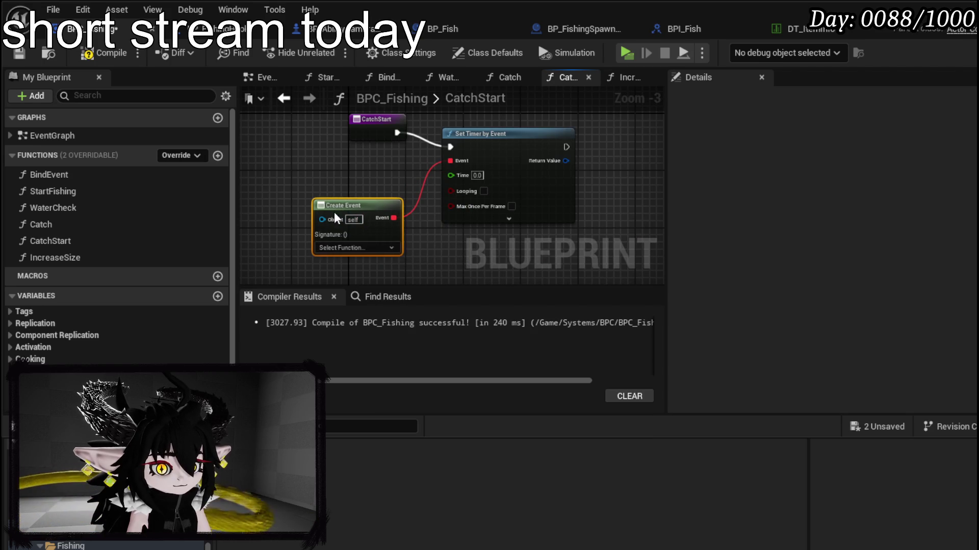
left_click(335, 248)
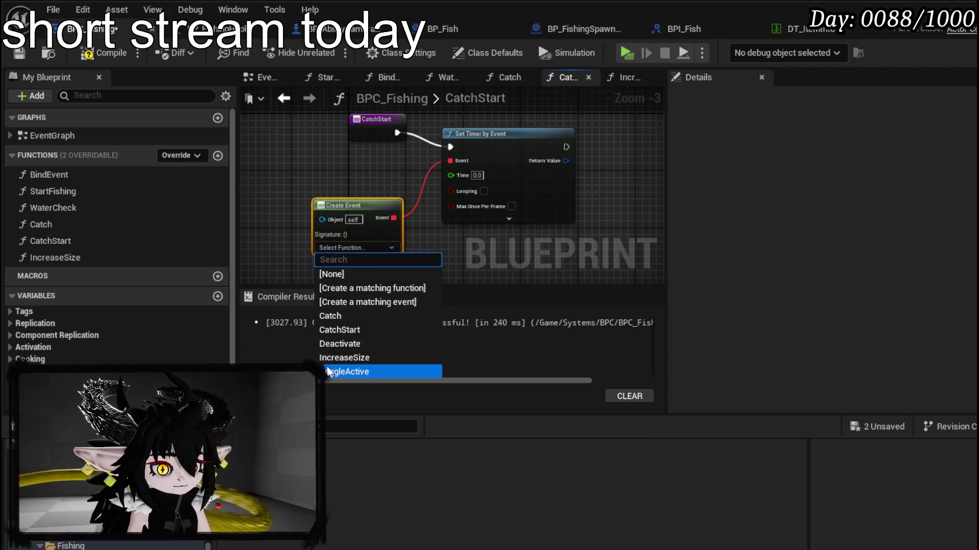
left_click(390, 358)
- Enable Looping on the Set Timer by Event node
scroll(437, 168, "up", 2)
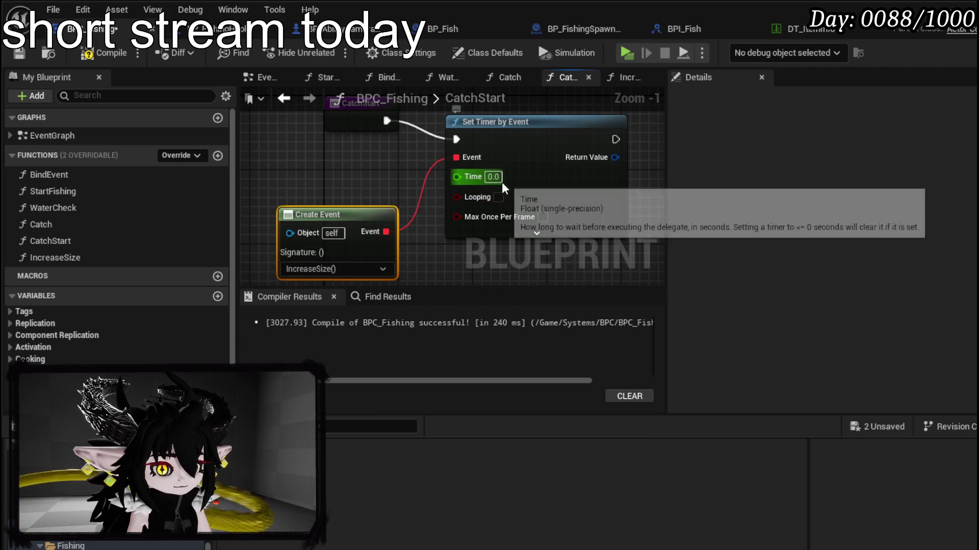
left_click_drag(337, 212, 346, 240)
left_click_drag(506, 160, 534, 154)
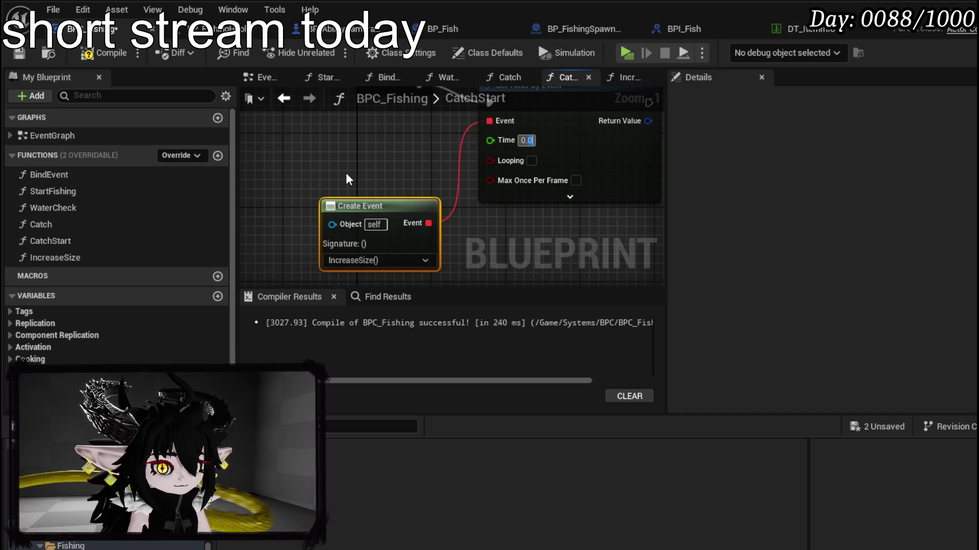
left_click(531, 161)
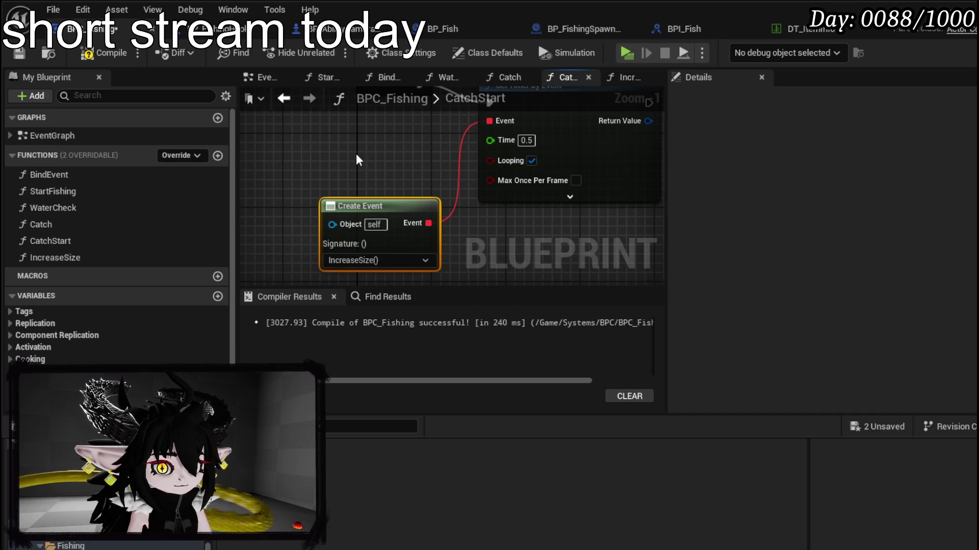
- Promote the timer's return value to a new variable named CatchTimer
mouse_move(405, 140)
left_mouse_down()
mouse_move(338, 174)
mouse_move(316, 166)
left_mouse_up()
left_click_drag(657, 184, 364, 208)
right_click(389, 203)
left_click(431, 244)
type("CatchT")
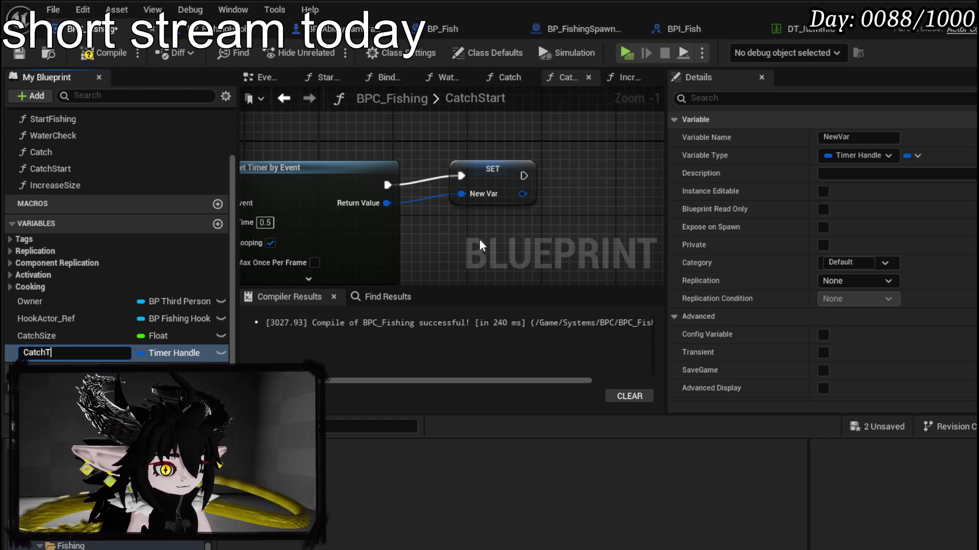
type("imer")
key("Return")
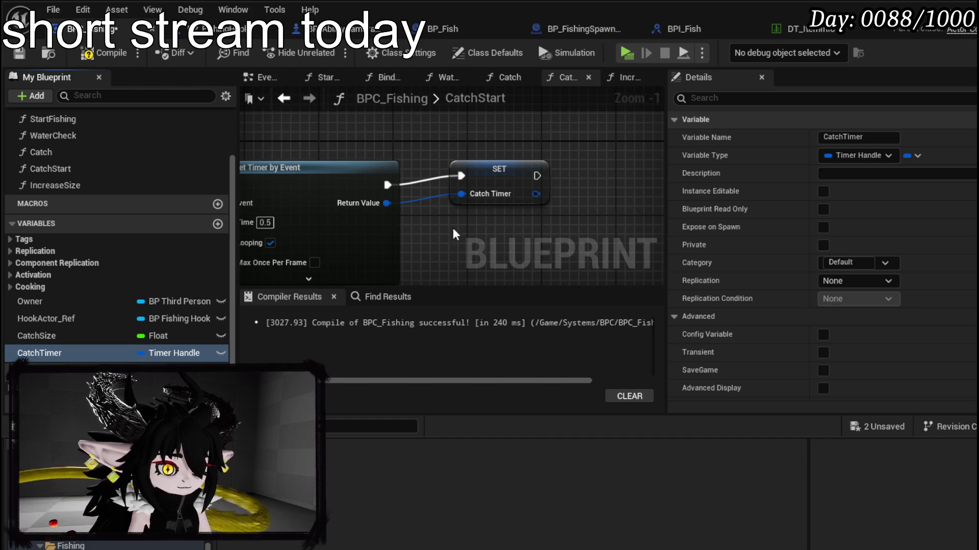
double_click(55, 151)
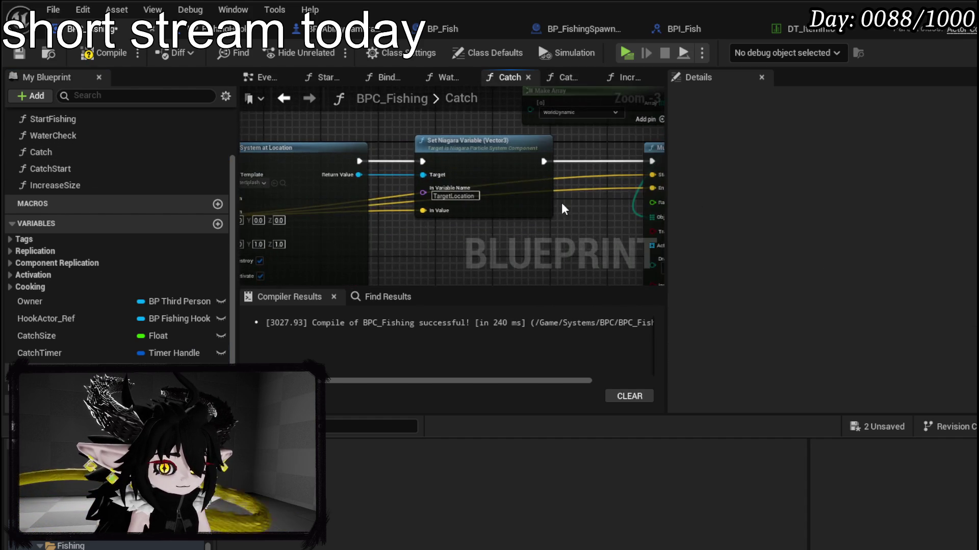
- Wire a Catch Size getter into the sphere trace's Radius
scroll(310, 188, "down", 2)
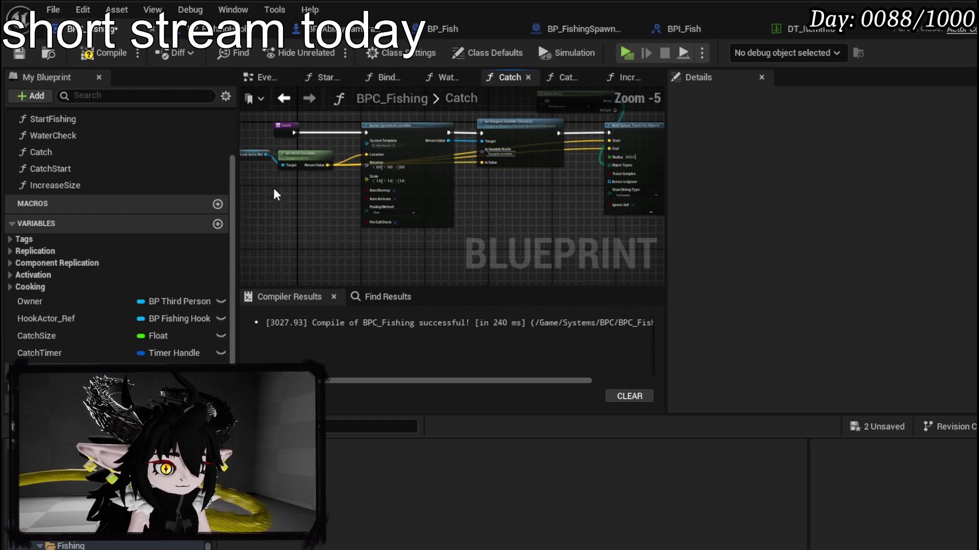
left_click_drag(340, 193, 429, 209)
scroll(254, 180, "up", 4)
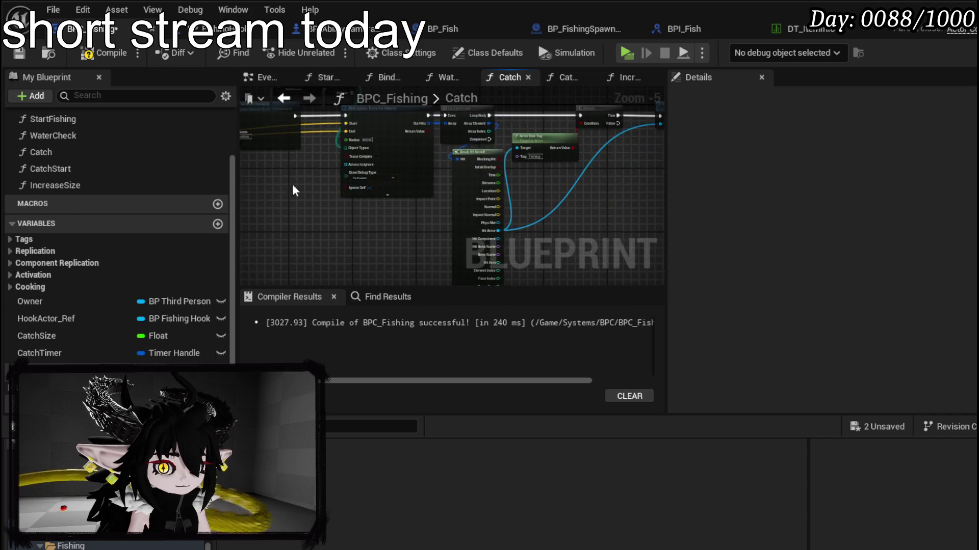
left_click_drag(331, 188, 423, 192)
mouse_move(21, 335)
left_mouse_down()
mouse_move(332, 213)
mouse_move(323, 214)
mouse_move(479, 142)
left_mouse_up()
left_click(337, 219)
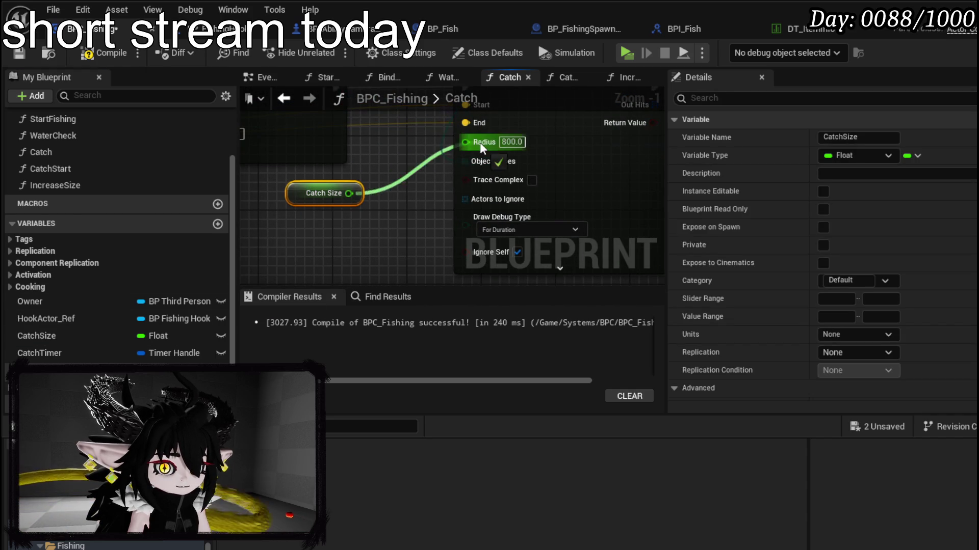
scroll(512, 236, "down", 4)
left_click_drag(512, 236, 256, 216)
- Add a Clear and Invalidate Timer by Handle node driven by a Catch Timer getter
left_click_drag(430, 220, 491, 203)
mouse_move(47, 352)
left_mouse_down()
mouse_move(454, 207)
mouse_move(434, 211)
mouse_move(476, 215)
left_mouse_up()
left_click(449, 227)
type("Clear")
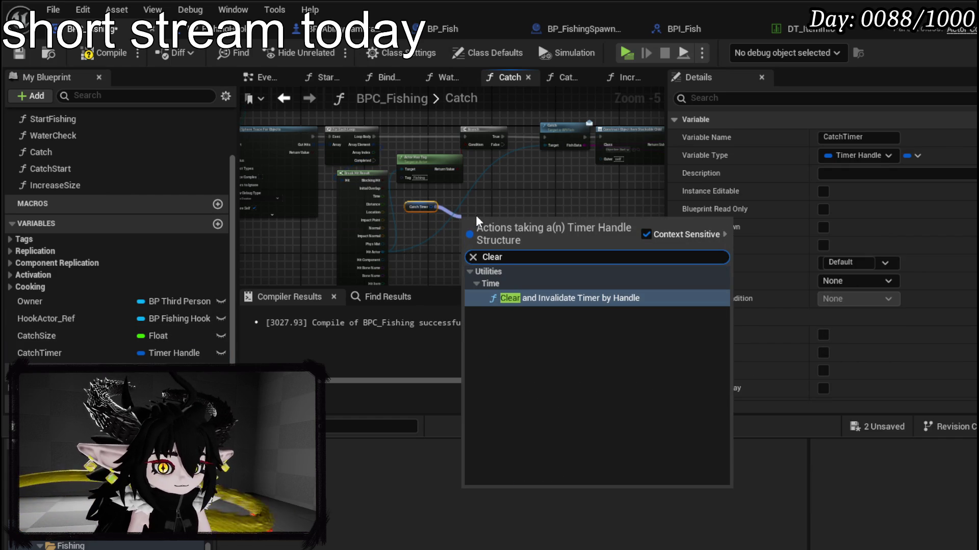
left_click(555, 298)
- Add a Catch Size setter and clear the timer when the loop completes
scroll(493, 227, "up", 3)
mouse_move(51, 331)
left_mouse_down()
mouse_move(283, 264)
mouse_move(642, 222)
left_mouse_up()
left_click(377, 277)
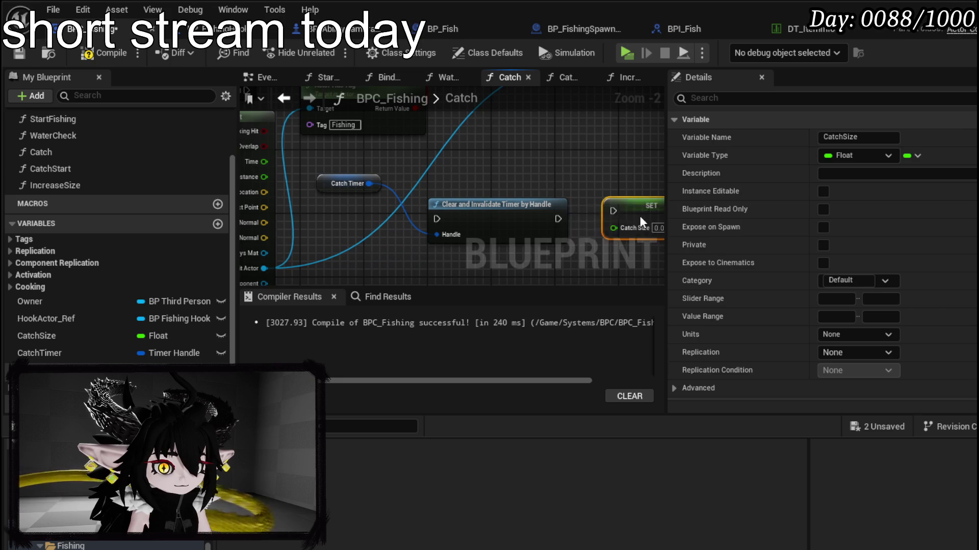
left_click_drag(575, 167, 555, 227)
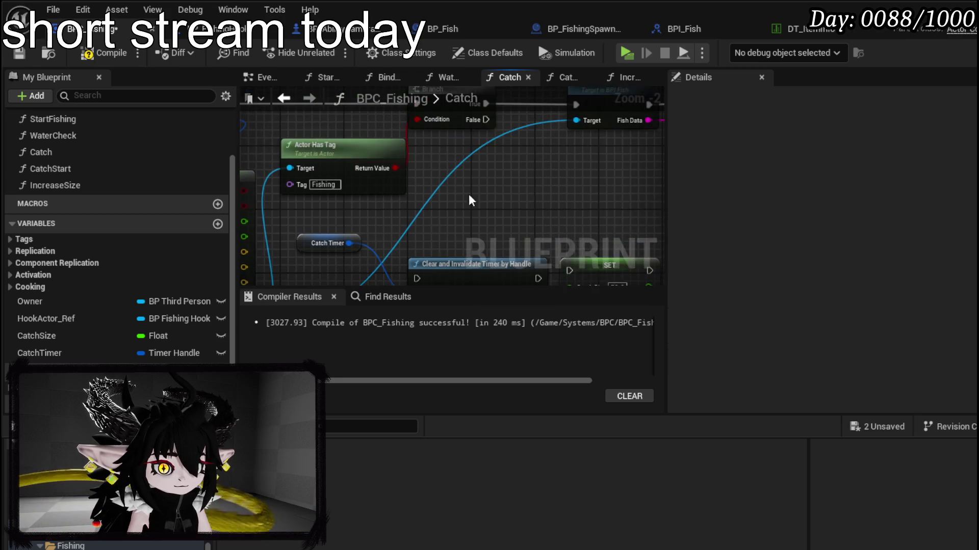
scroll(435, 106, "down", 2)
mouse_move(403, 195)
left_mouse_down()
mouse_move(474, 259)
mouse_move(469, 251)
left_mouse_up()
left_click_drag(391, 196, 517, 204)
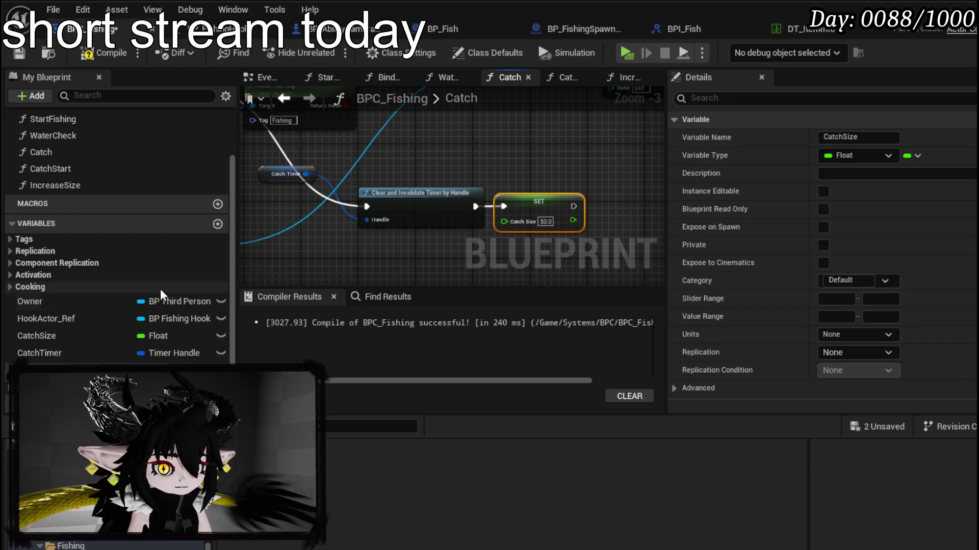
left_click(55, 318)
- Place the HookActor_Ref in the Catch graph and get its Sphere component
left_click_drag(493, 157, 582, 169)
left_click(521, 180)
type("set")
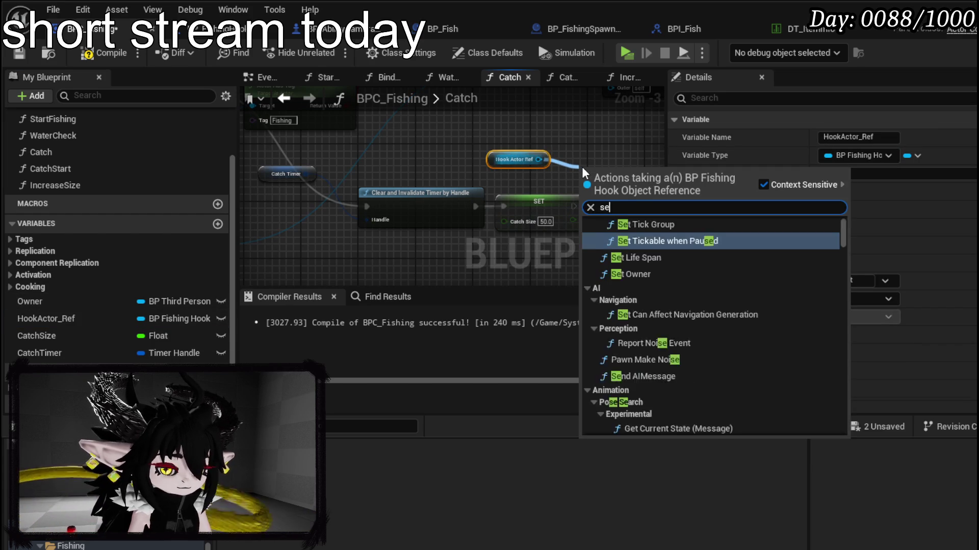
key("BackSpace")
key("BackSpace")
key("BackSpace")
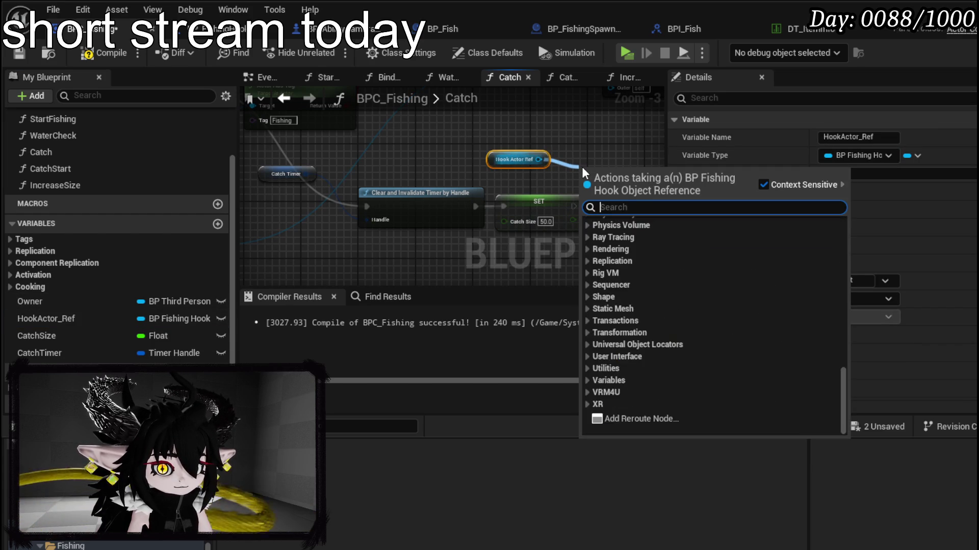
type("get Sphere")
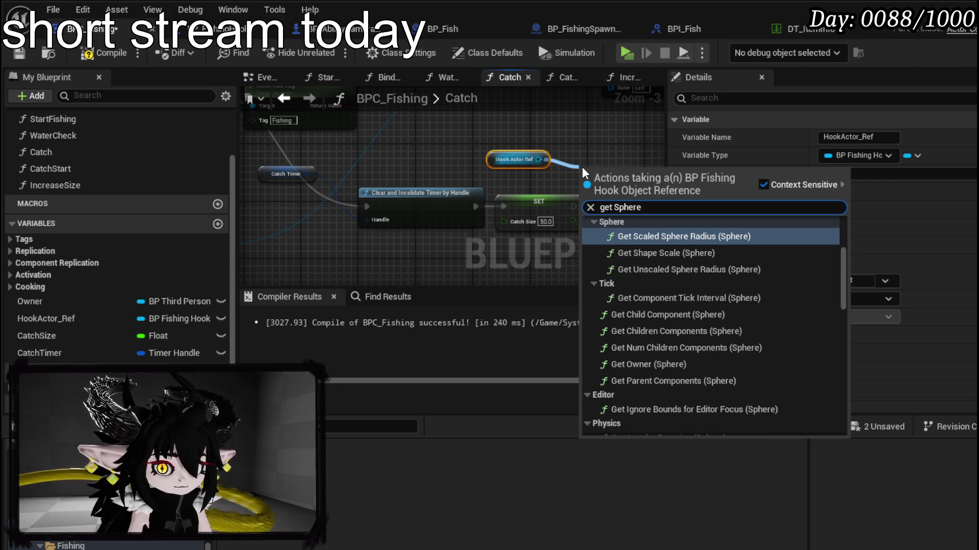
scroll(845, 317, "down", 3)
scroll(815, 322, "down", 5)
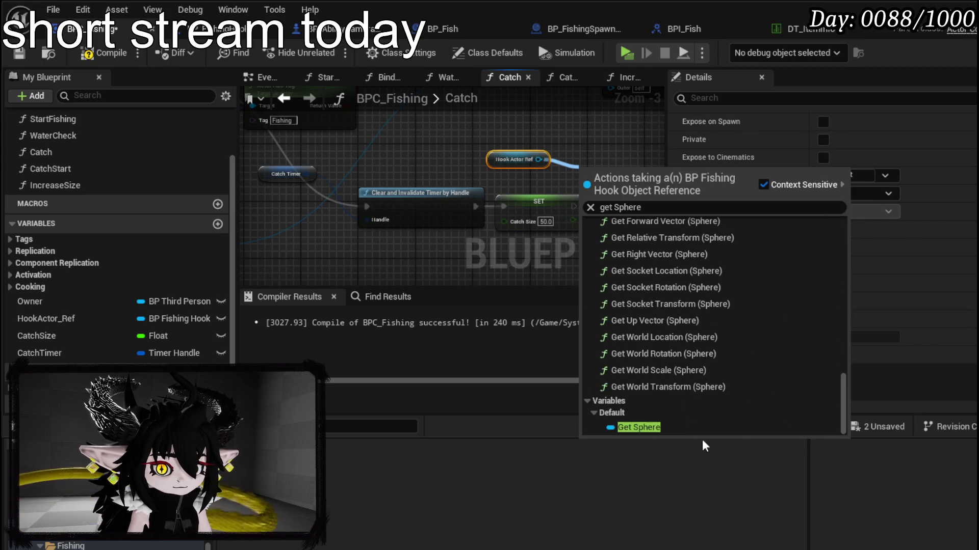
left_click(638, 428)
- Add Set Sphere Radius after the Catch Size SET, fed by Catch Size, then compile and save
left_click_drag(644, 174, 646, 209)
type("Set")
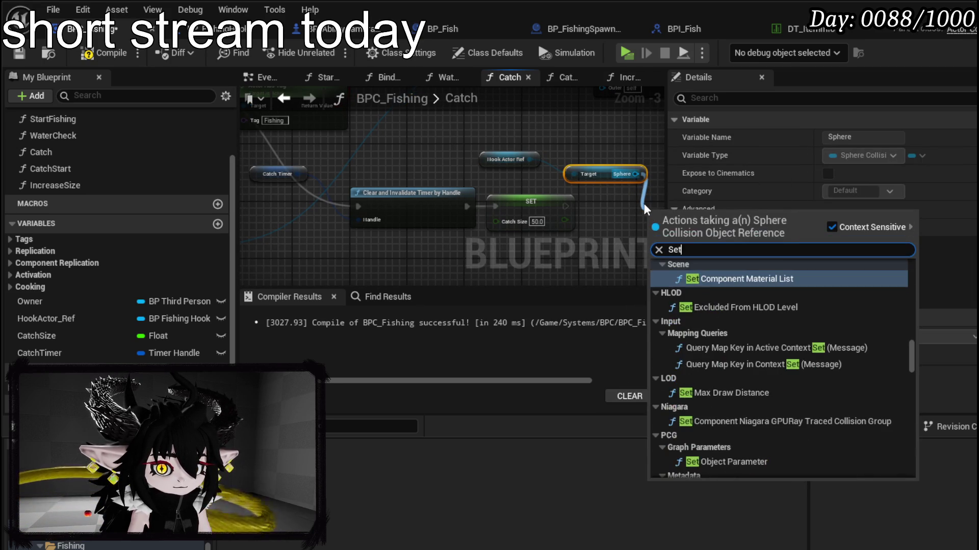
type(" Radiu")
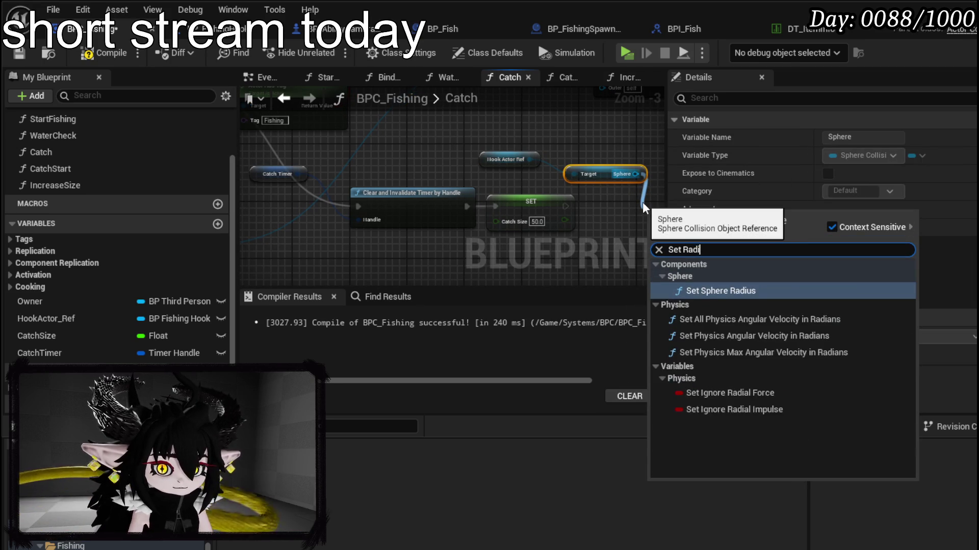
left_click(710, 295)
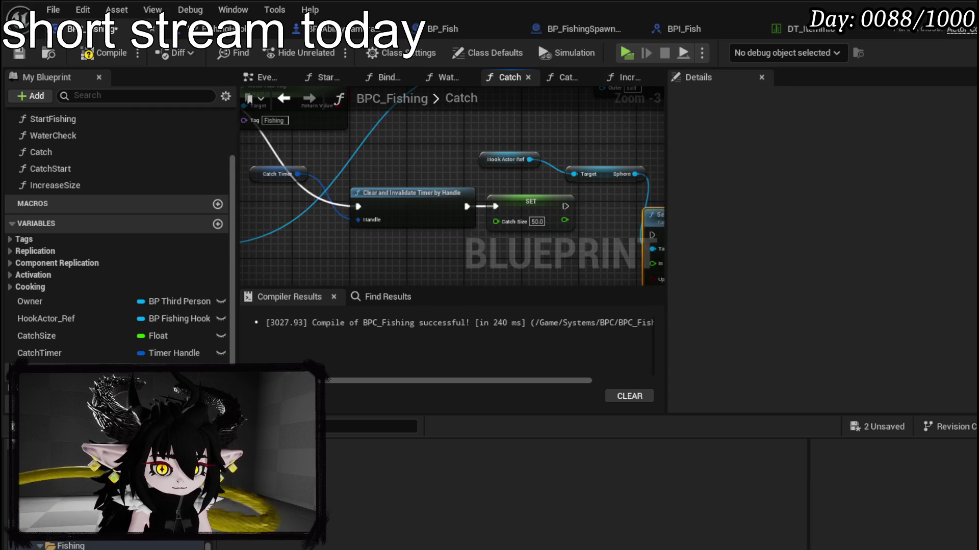
mouse_move(545, 213)
left_mouse_down()
mouse_move(488, 191)
mouse_move(460, 212)
mouse_move(494, 194)
left_mouse_up()
left_click_drag(429, 215, 603, 258)
left_click(384, 244)
left_click(89, 52)
left_click(19, 53)
left_click(255, 29)
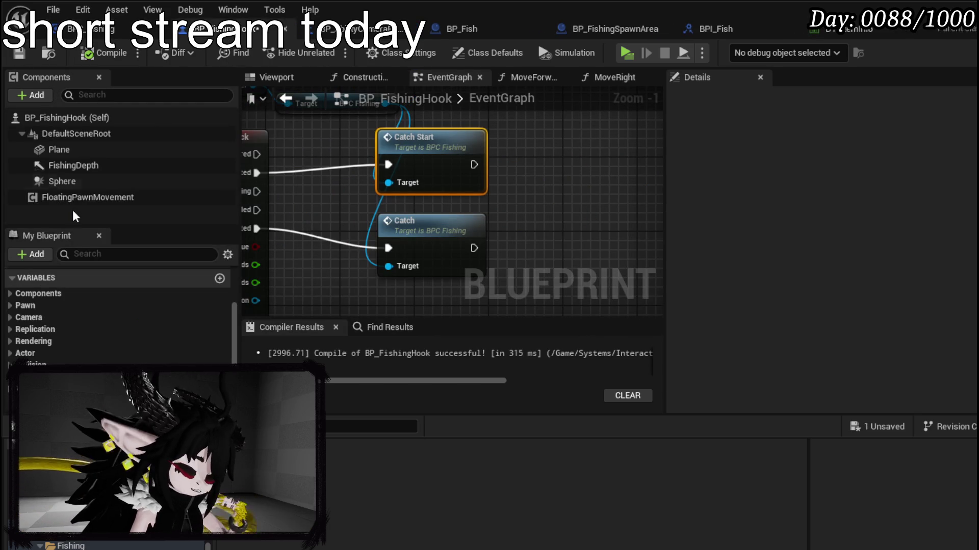
- Uncheck Hidden in Game on the hook's Sphere component and compile
left_click(59, 179)
left_click(700, 99)
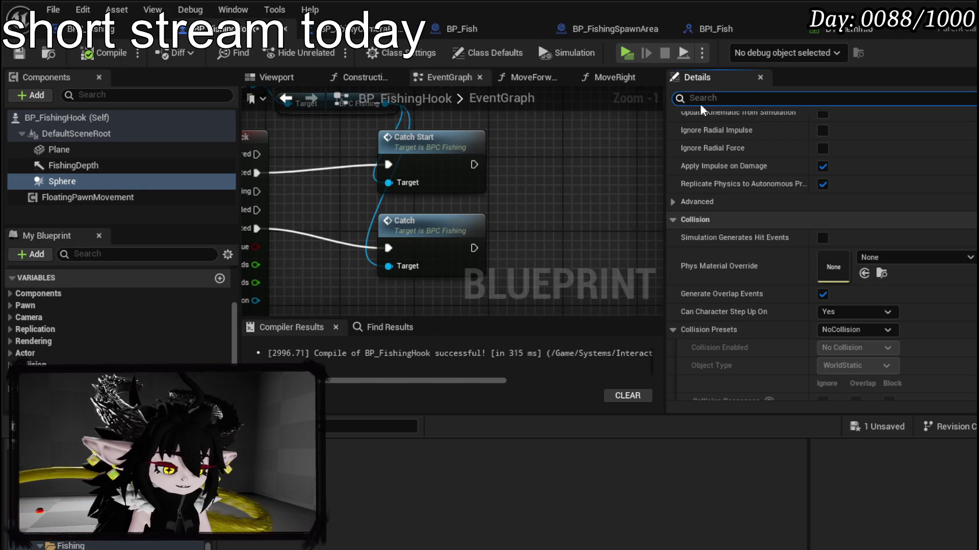
type("in game")
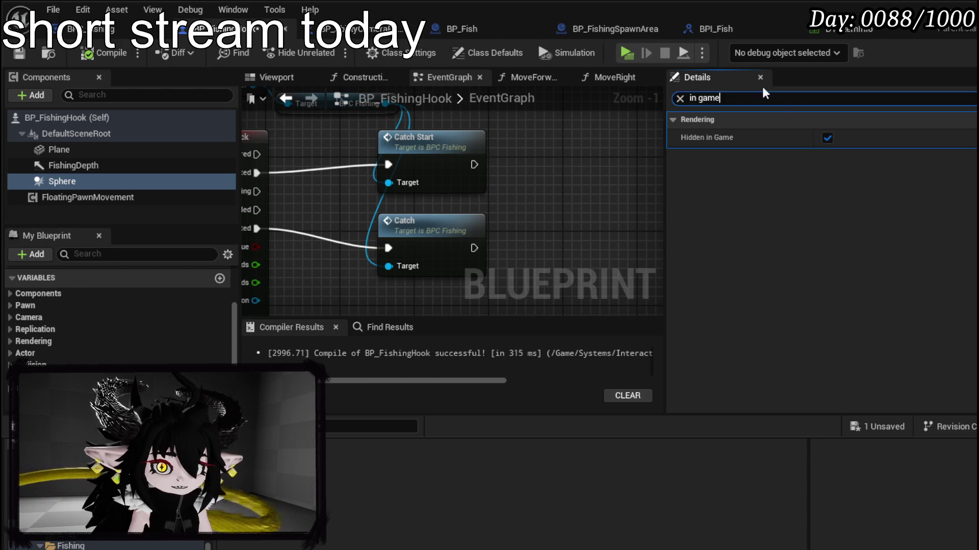
left_click(827, 138)
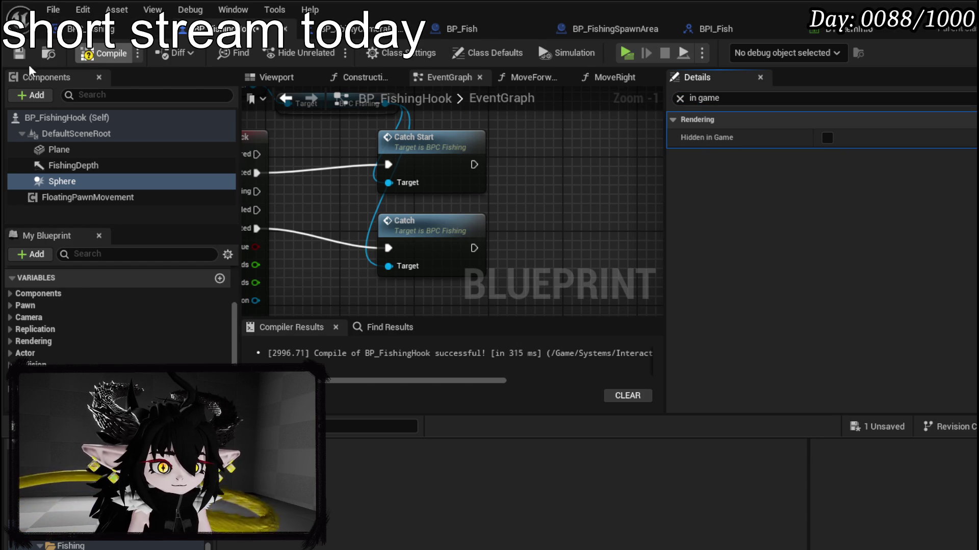
left_click(19, 52)
- Set the Sphere's line thickness to 5, compile, save, and check it in the viewport
scroll(840, 236, "down", 3)
left_click(880, 201)
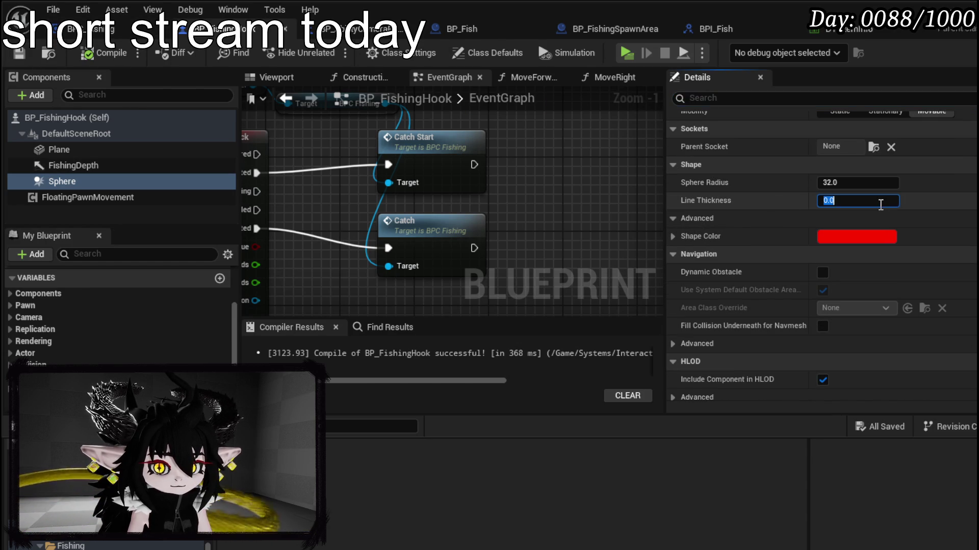
type("5")
key("Return")
left_click(88, 53)
left_click(19, 53)
left_click(276, 77)
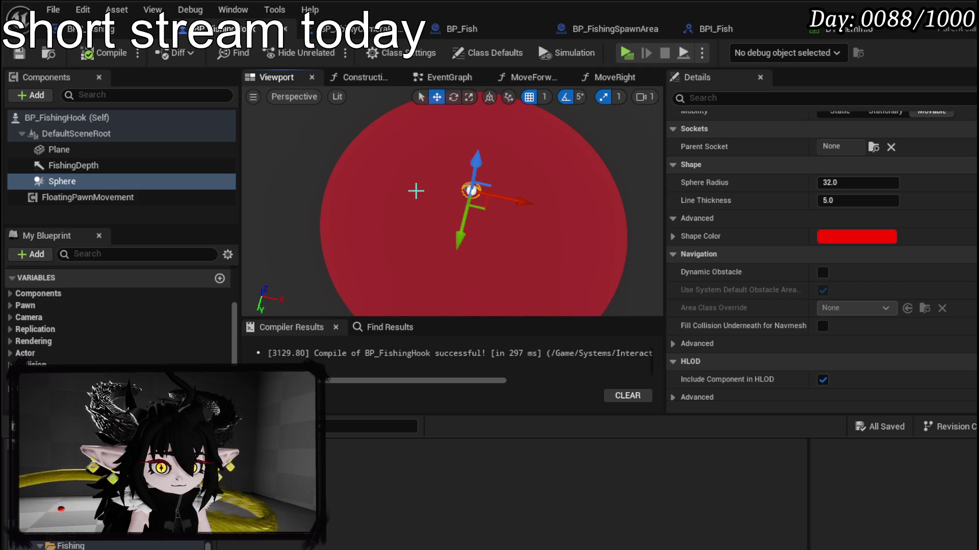
left_click_drag(374, 186, 398, 199)
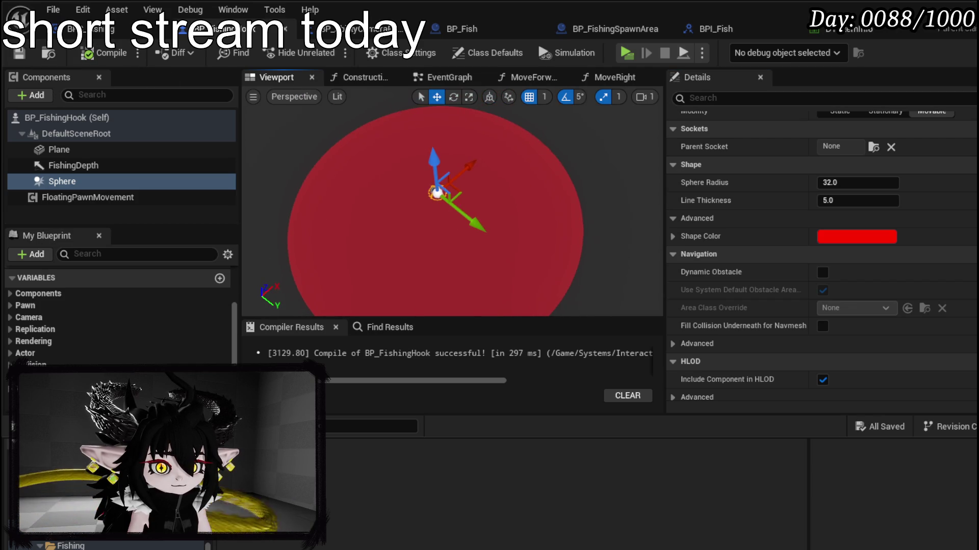
- Change the Sphere's shape colour to yellow and line thickness to 20, then compile and save
left_click(836, 236)
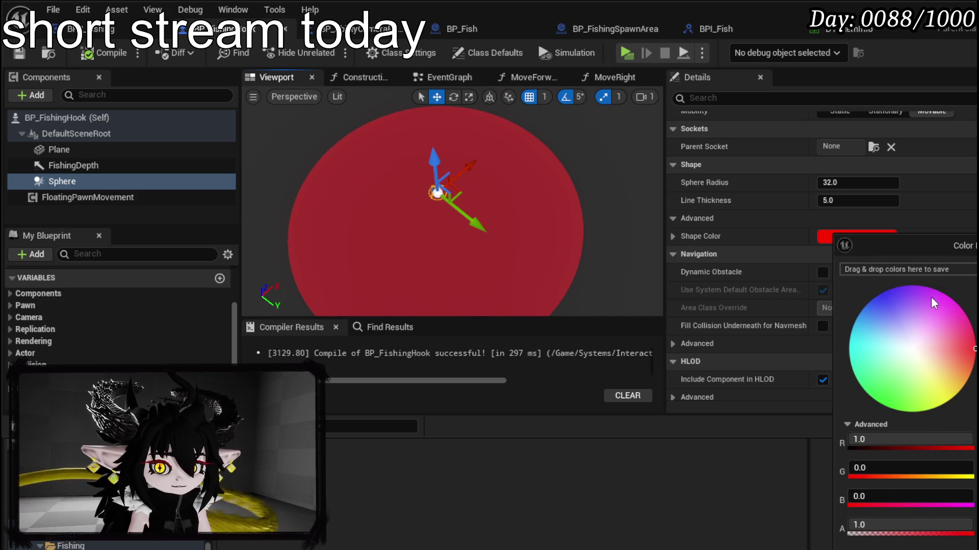
left_click(926, 396)
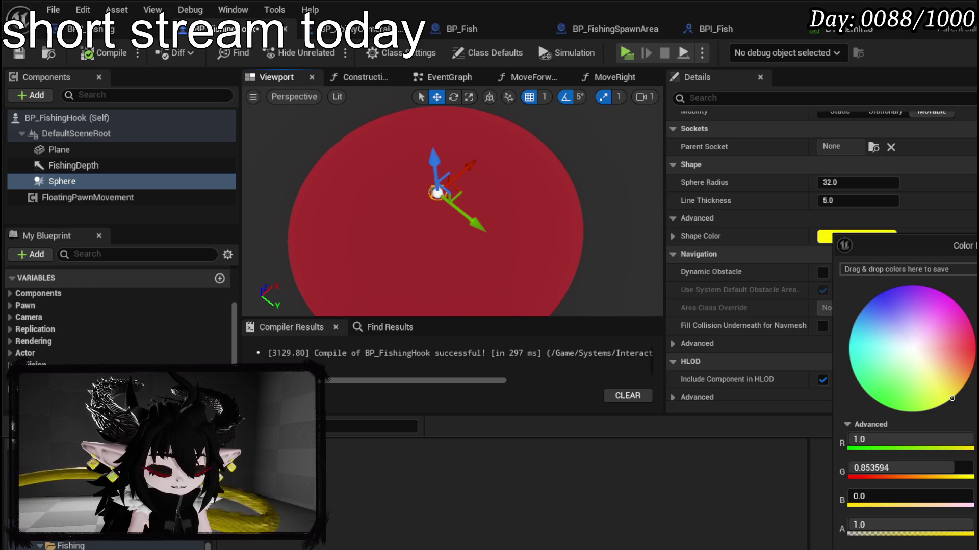
left_click(833, 223)
left_click(829, 200)
type("20")
key("Return")
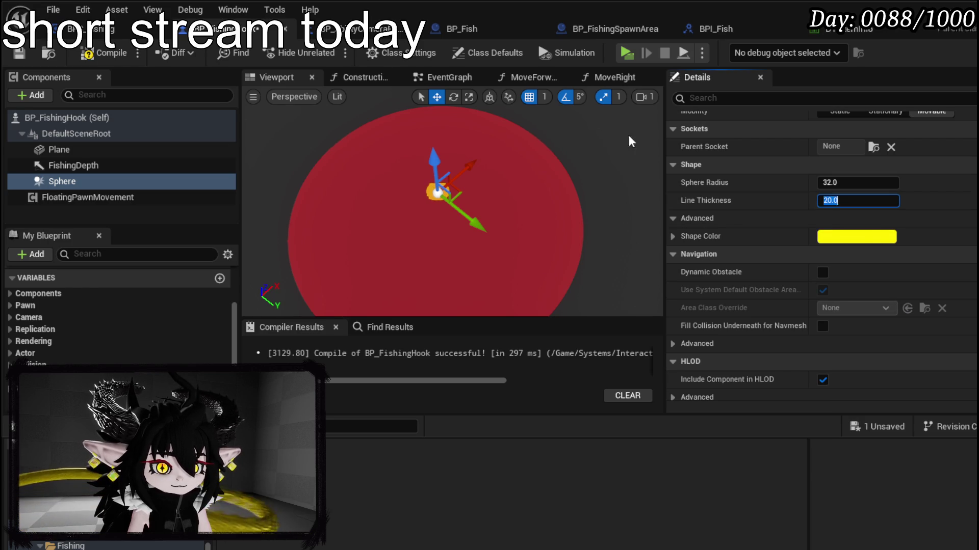
left_click(100, 57)
left_click(19, 53)
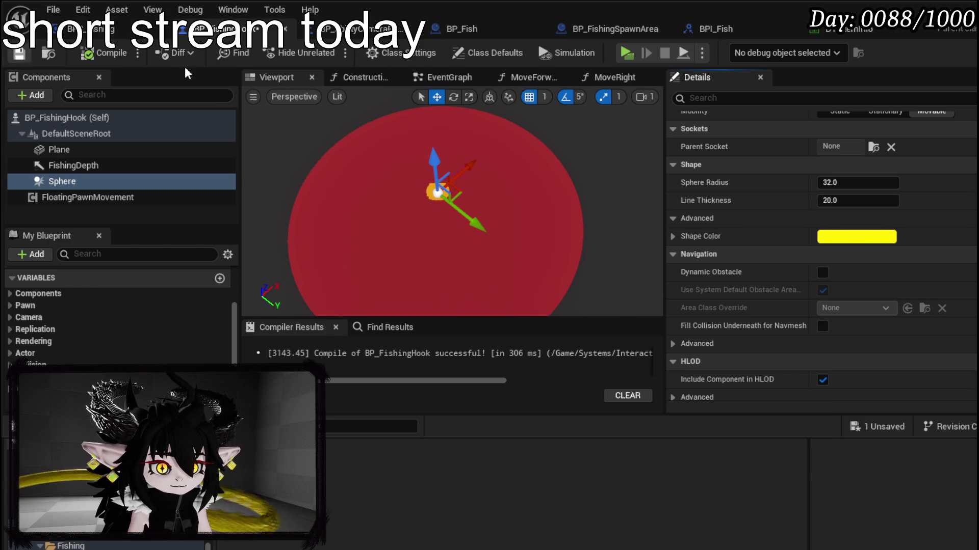
left_click(953, 6)
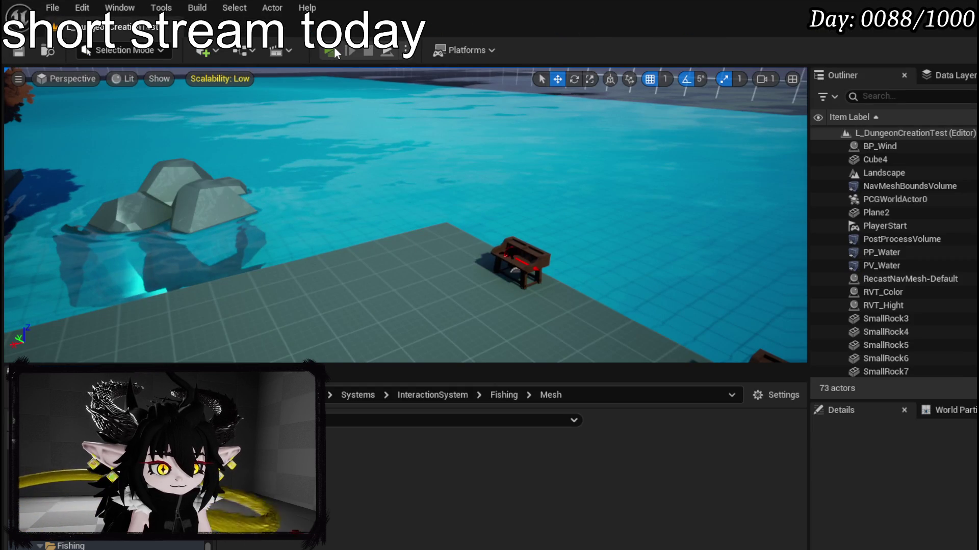
- Play-test casting the hook into the pond, stop, save the map, and return to BP_FishingHook
left_click(334, 47)
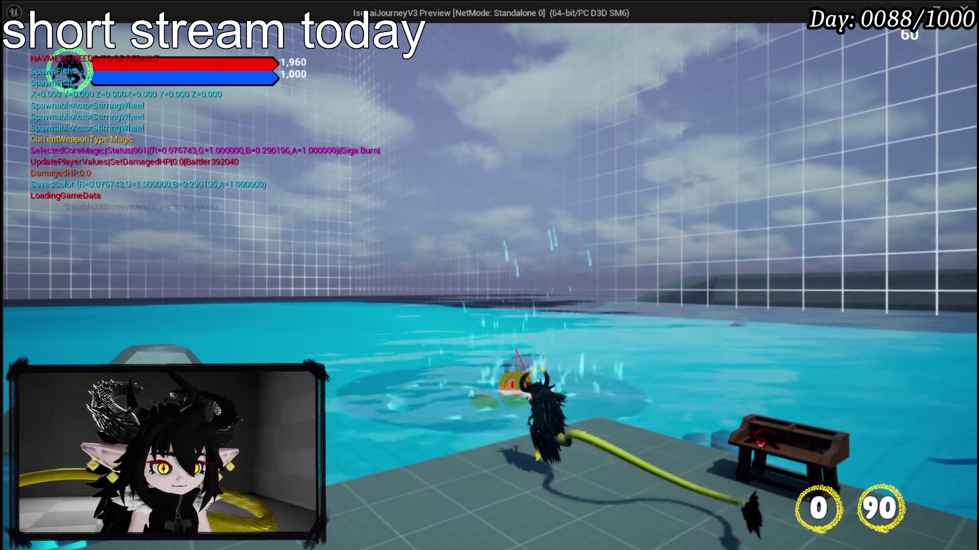
key("Escape")
key("ctrl+s")
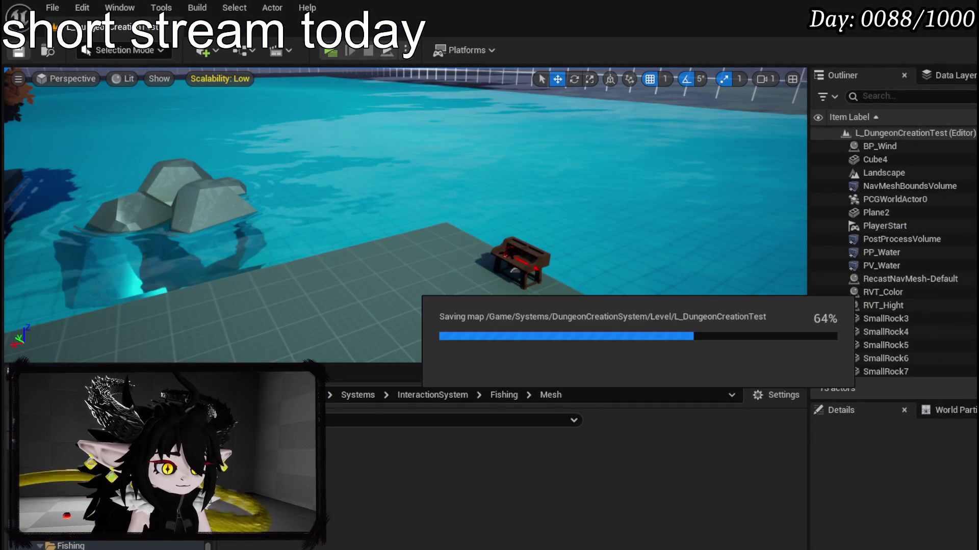
key("alt+Tab")
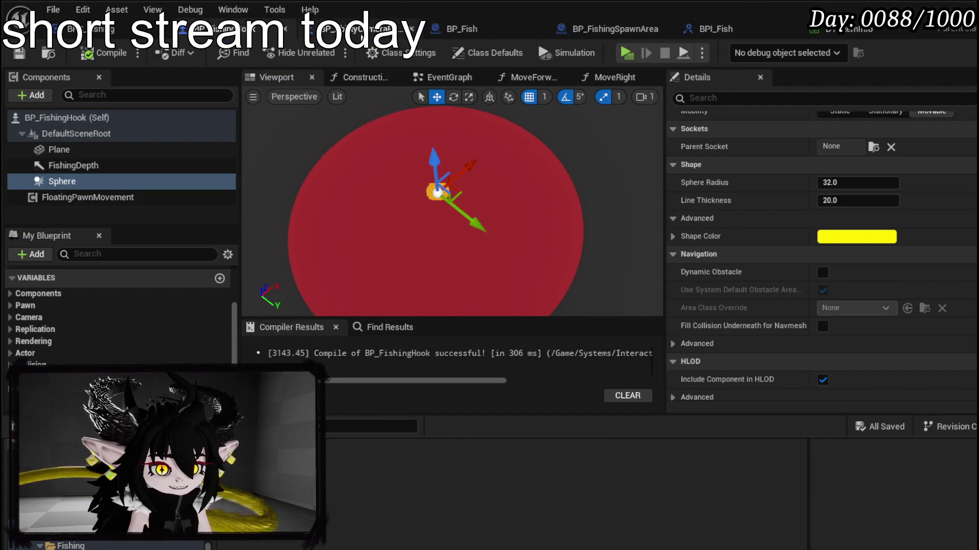
- Arrange the IA_OOC_Attack and catch nodes in BP_FishingHook's event graph and save
left_click(449, 77)
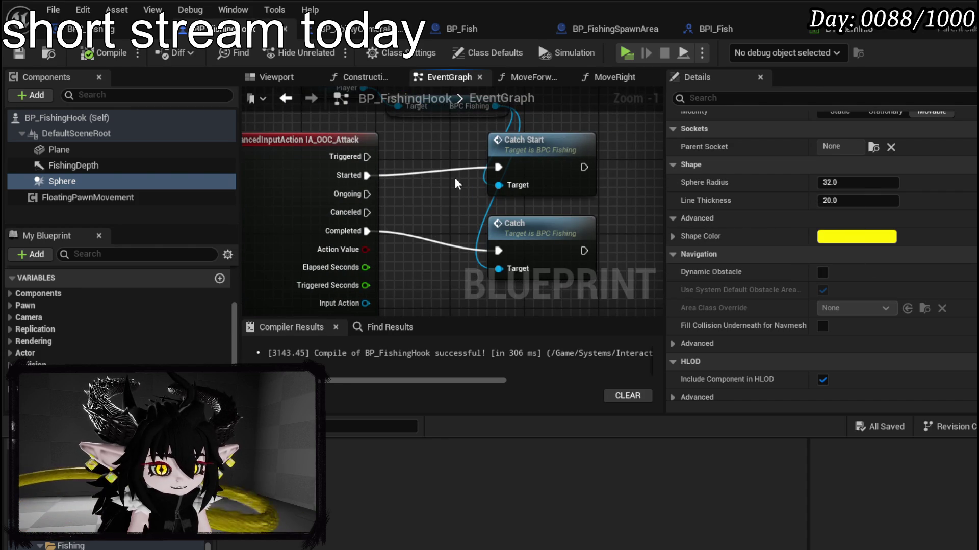
left_click_drag(455, 179, 450, 200)
left_click_drag(324, 165, 320, 152)
left_click_drag(451, 223, 407, 185)
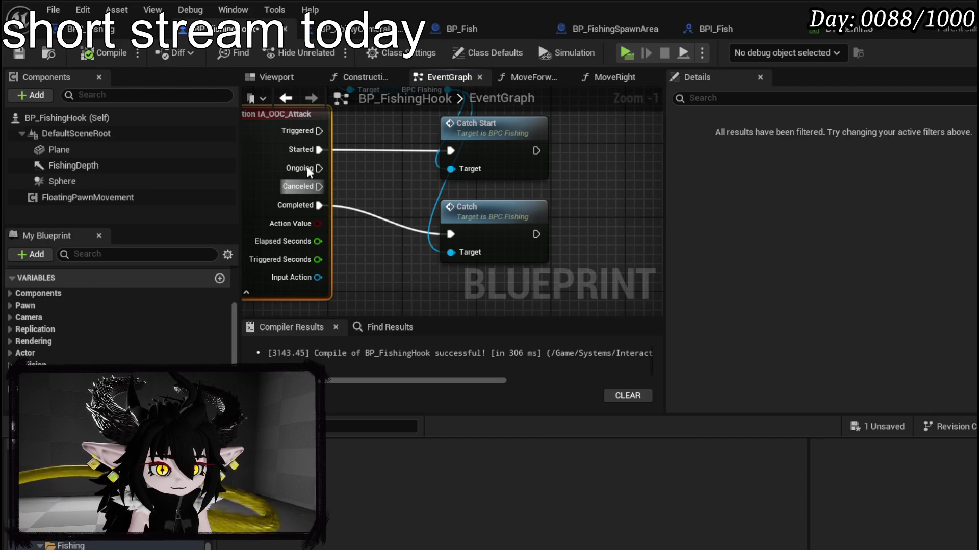
mouse_move(398, 175)
left_mouse_down()
mouse_move(476, 219)
mouse_move(479, 161)
left_mouse_up()
left_click_drag(334, 170, 280, 216)
left_click(422, 207)
left_click(20, 51)
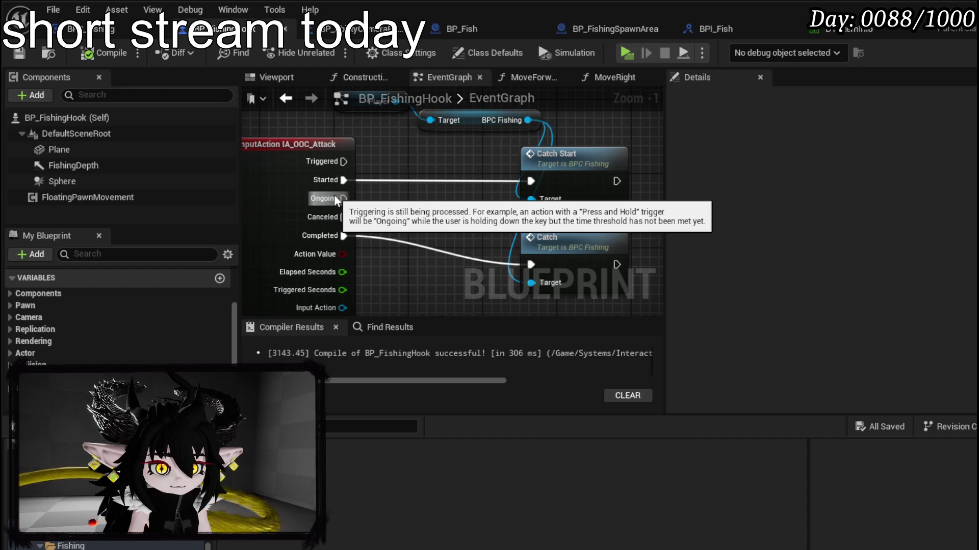
- Connect IA_OOC_Attack's Ongoing to Catch Start, break the Started link, then compile and save
mouse_move(334, 195)
left_mouse_down()
mouse_move(463, 178)
mouse_move(530, 181)
left_mouse_up()
left_click(344, 180, "alt")
left_click_drag(410, 197, 382, 158)
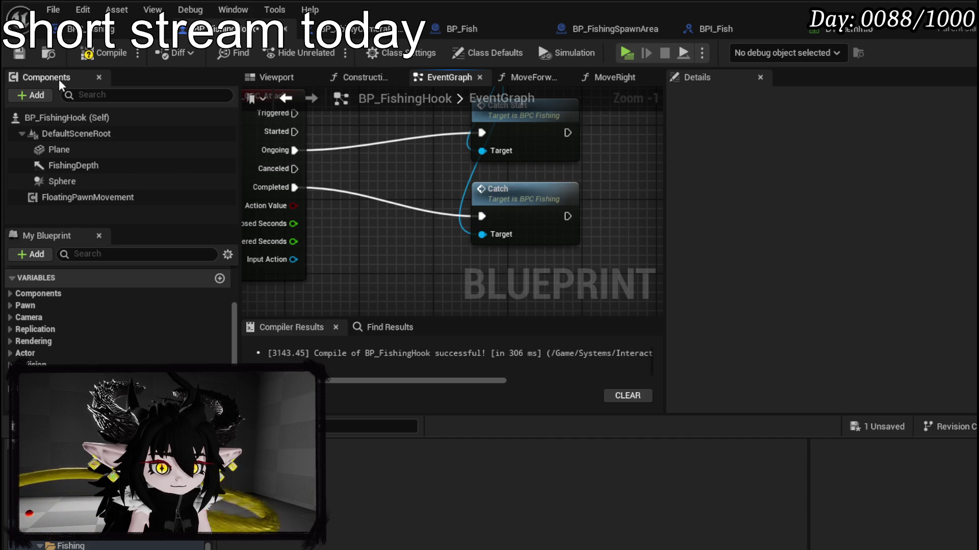
left_click(88, 52)
key("ctrl+s")
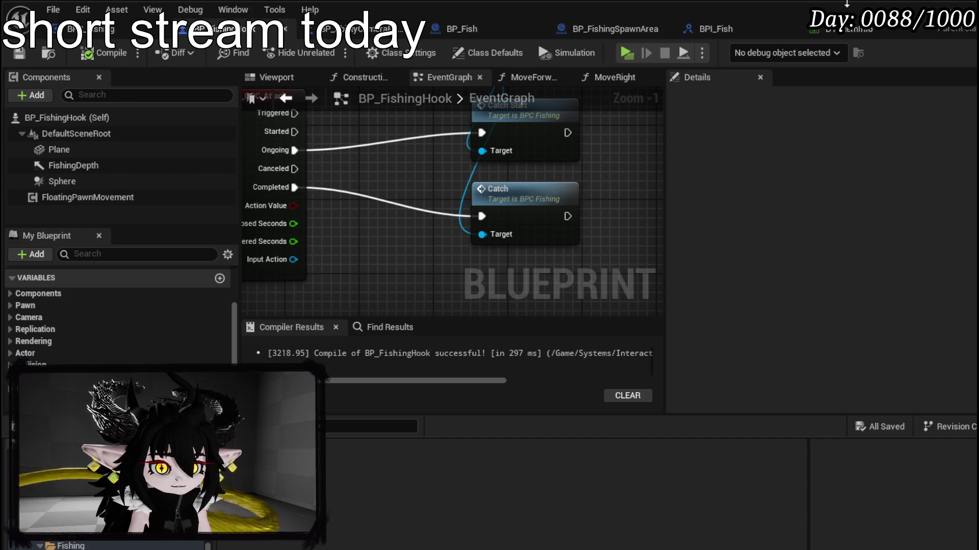
key("alt+Tab")
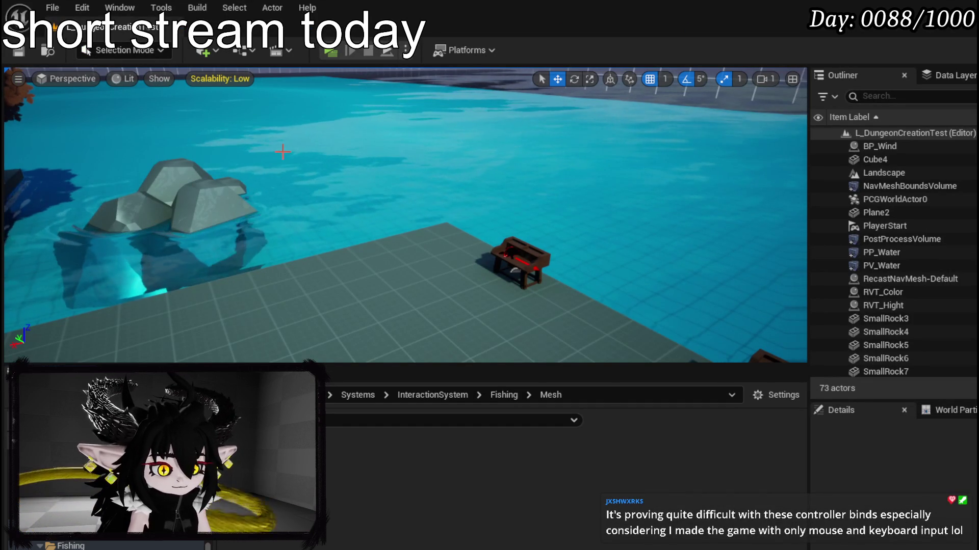
- Play-test casting and catching with the Ongoing-driven Catch Start, then stop the session
left_click(335, 50)
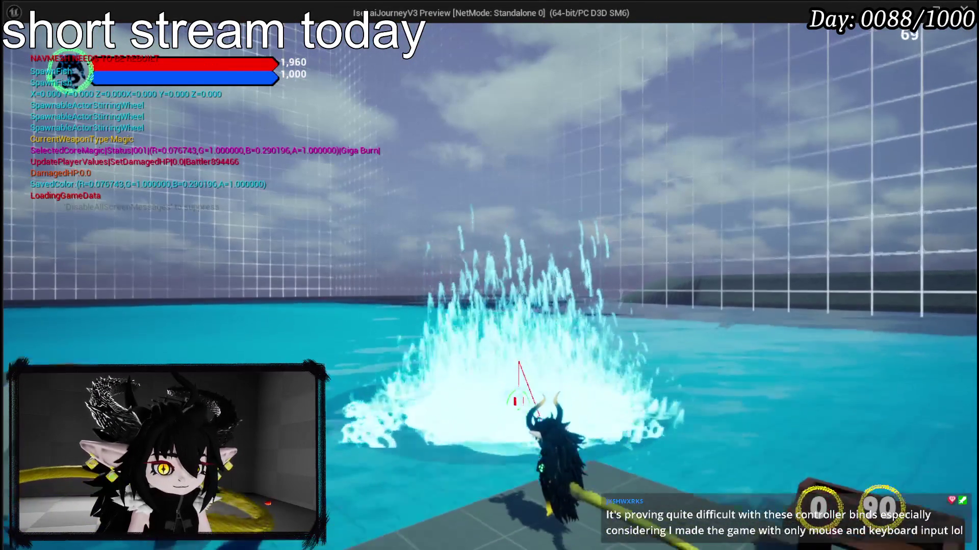
key("alt+Tab")
key("Escape")
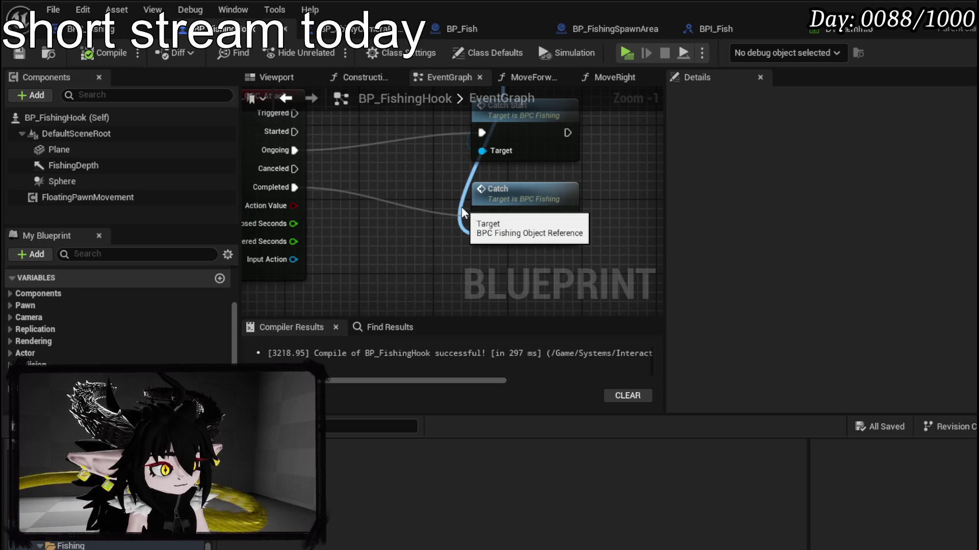
- Connect IA_OOC_Attack's Canceled pin to Catch, break the Completed link, then compile and save
left_click_drag(564, 173, 489, 161)
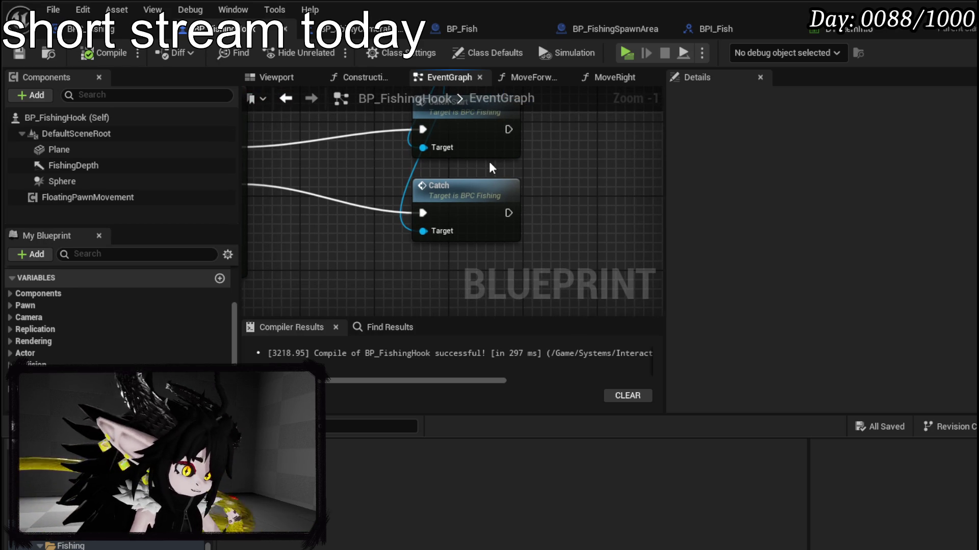
left_click_drag(489, 161, 592, 238)
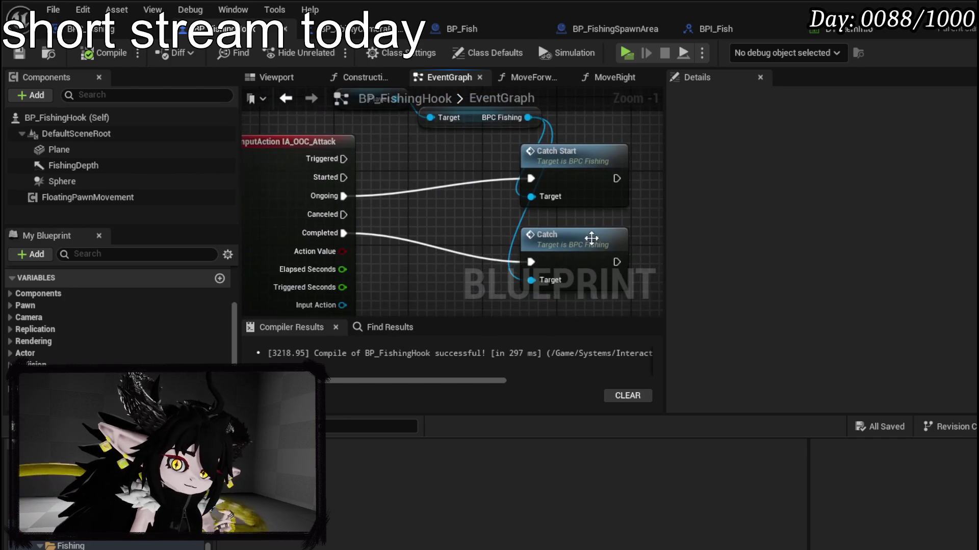
mouse_move(332, 212)
left_mouse_down()
mouse_move(469, 256)
mouse_move(532, 261)
left_mouse_up()
mouse_move(329, 213)
left_mouse_down()
mouse_move(430, 249)
mouse_move(521, 261)
left_mouse_up()
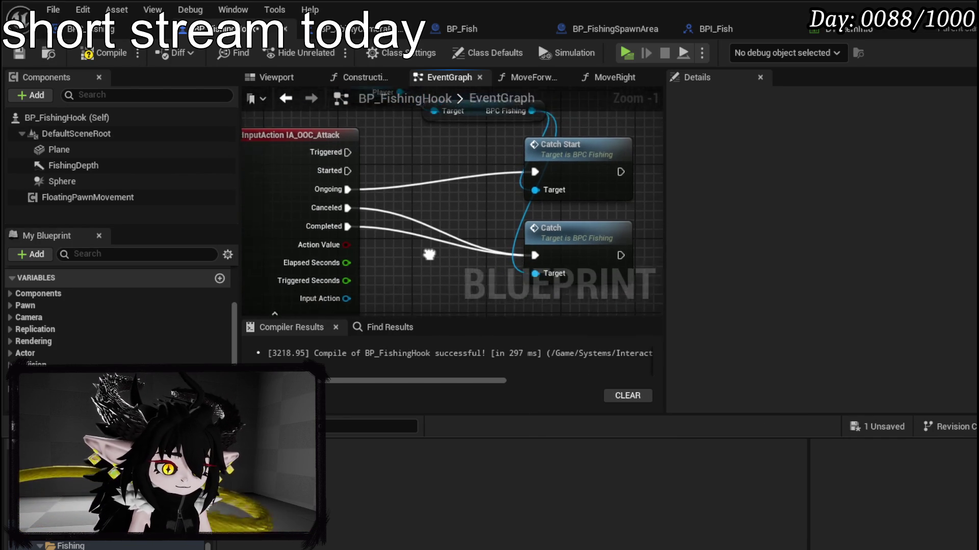
left_click_drag(407, 244, 406, 239)
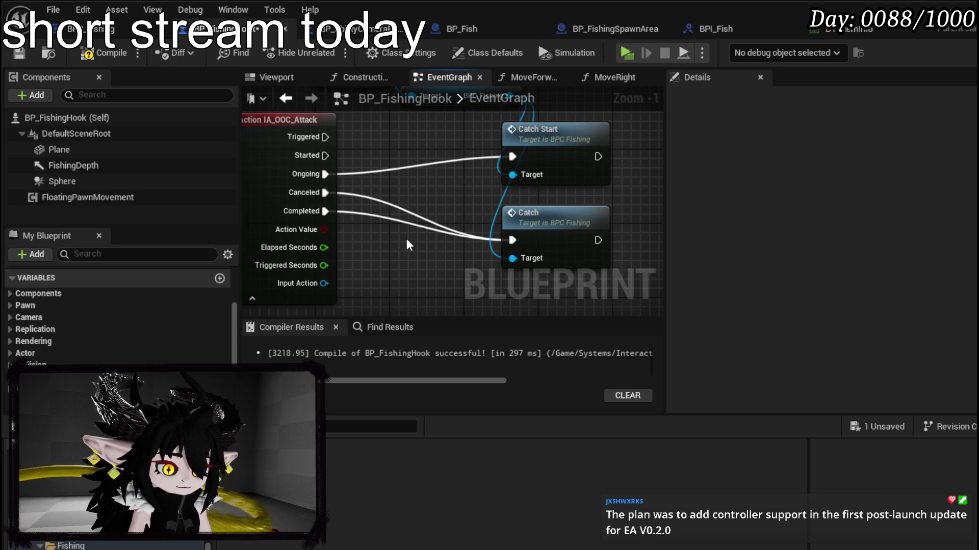
left_click(367, 219, "alt")
left_click(88, 53)
left_click(19, 53)
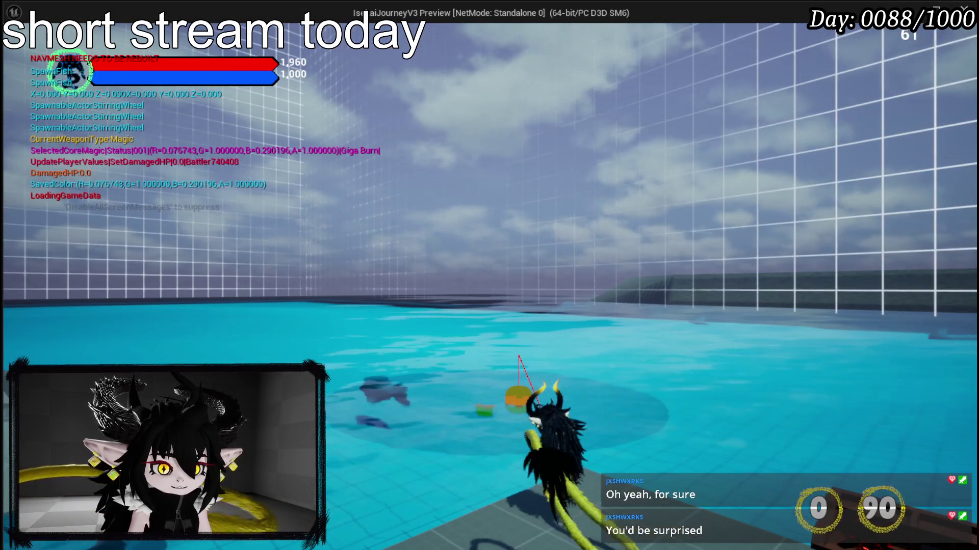
- Stop the play session, save the changed packages, and bring BP_FishingHook forward
key("Escape")
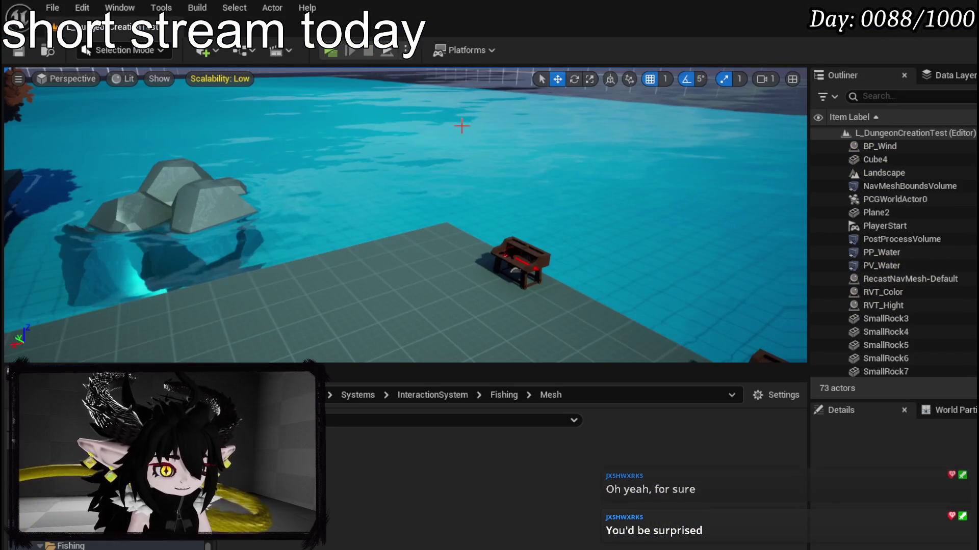
key("ctrl+s")
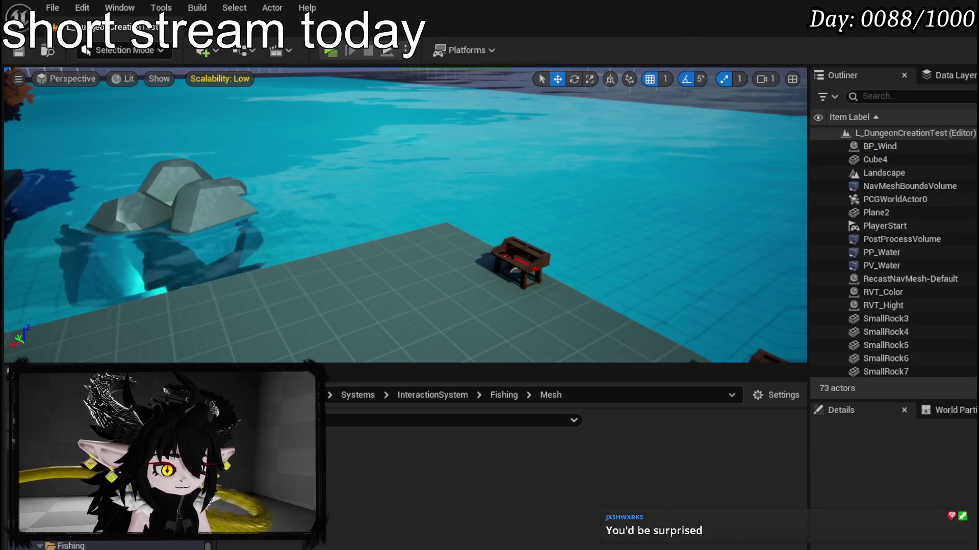
key("alt+Tab")
- Inspect BPC_Fishing's CatchStart graph, then go back to the Catch function graph
double_click(548, 146)
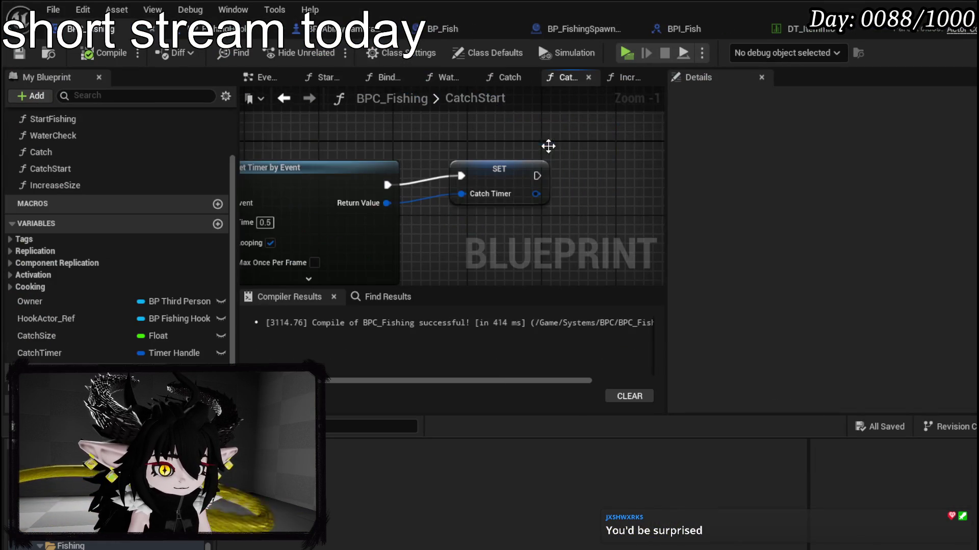
scroll(391, 173, "down", 3)
scroll(377, 158, "up", 3)
scroll(367, 147, "down", 2)
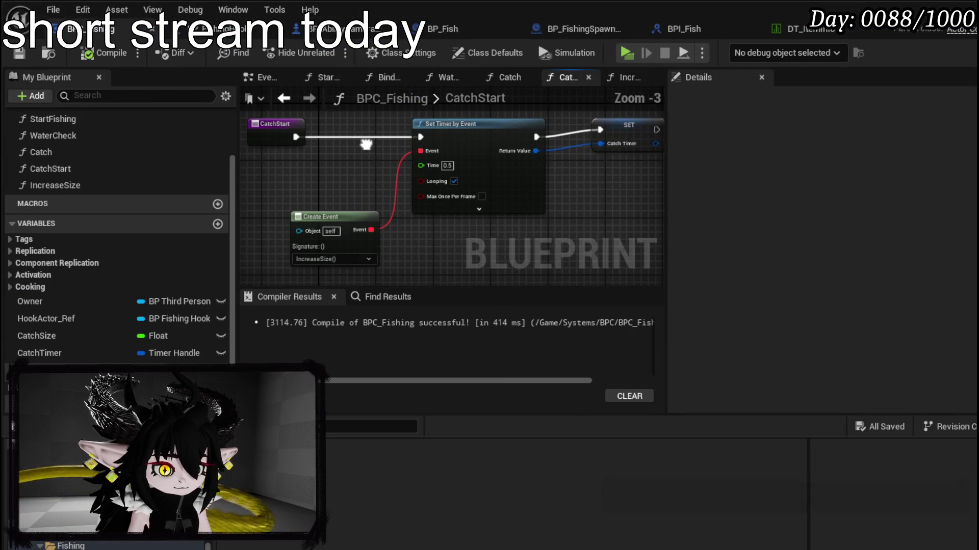
left_click_drag(366, 145, 328, 164)
left_click(284, 98)
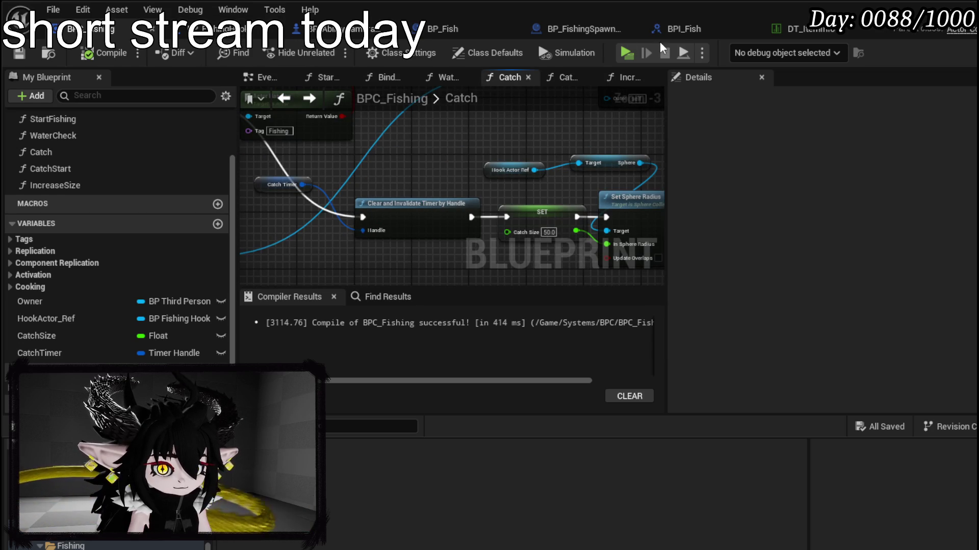
left_click(225, 29)
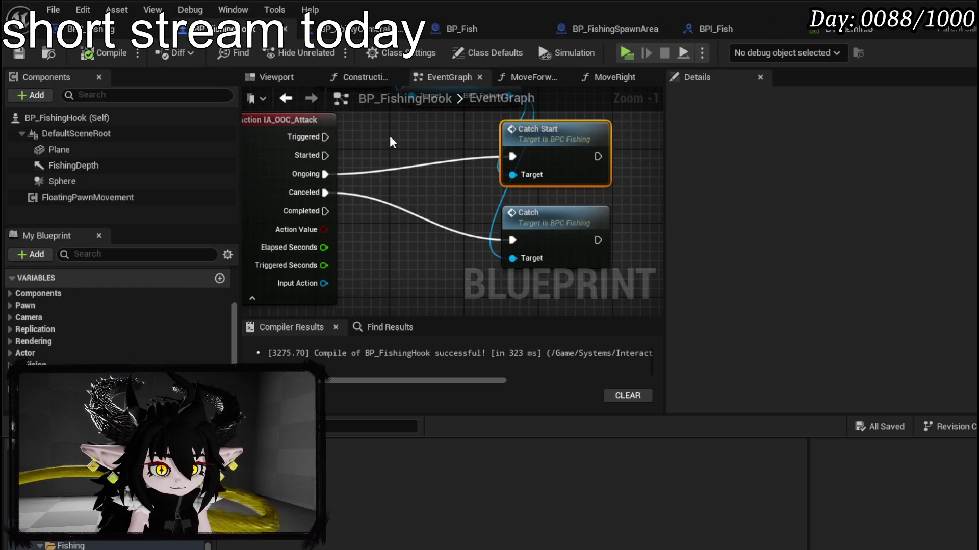
- Connect Started to Catch Start instead of Ongoing and compile BP_FishingHook
left_click_drag(325, 155, 512, 157)
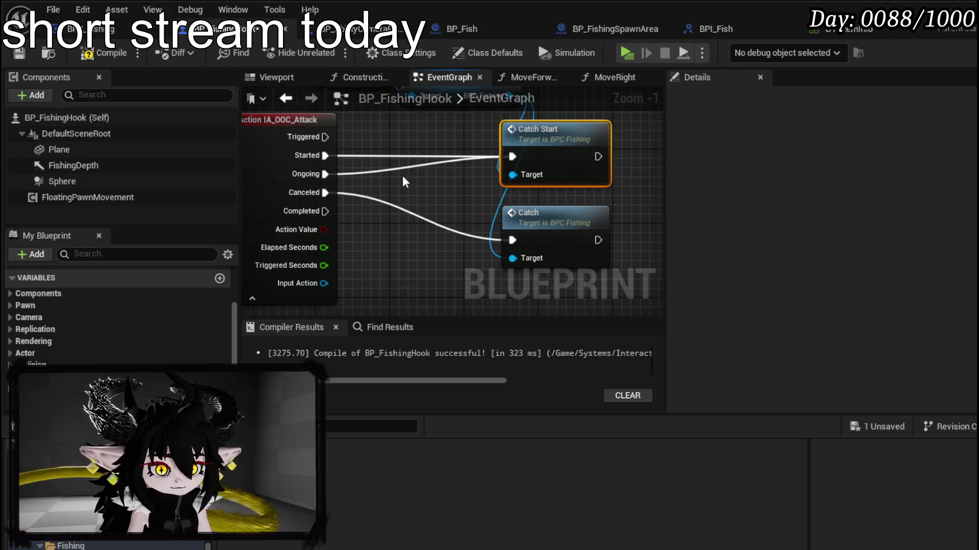
left_click(389, 169, "alt")
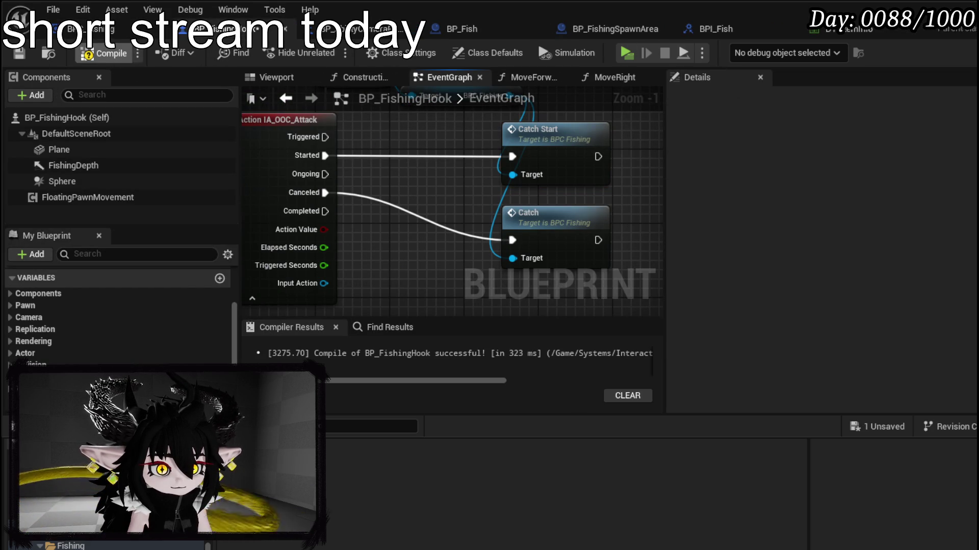
left_click(104, 53)
- Play-test the growing hook sphere over the water, stop, and save L_DungeonCreationTest
key("alt+Tab")
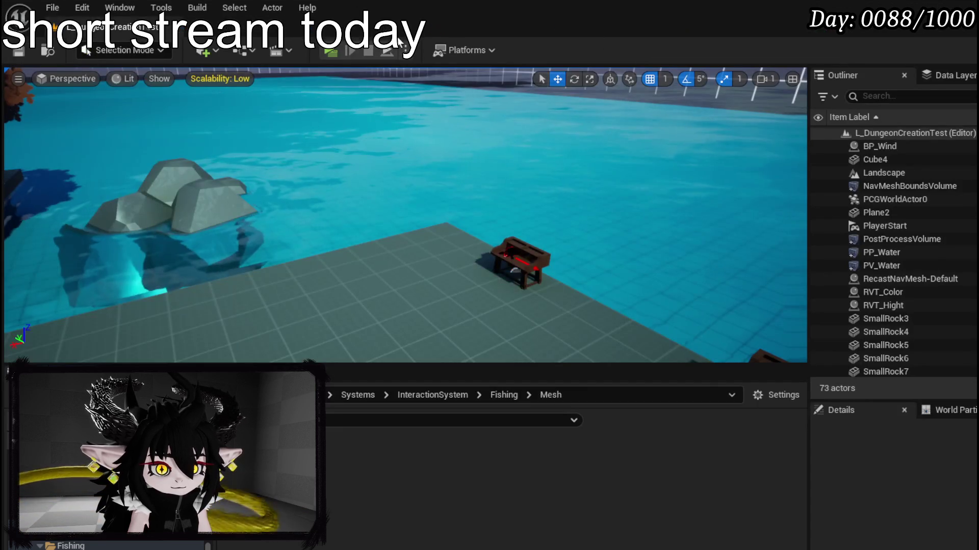
left_click(342, 57)
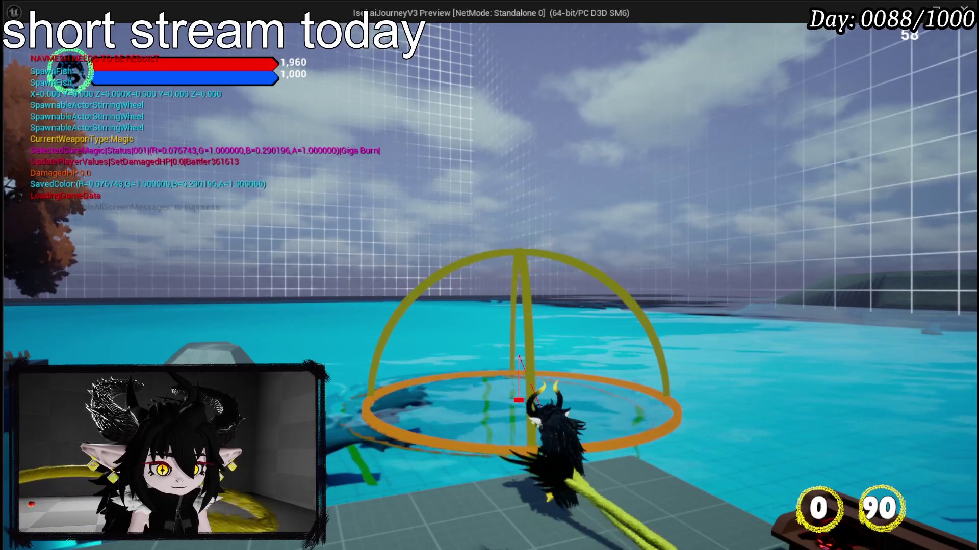
key("Escape")
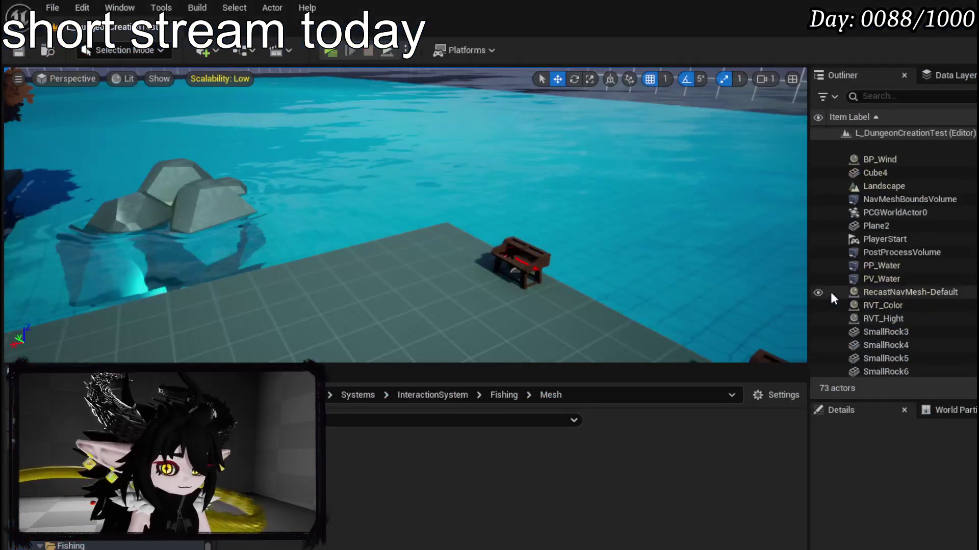
left_click(18, 53)
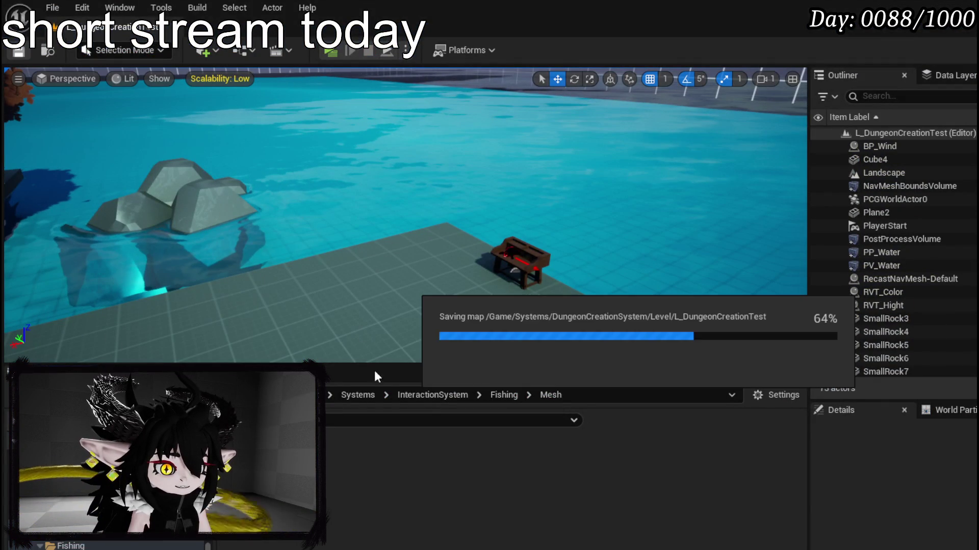
scroll(117, 548, "up", 3)
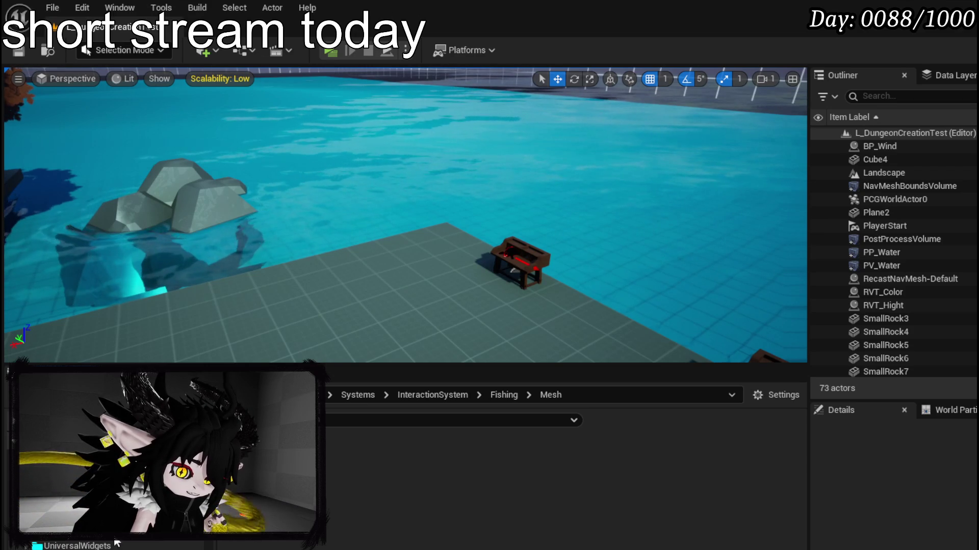
- Open IA_OOC_Attack from the ThirdPerson > Input > Actions folder
left_click(76, 510)
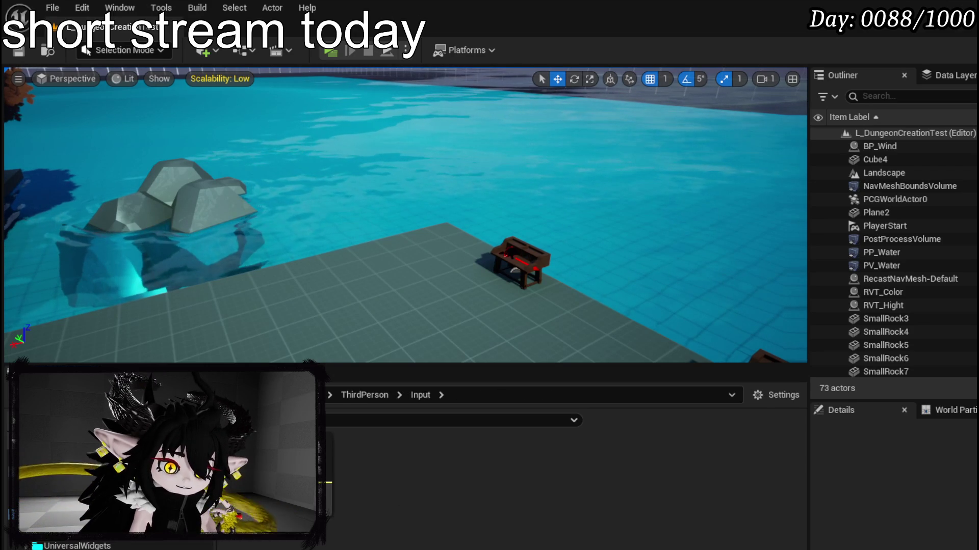
left_click(76, 520)
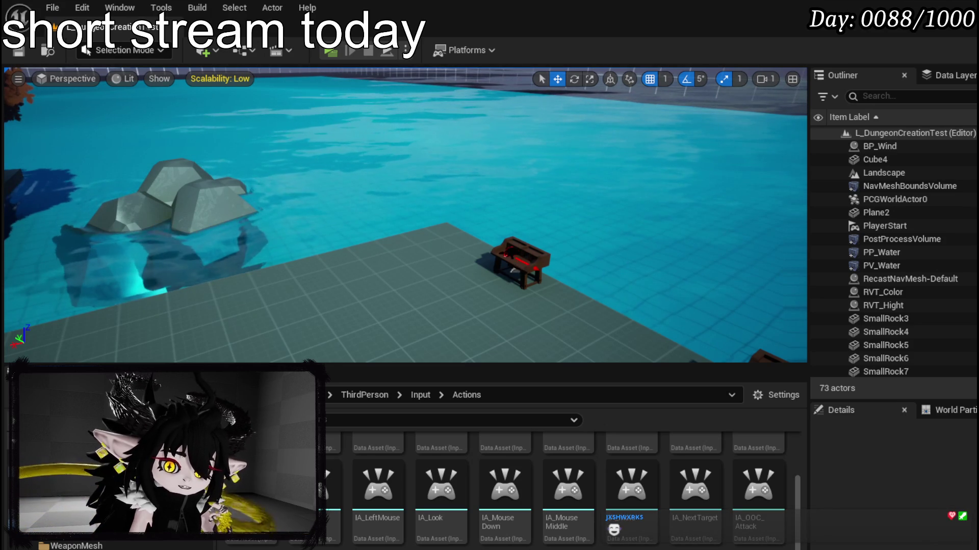
double_click(758, 489)
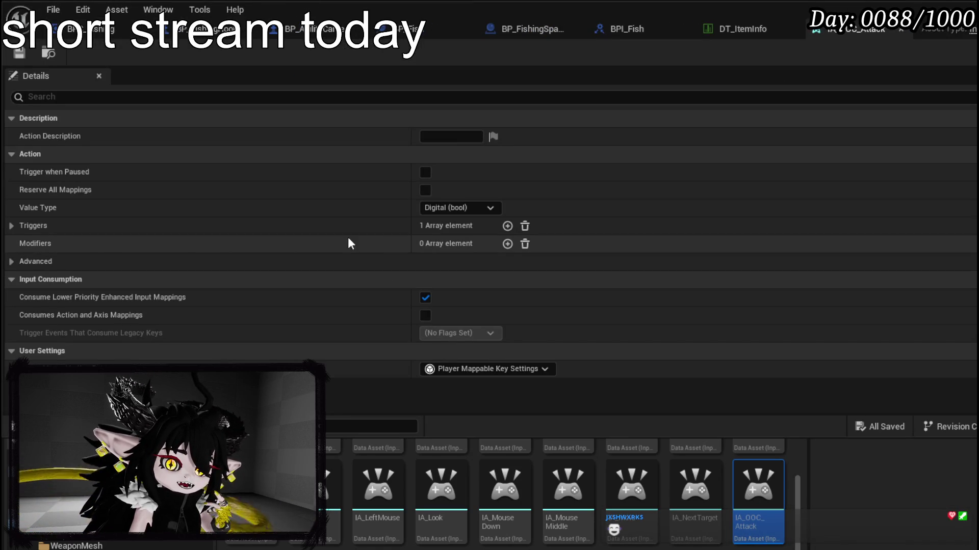
- Add a second trigger set to Hold And Release after Pressed, and save the action
left_click(11, 226)
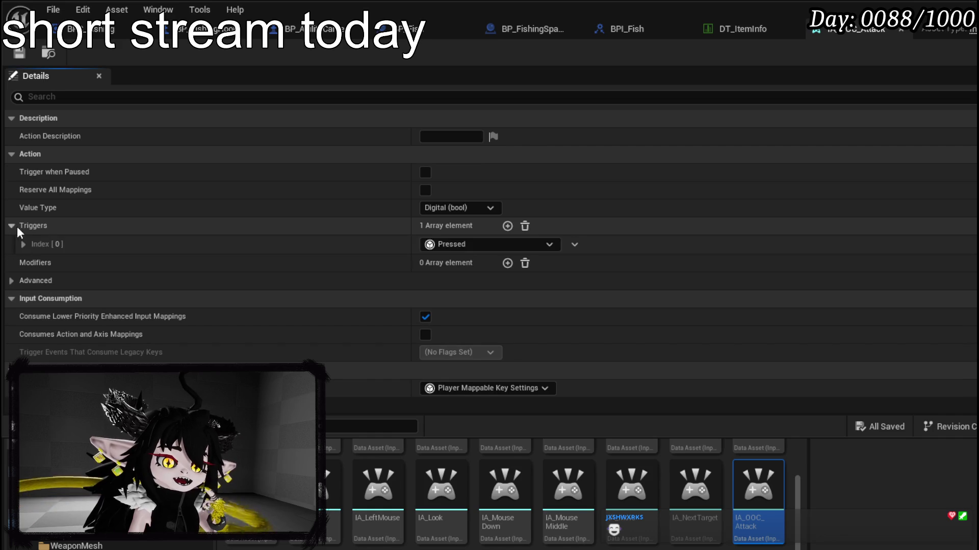
left_click(507, 226)
left_click(460, 264)
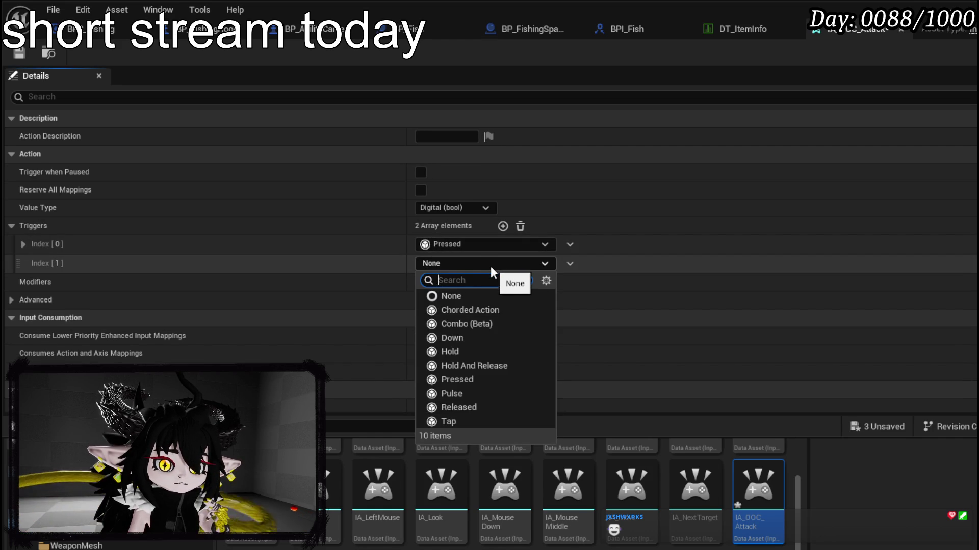
left_click(470, 370)
left_click(19, 53)
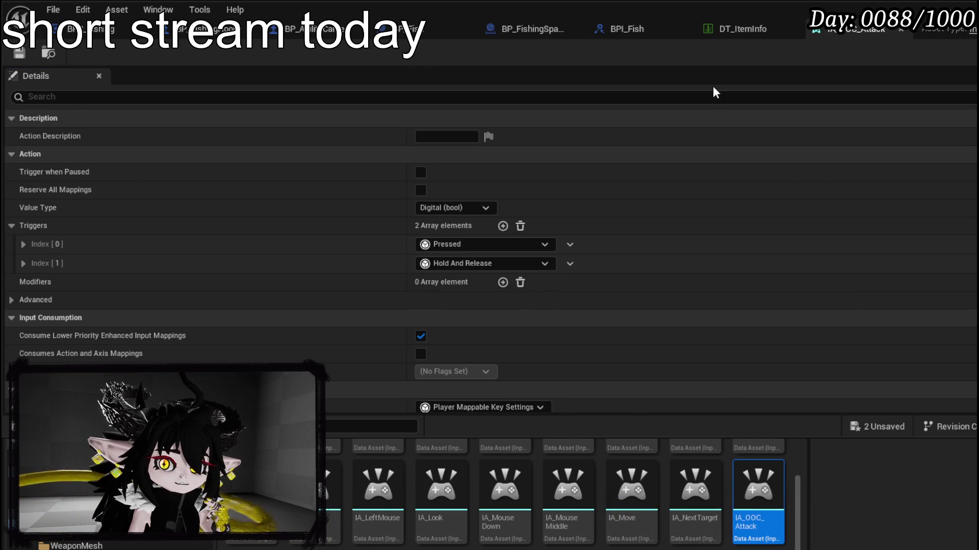
left_click(214, 29)
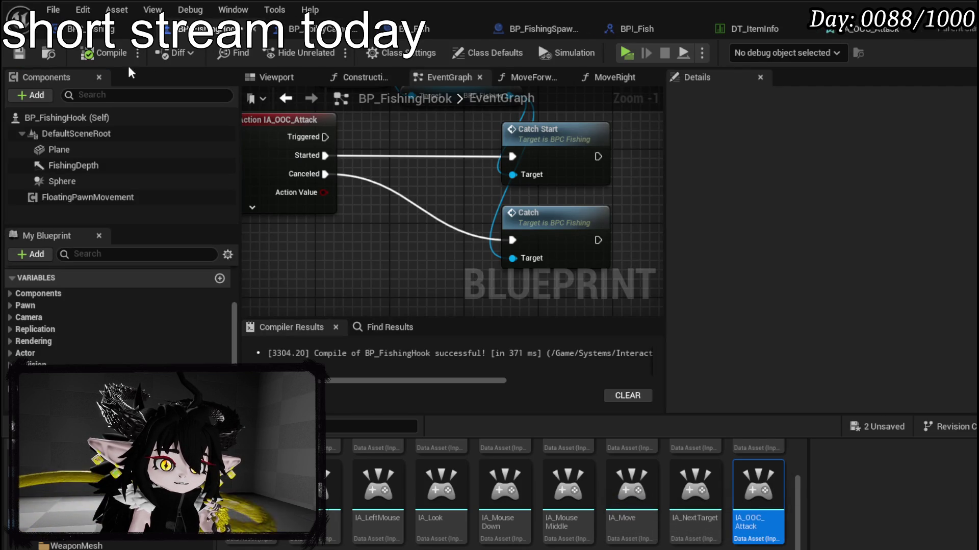
- Run Refresh Nodes on the IA_OOC_Attack event node, compile, and expand its advanced pins
left_click(289, 204)
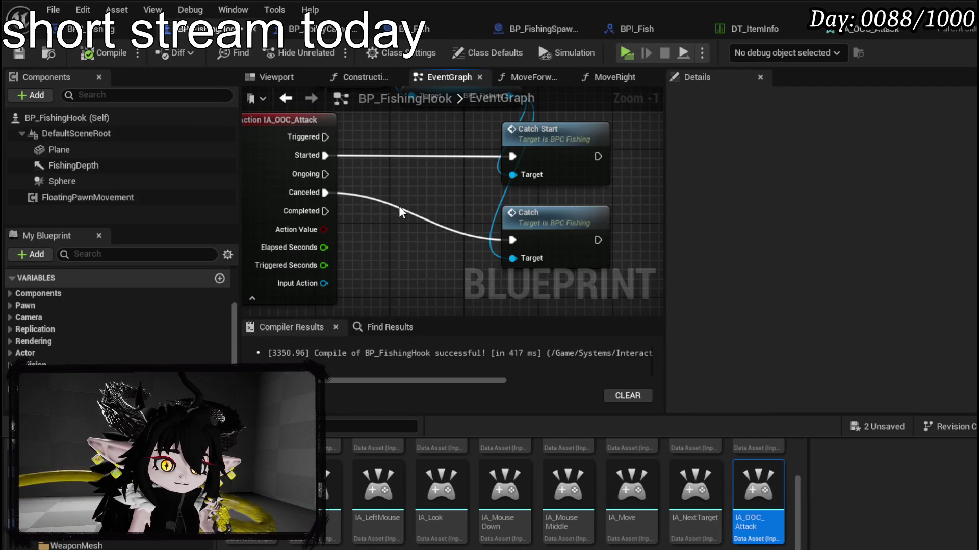
right_click(316, 155)
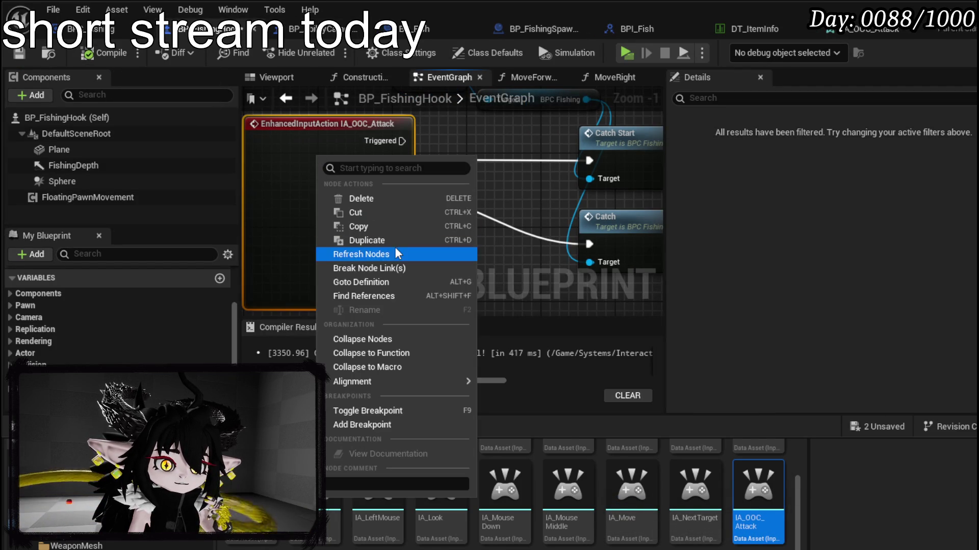
left_click(368, 253)
left_click(105, 52)
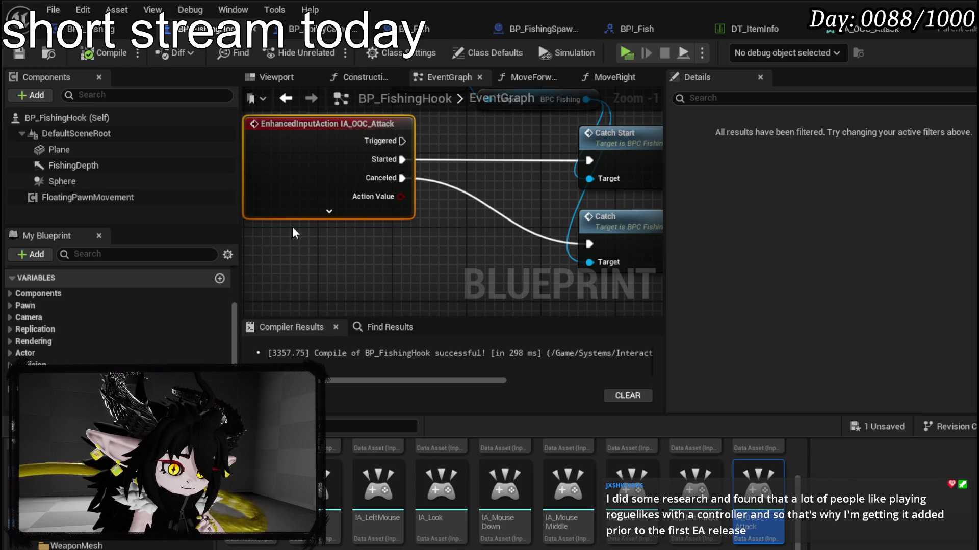
left_click(329, 211)
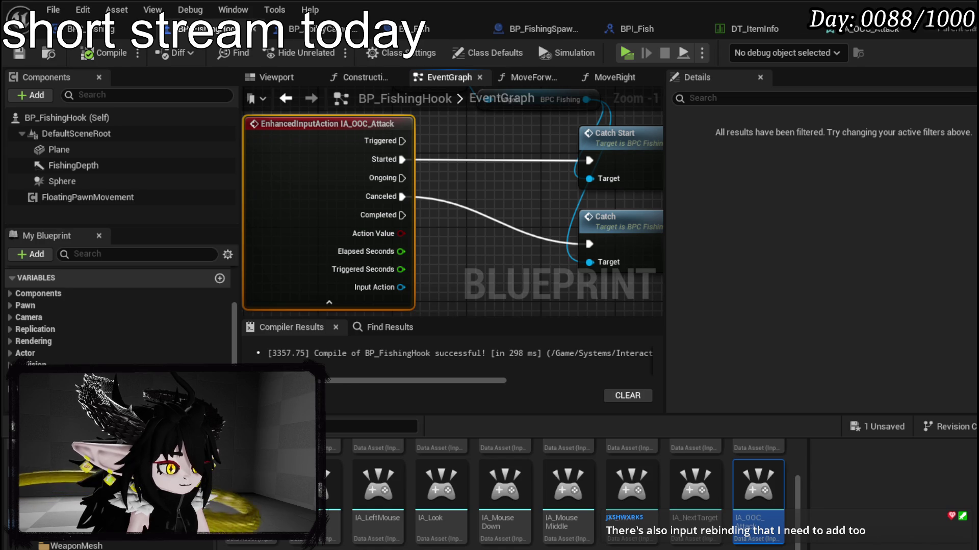
mouse_move(512, 178)
left_mouse_down()
mouse_move(463, 182)
mouse_move(437, 212)
mouse_move(454, 223)
mouse_move(439, 161)
left_mouse_up()
scroll(401, 145, "down", 1)
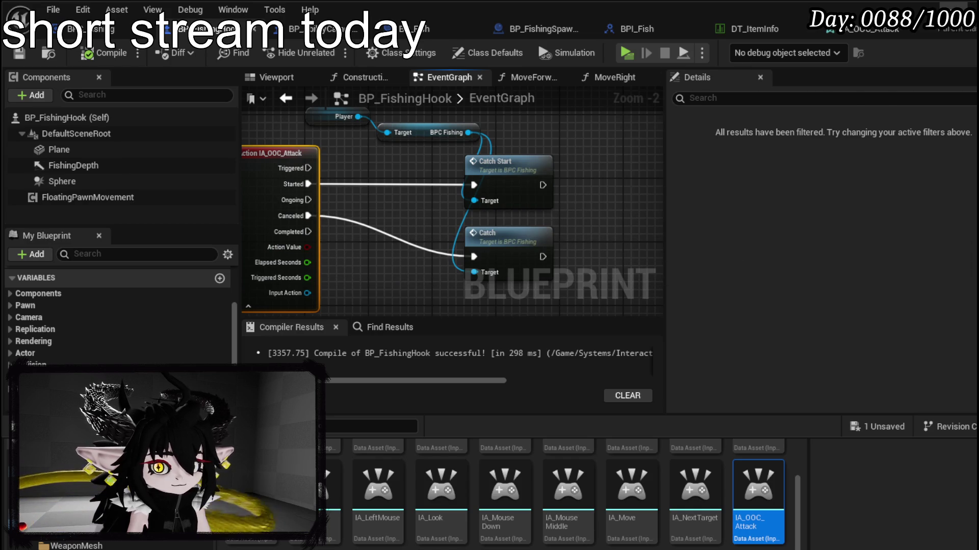
- Run a quick test play of the level, then stop it and save
key("alt+Tab")
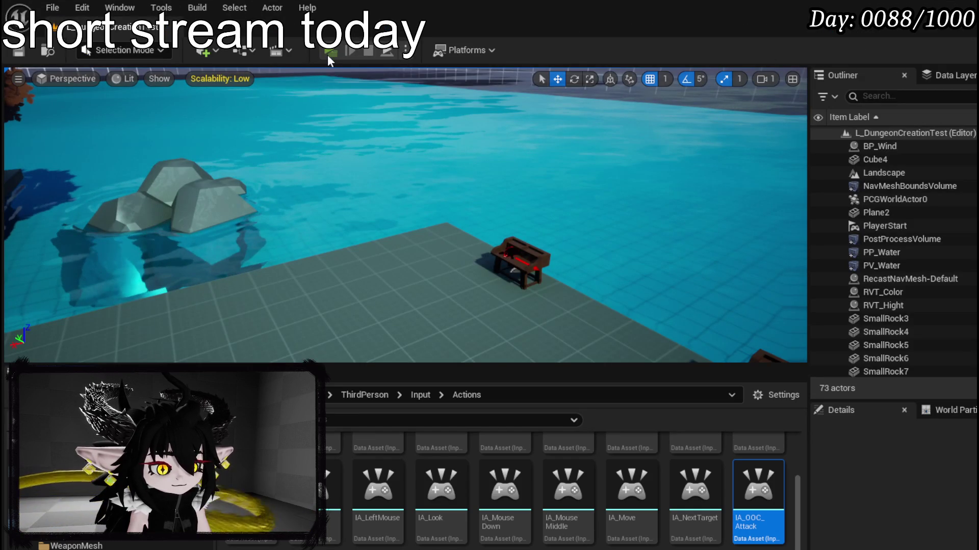
left_click(328, 54)
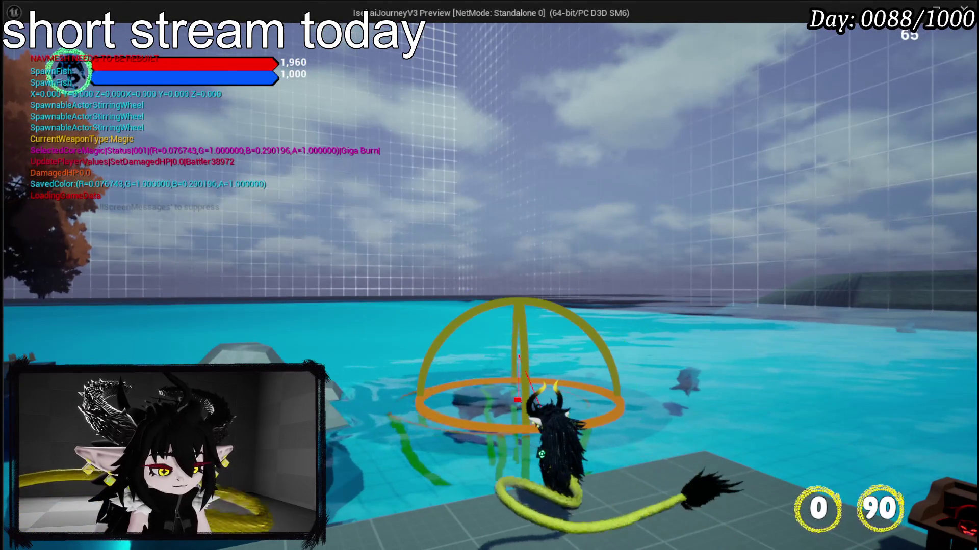
key("Escape")
key("ctrl+s")
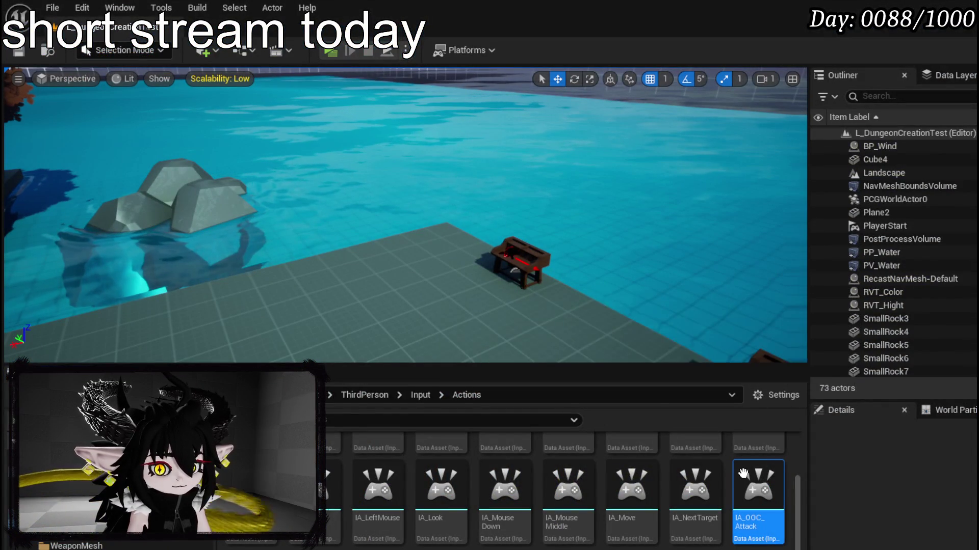
- In IA_OOC_Attack, change trigger [1] to Hold and add trigger [2] set to Released
double_click(747, 467)
left_click(445, 261)
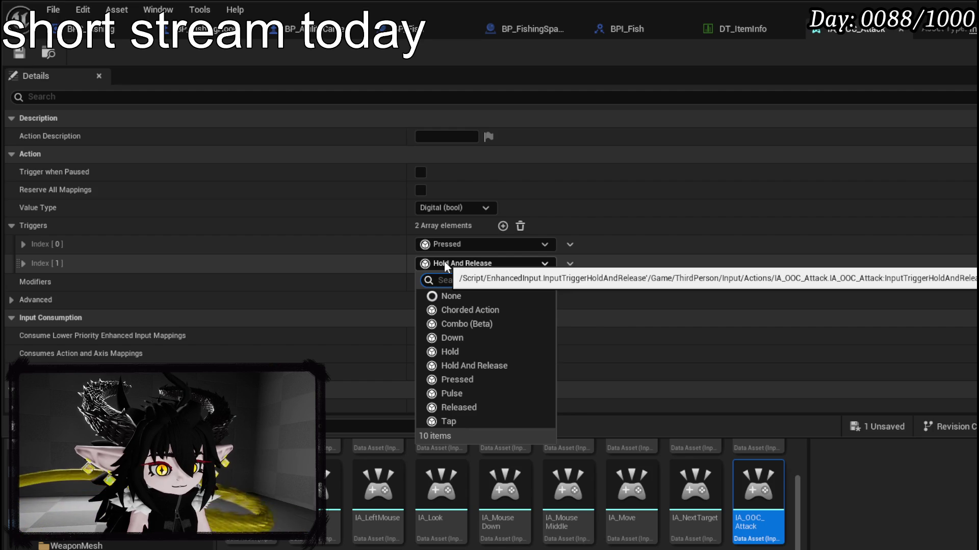
left_click(473, 352)
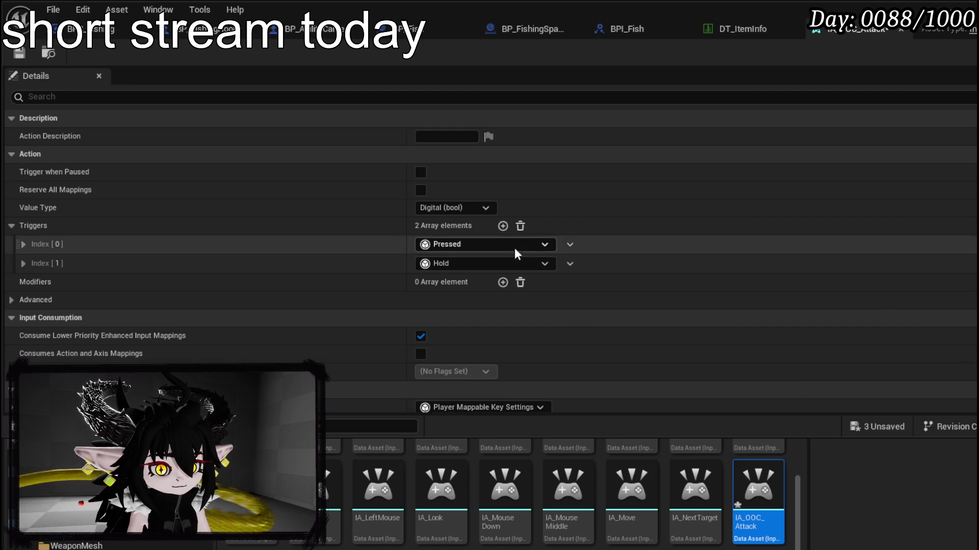
left_click(502, 226)
left_click(466, 280)
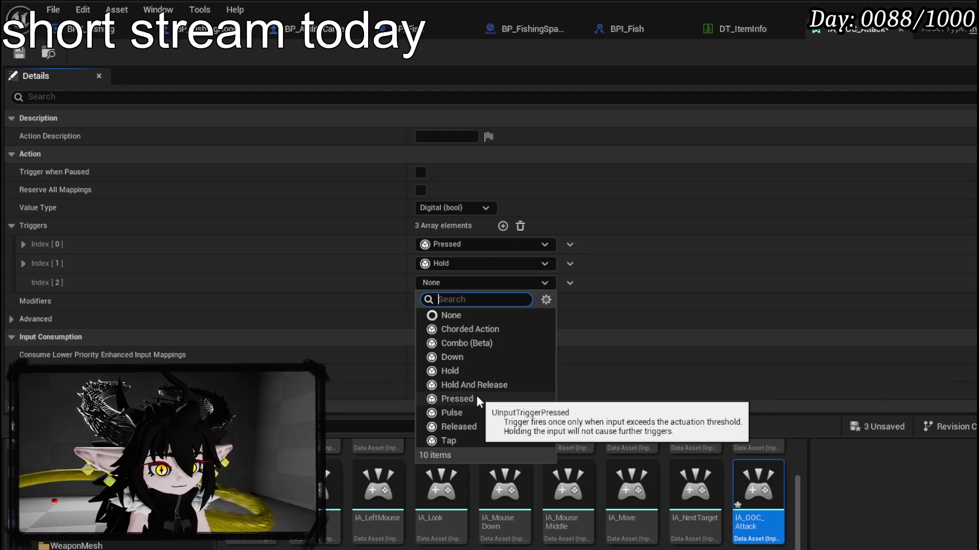
left_click(462, 426)
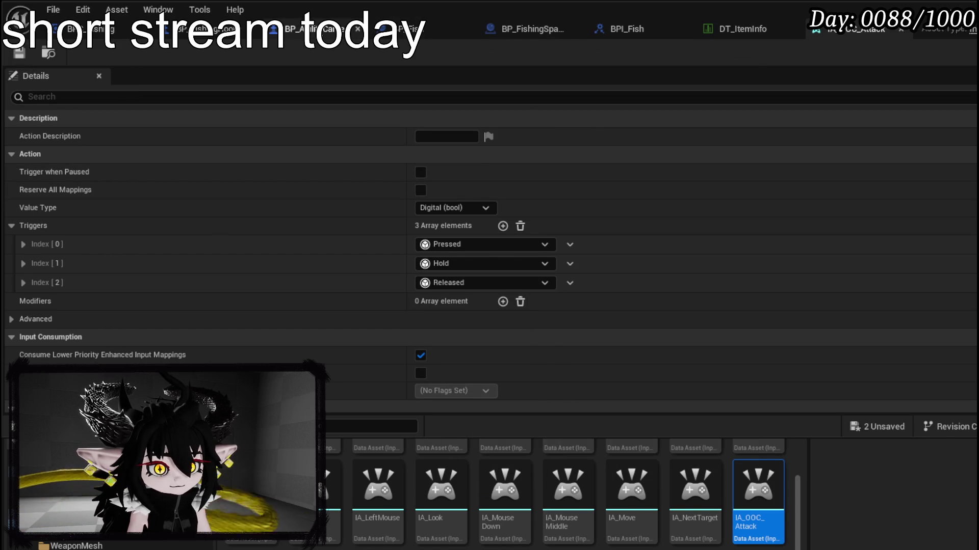
left_click(219, 29)
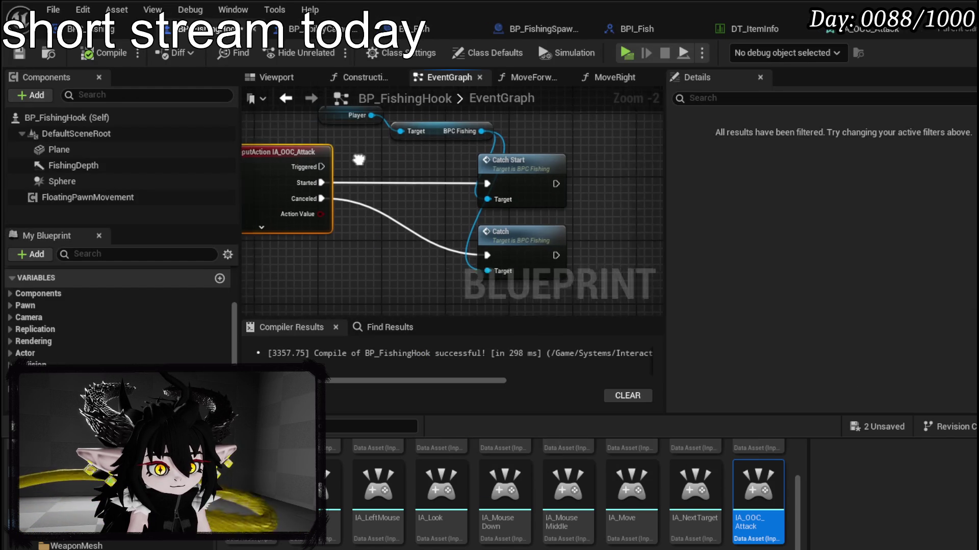
- Save assets, delete the old IA_OOC_Attack node, and add a node found via 'ia ooc'
left_click(19, 53)
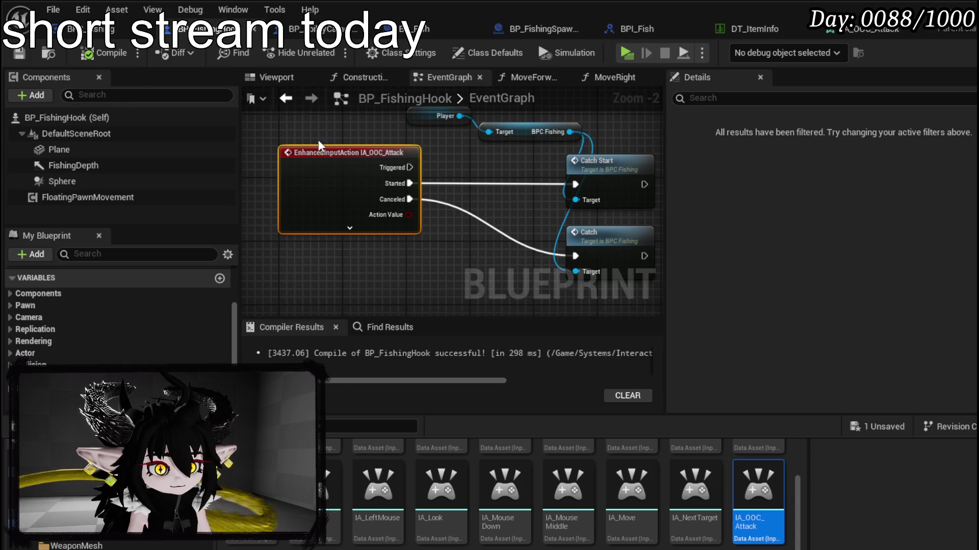
left_click(349, 228)
left_click_drag(515, 210, 375, 238)
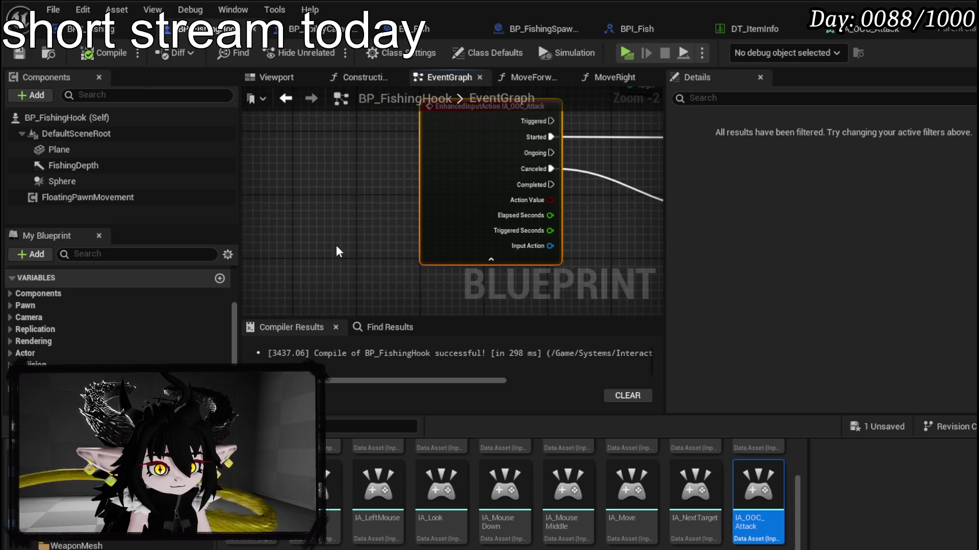
key("Delete")
right_click(390, 189)
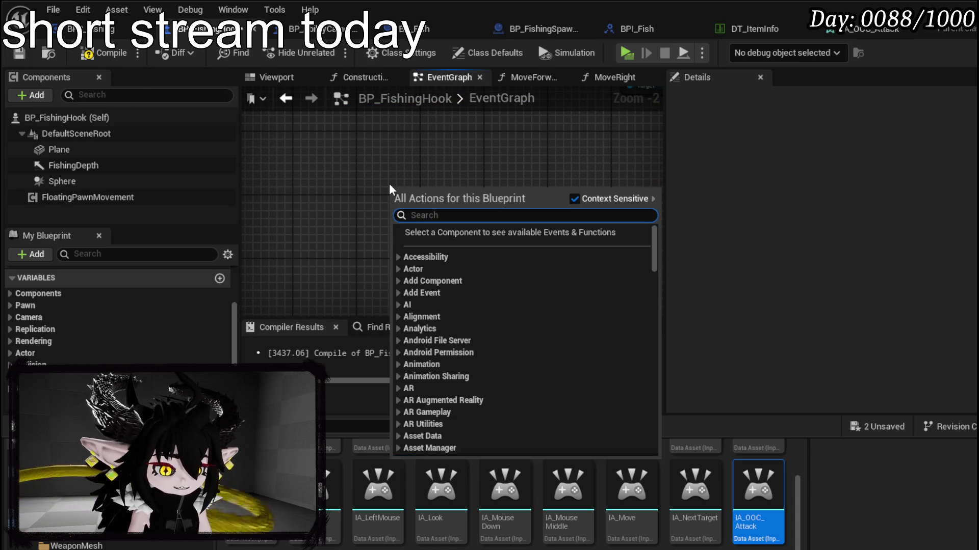
type("ia ooc")
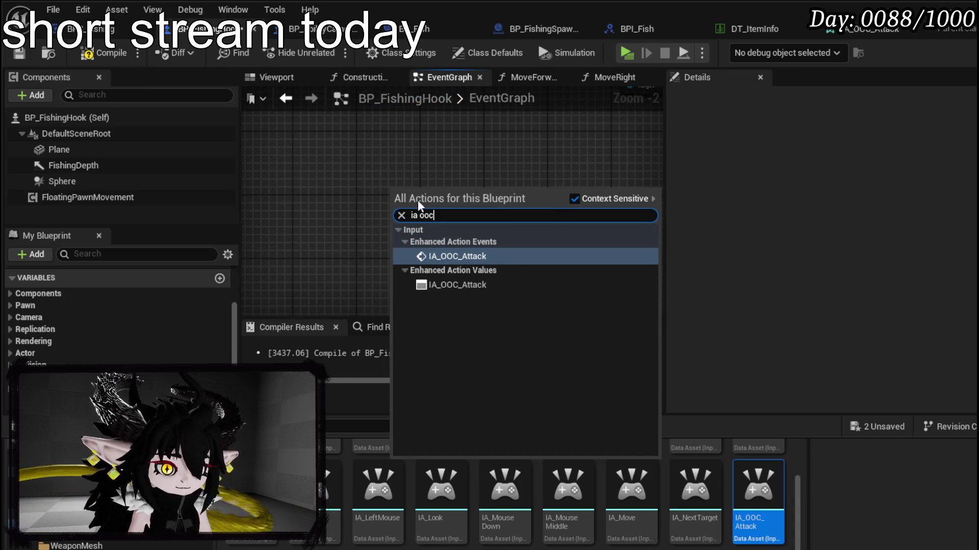
left_click(504, 281)
- Replace the unwanted Get IA_OOC_Attack node with the IA_OOC_Attack input event
key("Delete")
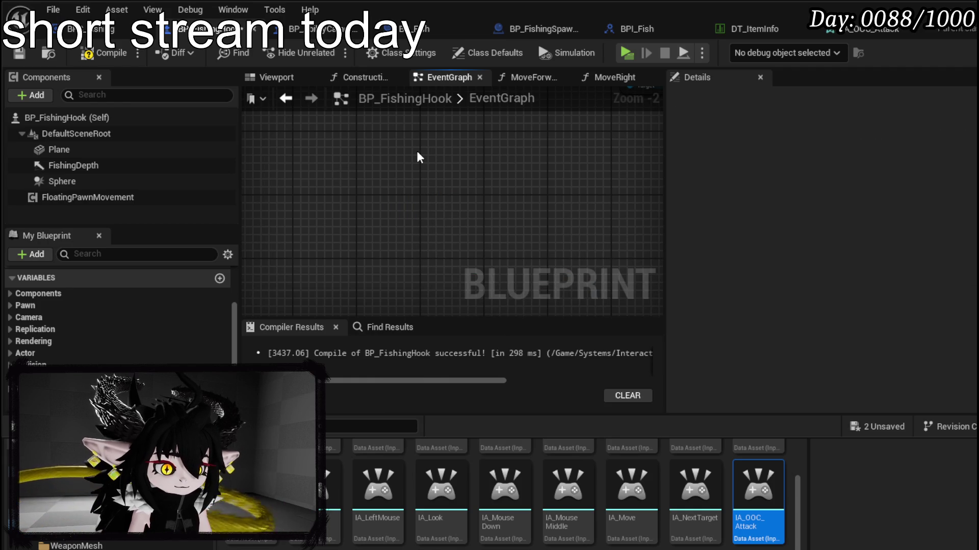
right_click(416, 151)
type("ia ooc")
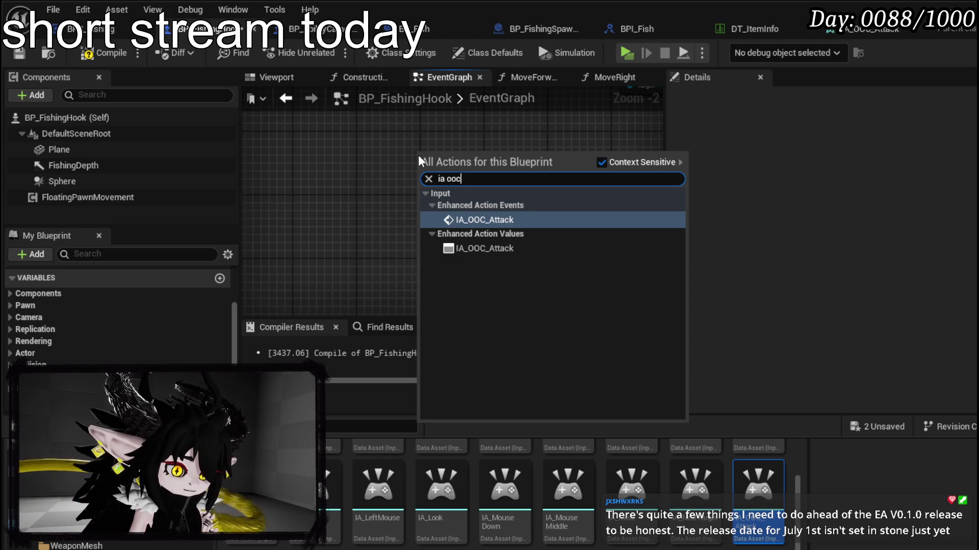
left_click(486, 218)
- Expand the new IA_OOC_Attack event and place it beside the Catch nodes
left_click_drag(294, 218, 281, 221)
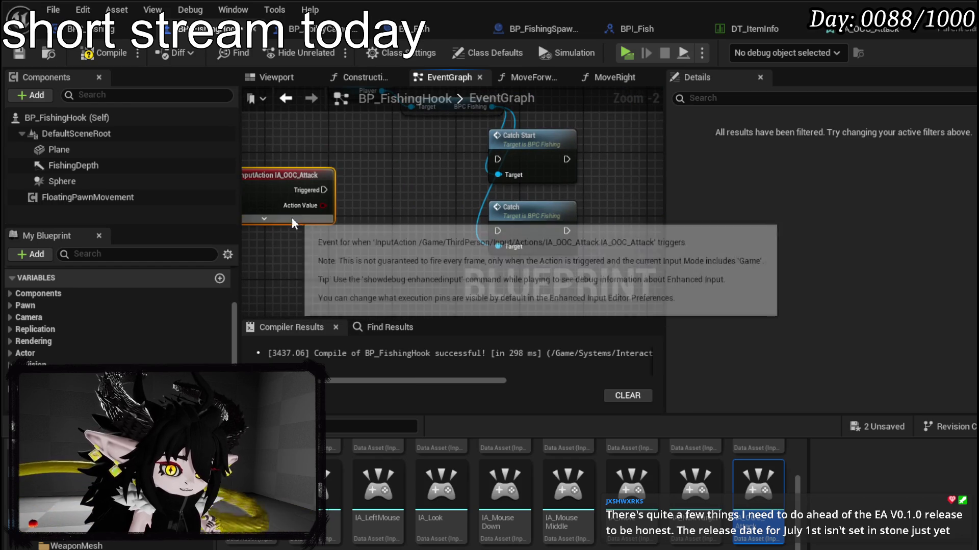
left_click(264, 218)
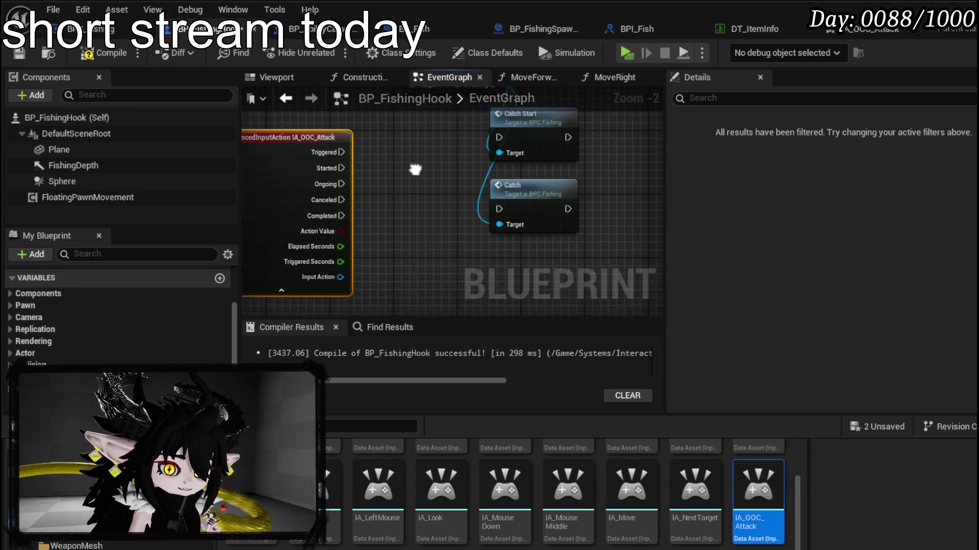
mouse_move(346, 195)
left_mouse_down()
mouse_move(363, 229)
mouse_move(371, 173)
mouse_move(390, 148)
mouse_move(408, 138)
mouse_move(464, 148)
left_mouse_up()
scroll(412, 146, "up", 2)
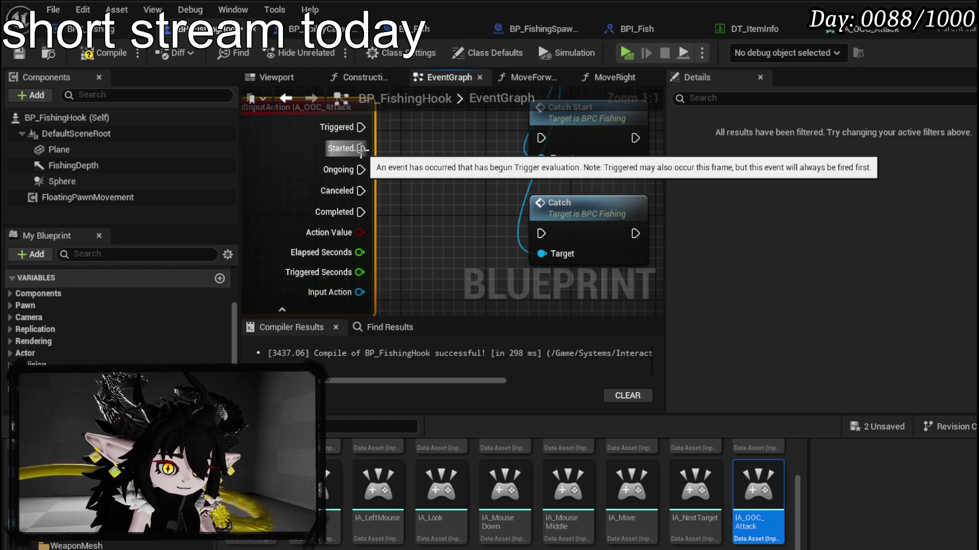
- Wire Started to Catch Start and Completed to Catch, then compile and save
mouse_move(361, 149)
left_mouse_down()
mouse_move(540, 166)
mouse_move(541, 138)
left_mouse_up()
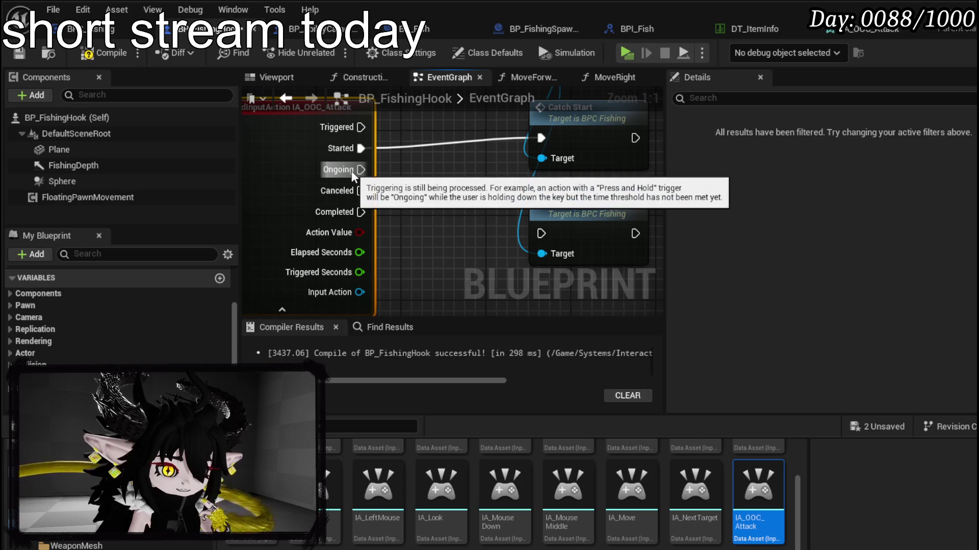
mouse_move(351, 170)
left_mouse_down()
mouse_move(540, 255)
mouse_move(542, 234)
left_mouse_up()
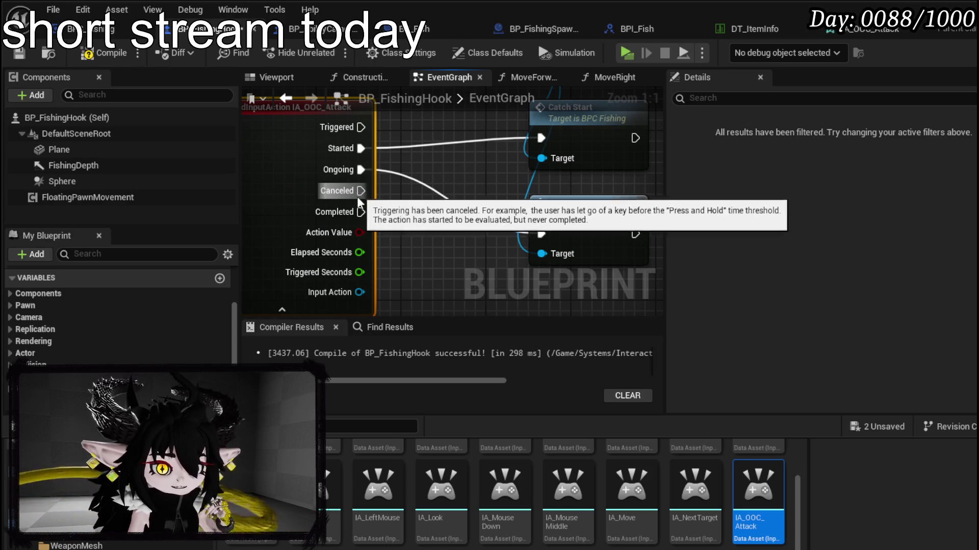
left_click_drag(360, 212, 541, 234)
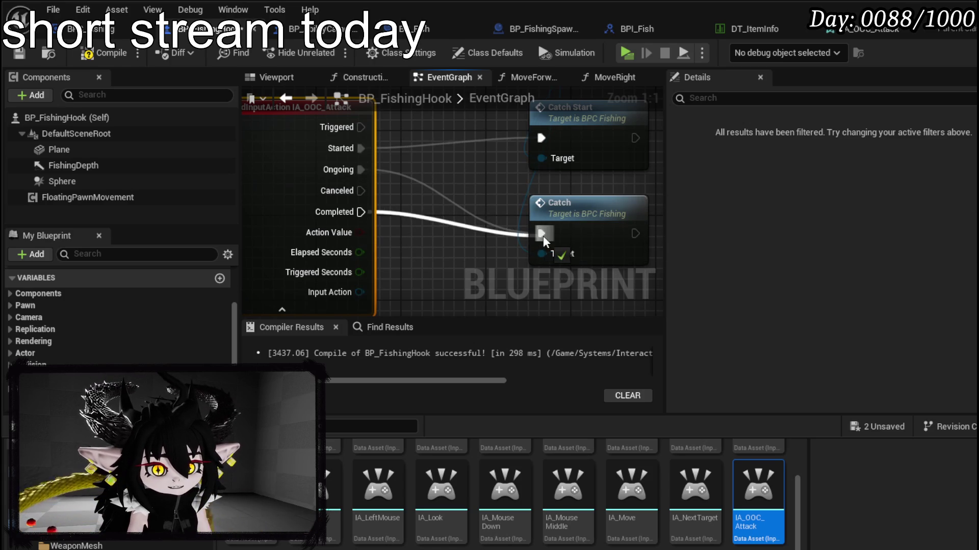
left_click(360, 169, "alt")
left_click(108, 58)
key("ctrl+s")
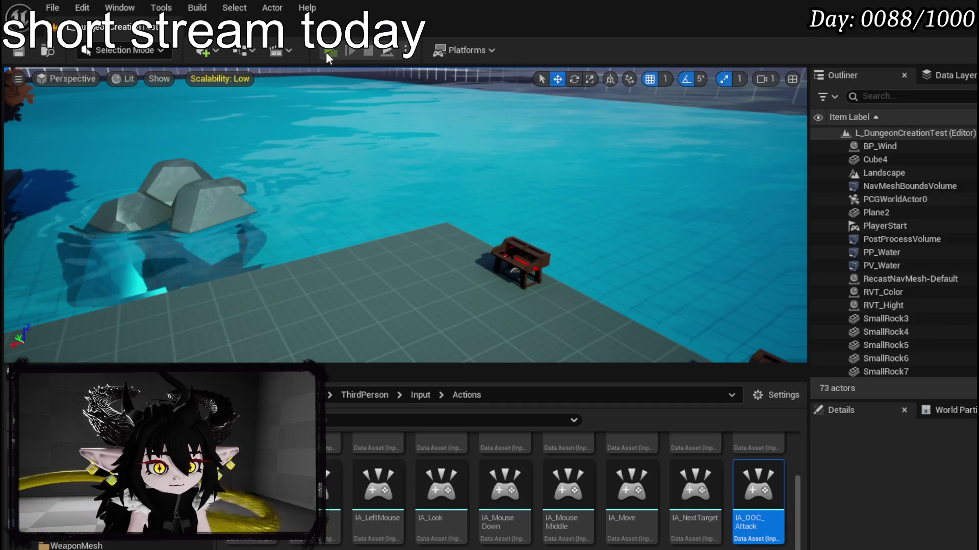
left_click(326, 51)
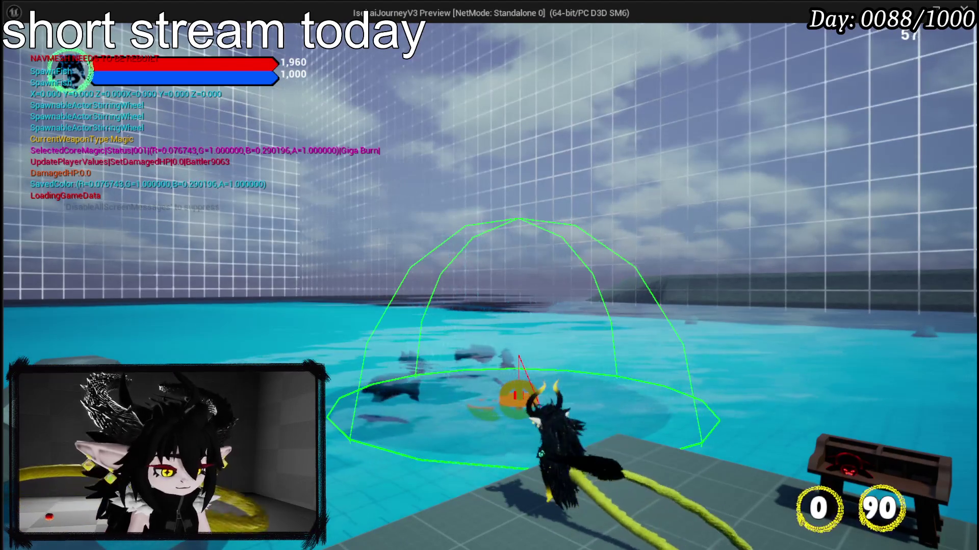
key("Escape")
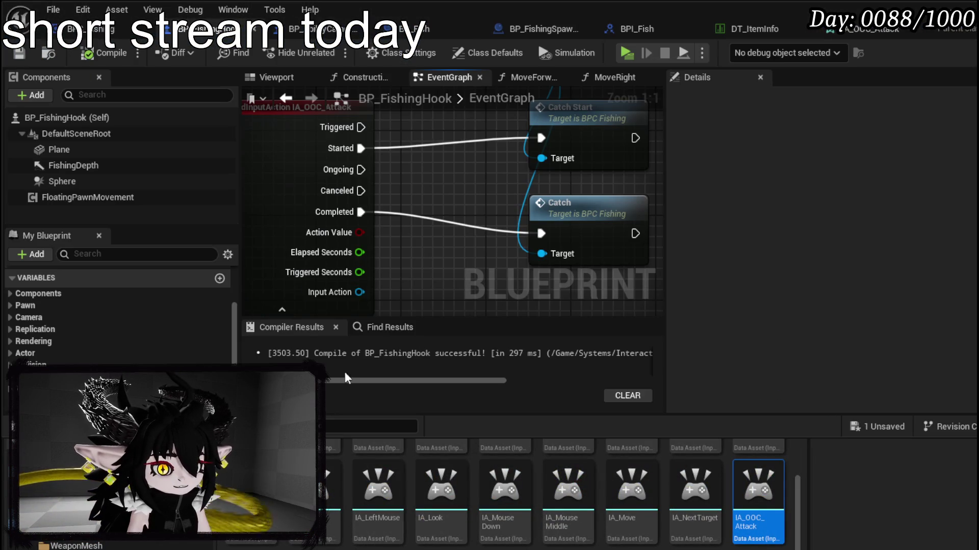
- Tick Hidden in Game on the Plane component, found by searching 'in game', and save
left_click(85, 150)
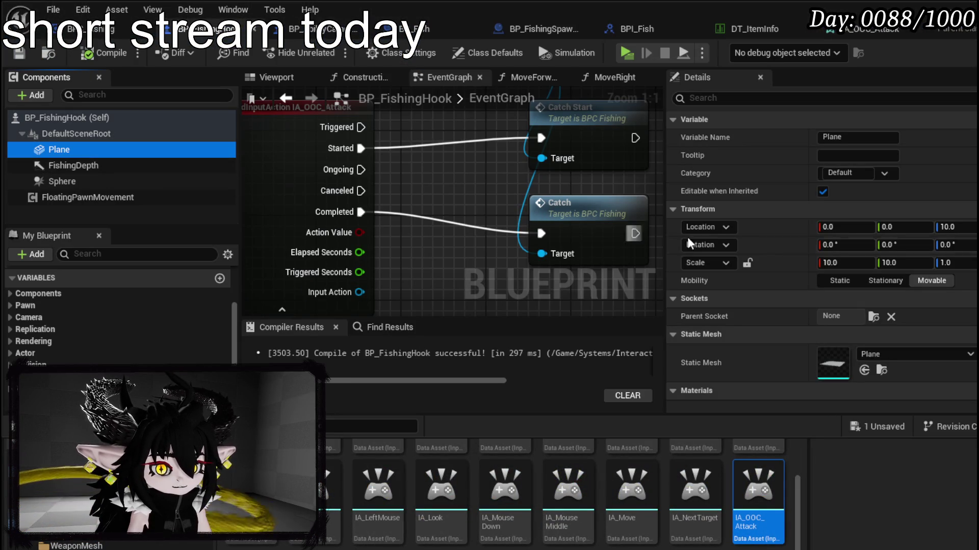
left_click(732, 98)
type("i")
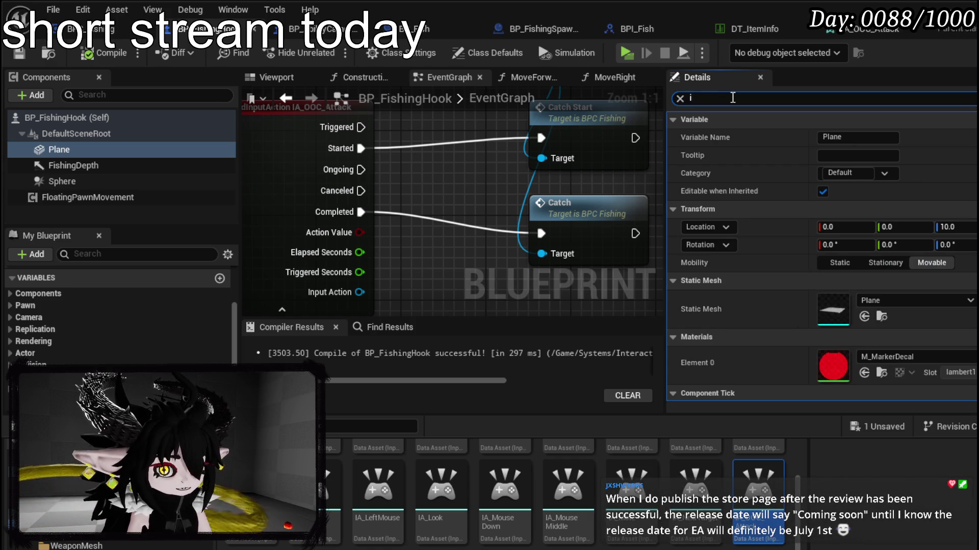
type("n game")
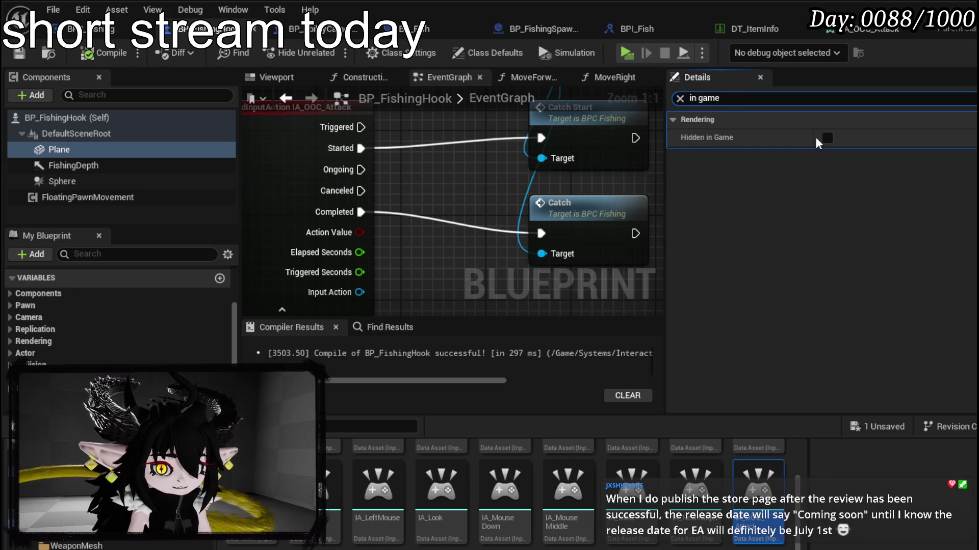
left_click(827, 138)
key("ctrl+s")
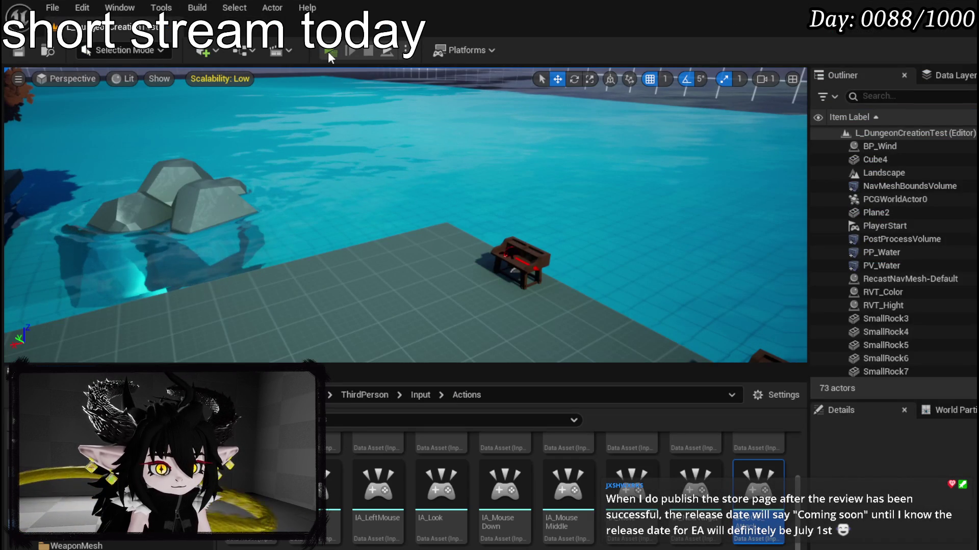
- Play-test casting at the pond's edge, then stop, save the level and return to Blueprints
left_click(328, 51)
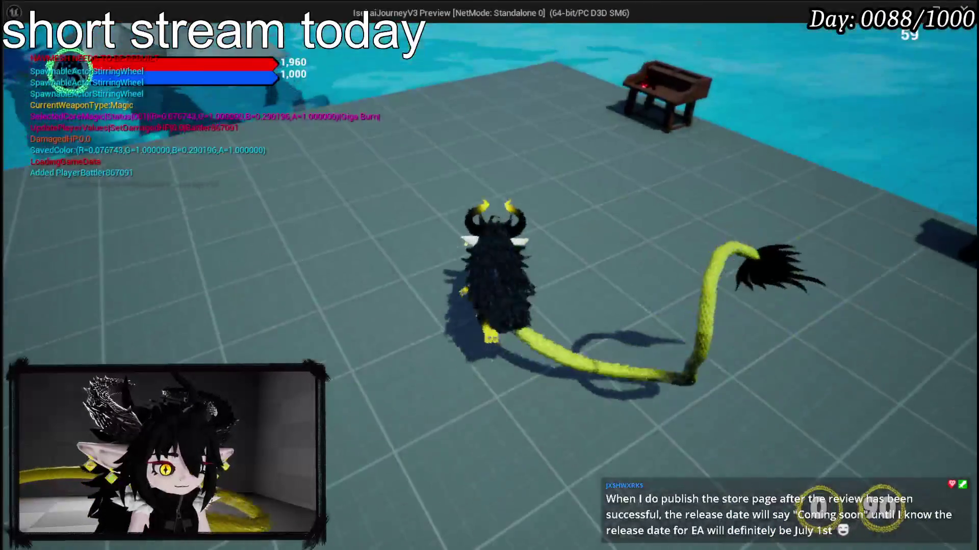
key("w")
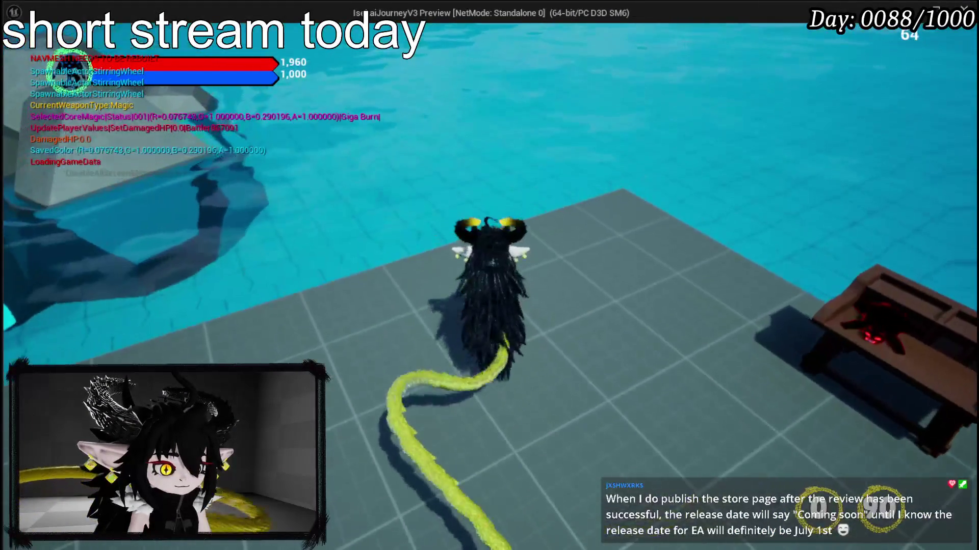
key("w")
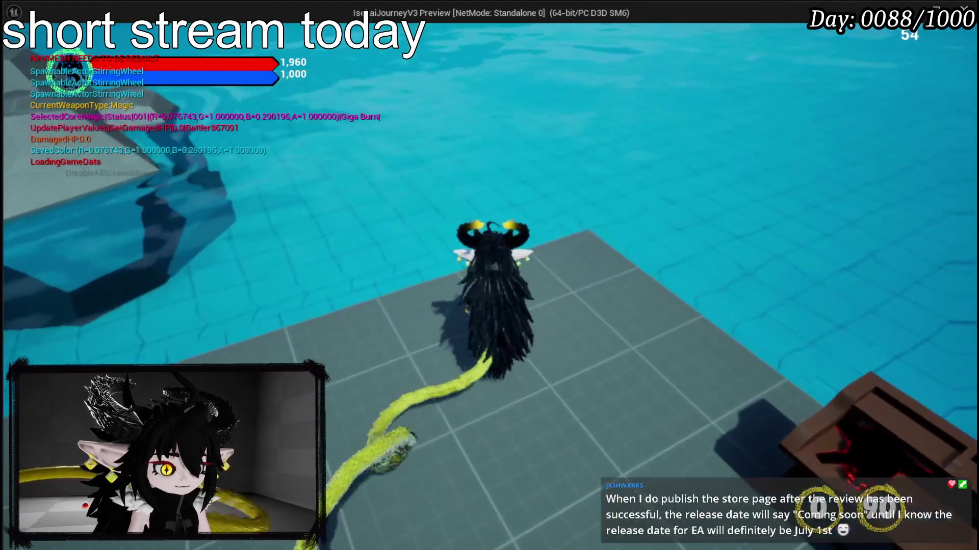
key("w")
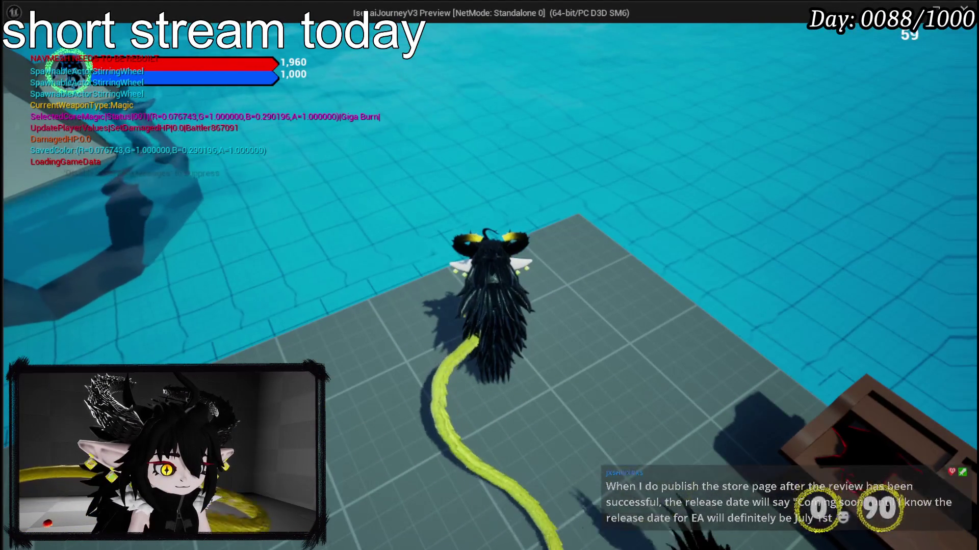
key("w")
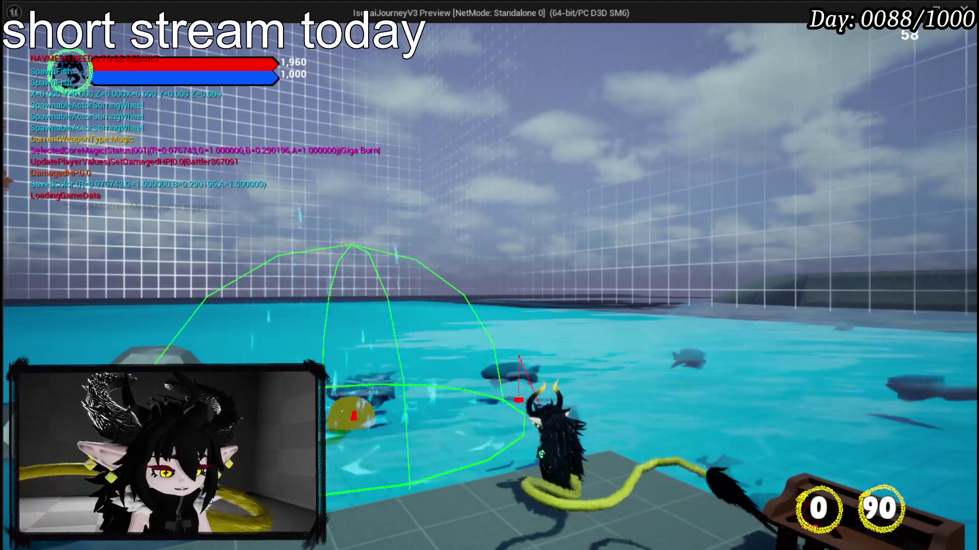
key("Escape")
key("ctrl+s")
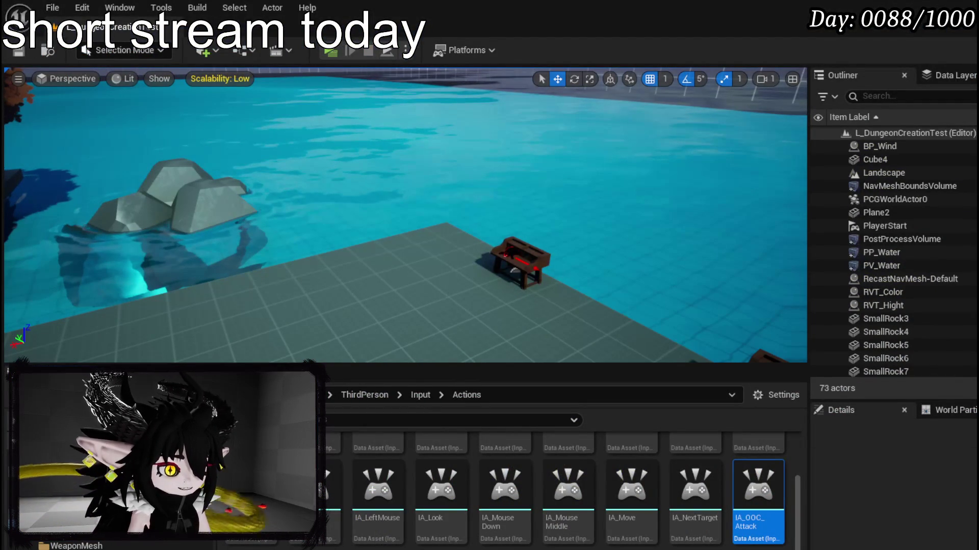
key("alt+Tab")
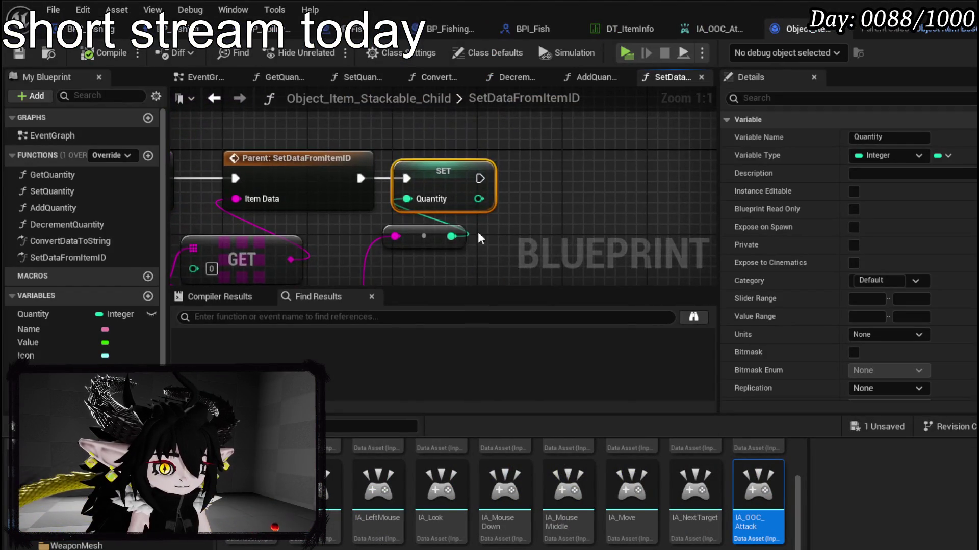
- Inspect SetDataFromItemID's Parse Into Array logic, then move to BPC_Fishing's Catch function
left_click_drag(482, 237, 554, 147)
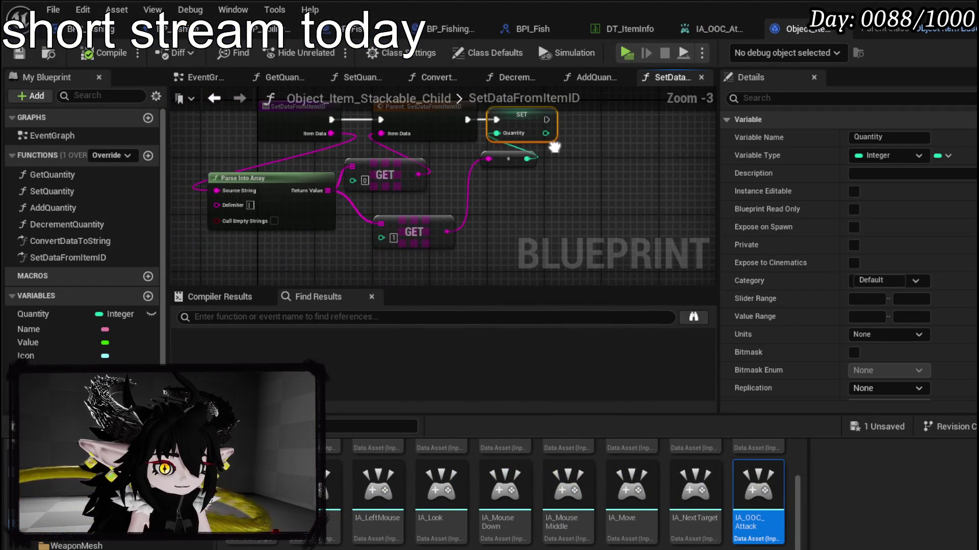
left_click_drag(493, 192, 509, 236)
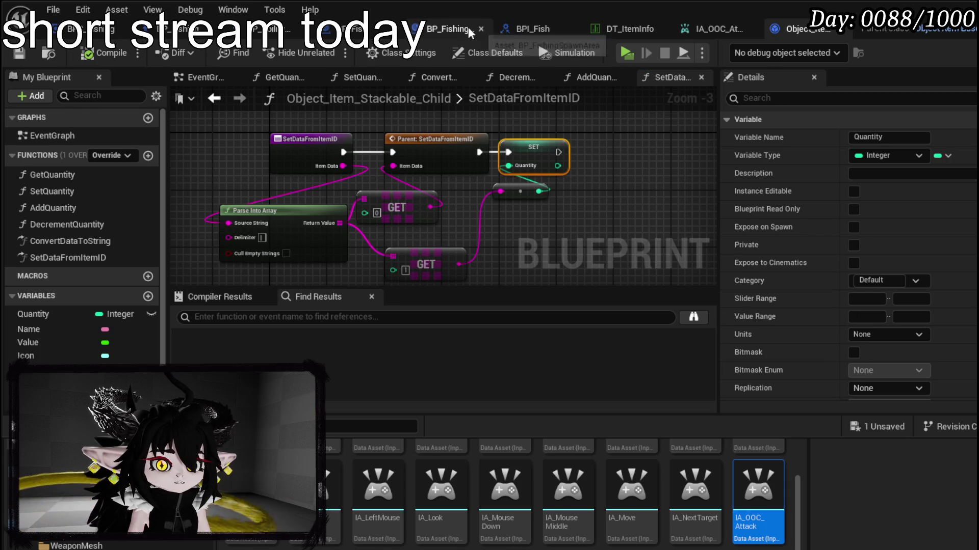
left_click(89, 31)
- Frame Set Data from Item ID and Set Quantity, abandoning a 'Set Data' node search
scroll(383, 233, "down", 5)
scroll(504, 202, "up", 5)
left_click_drag(504, 202, 340, 206)
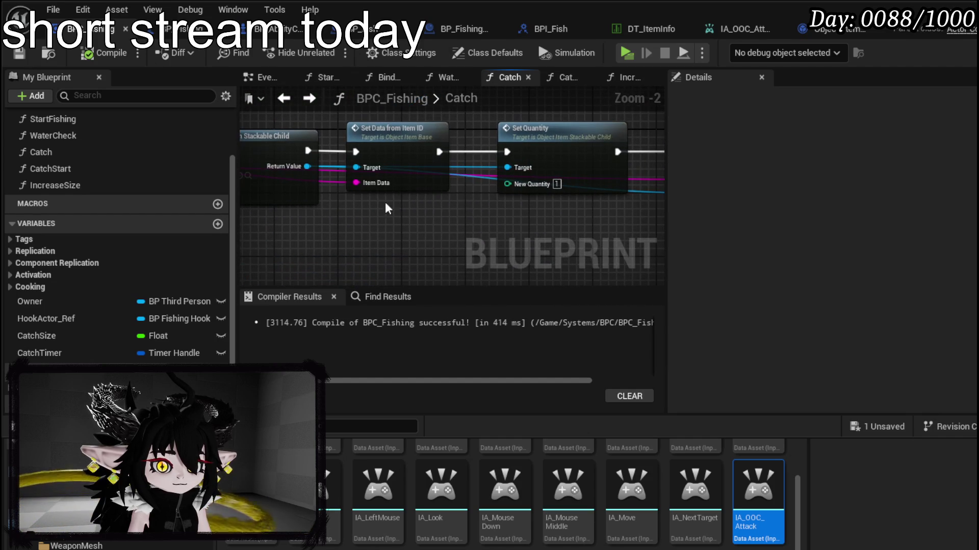
left_click_drag(308, 166, 404, 223)
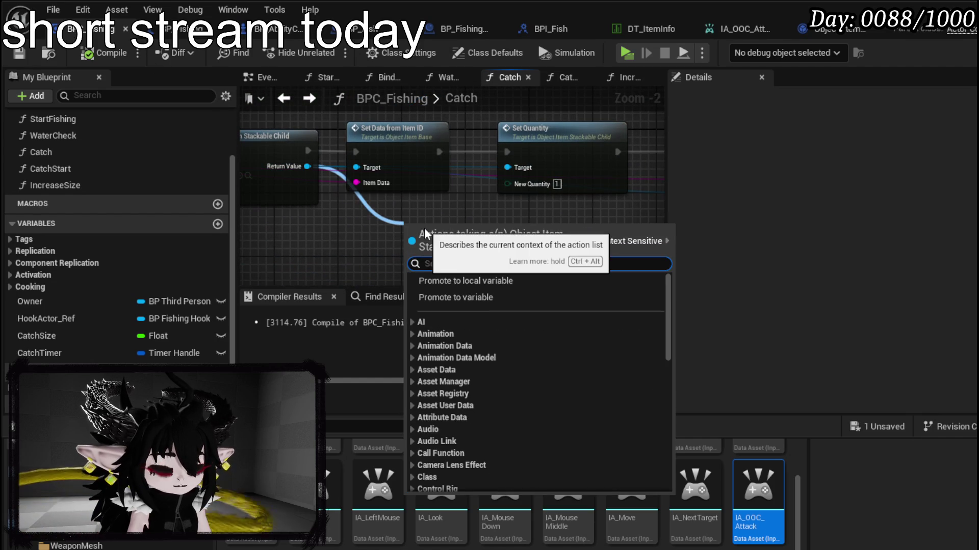
type("Set Data")
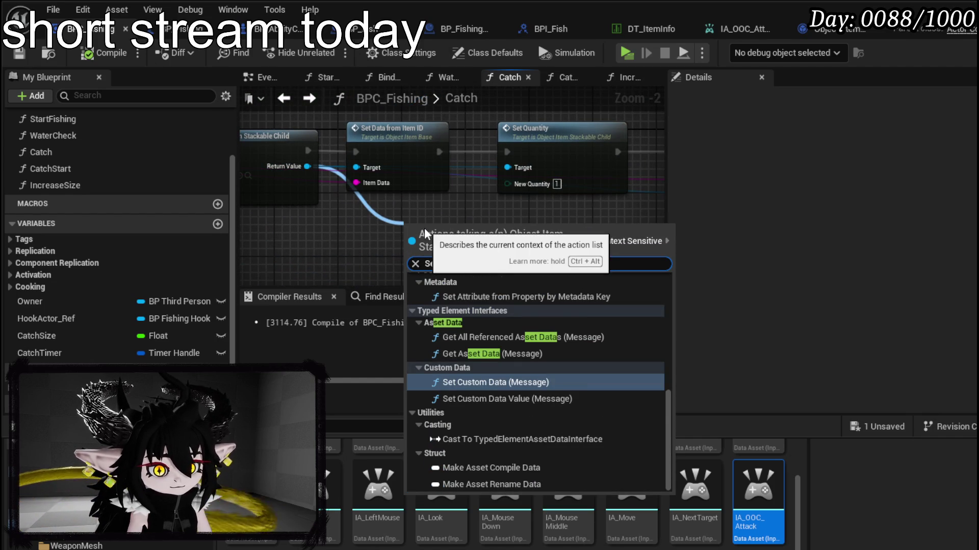
scroll(589, 405, "up", 10)
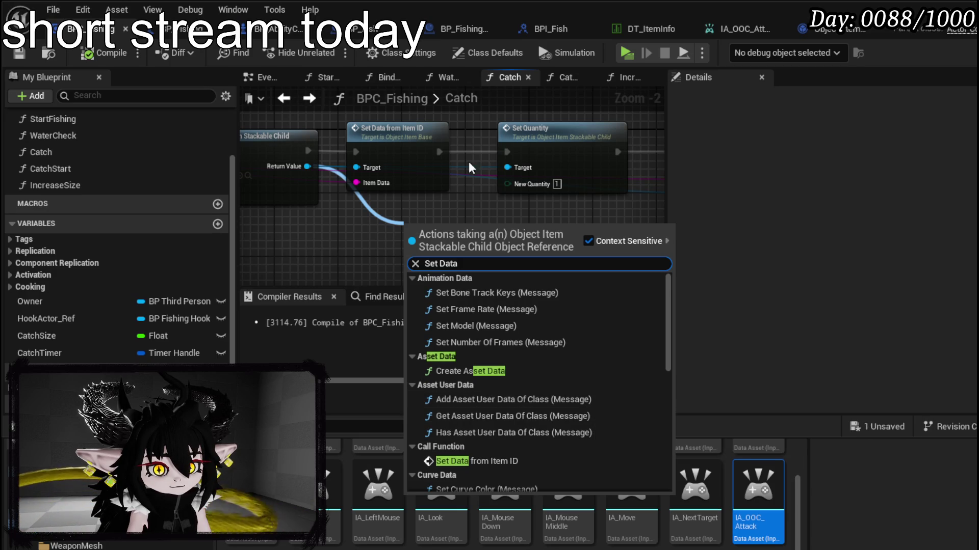
left_click(486, 163)
- Reorder Catch so Set Quantity runs before Set Data from Item ID, rewire, and compile
left_click_drag(349, 167, 412, 112)
left_click_drag(509, 166, 327, 177)
left_click_drag(447, 147, 515, 200)
left_click_drag(419, 181, 460, 178)
left_click_drag(537, 176, 660, 176)
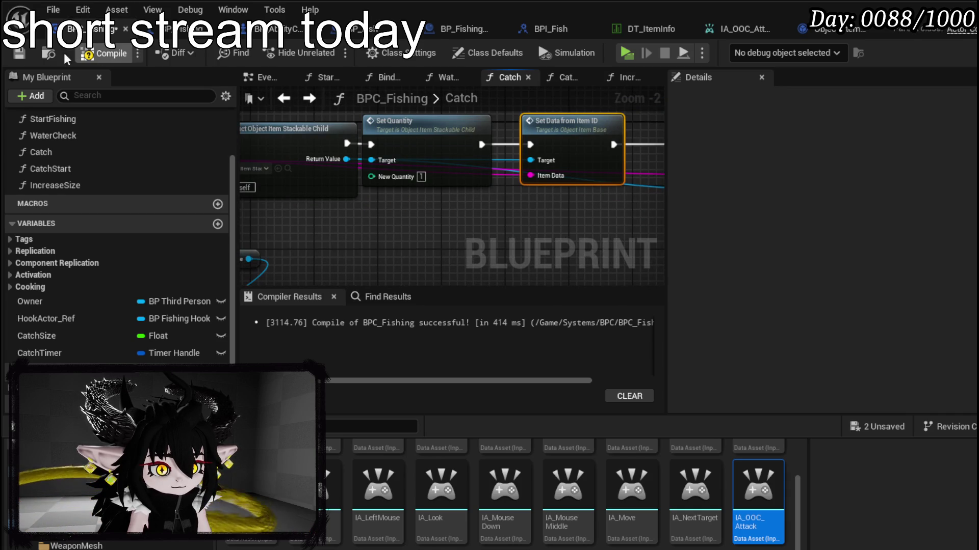
left_click(27, 53)
scroll(458, 178, "down", 2)
mouse_move(458, 178)
left_mouse_down()
mouse_move(652, 144)
mouse_move(616, 172)
left_mouse_up()
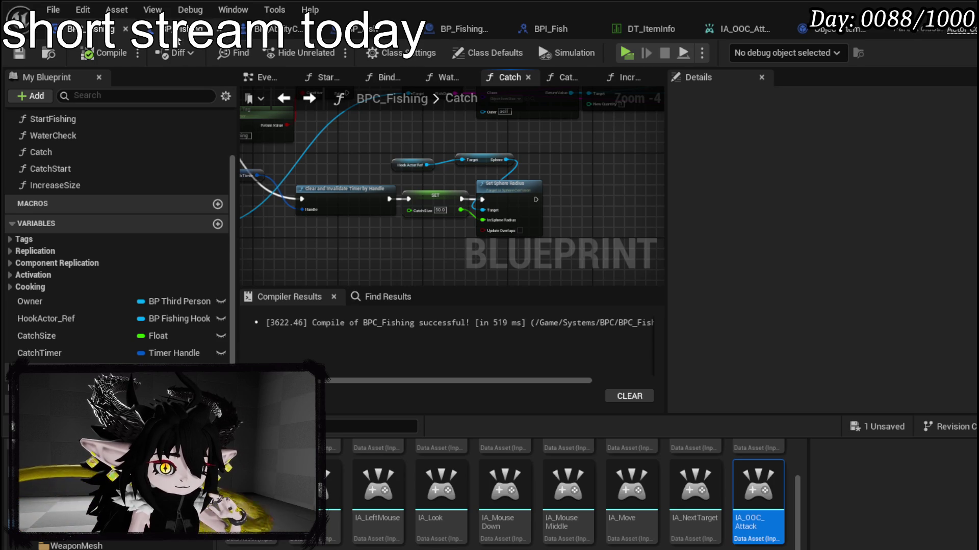
- In BP_FishingHook's event graph, select and frame the input event and Catch nodes
left_click(199, 29)
left_click_drag(326, 153, 441, 218)
scroll(442, 218, "down", 1)
mouse_move(418, 268)
left_mouse_down()
mouse_move(472, 138)
mouse_move(509, 139)
left_mouse_up()
left_click_drag(354, 174, 467, 212)
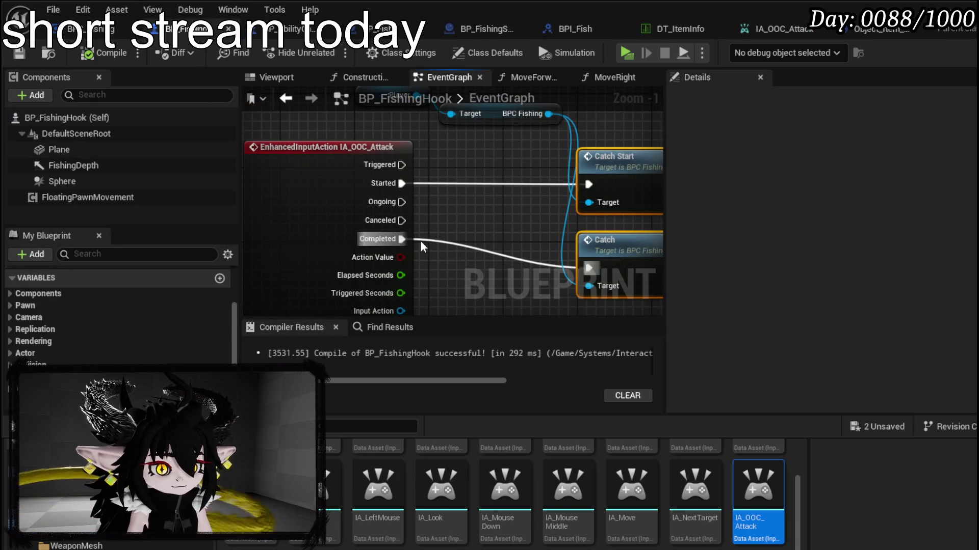
- Create Boolean 'Catching' and set it true between Started and Catch Start
scroll(114, 342, "down", 1)
scroll(118, 338, "down", 3)
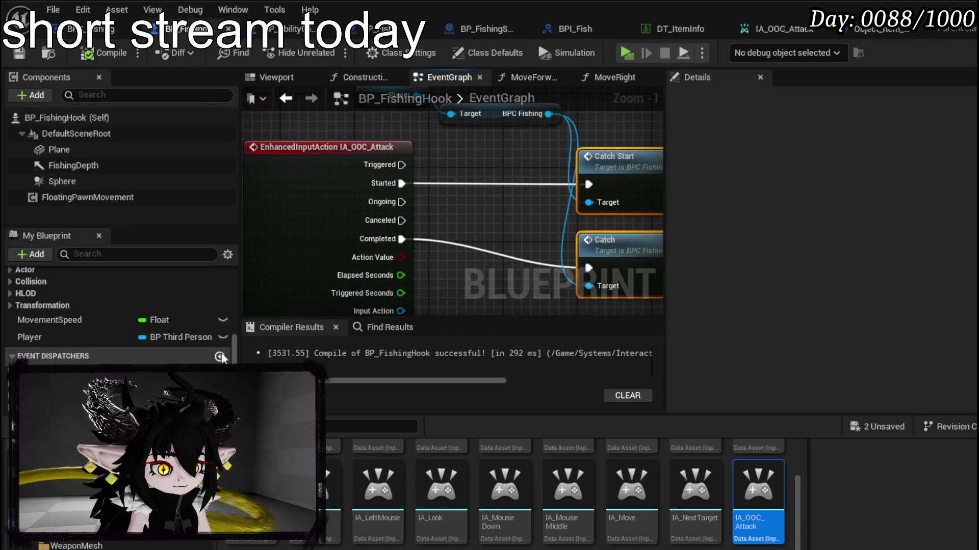
scroll(151, 328, "up", 2)
scroll(152, 328, "up", 3)
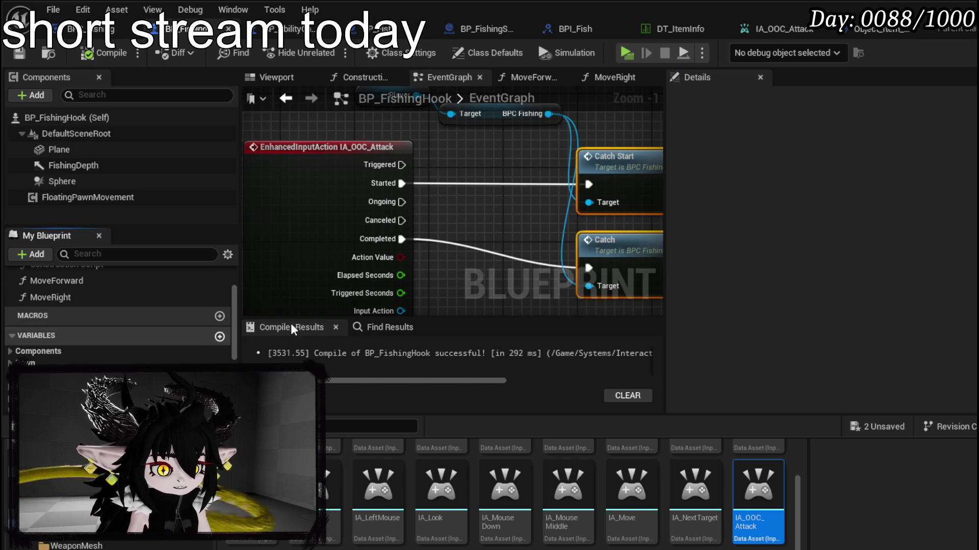
left_click(220, 337)
type("Catching")
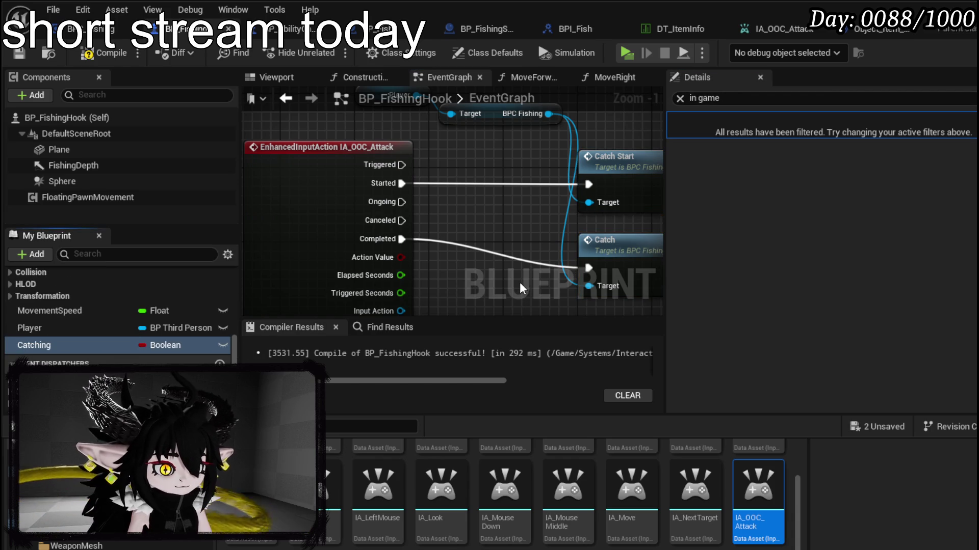
left_click_drag(36, 345, 512, 183)
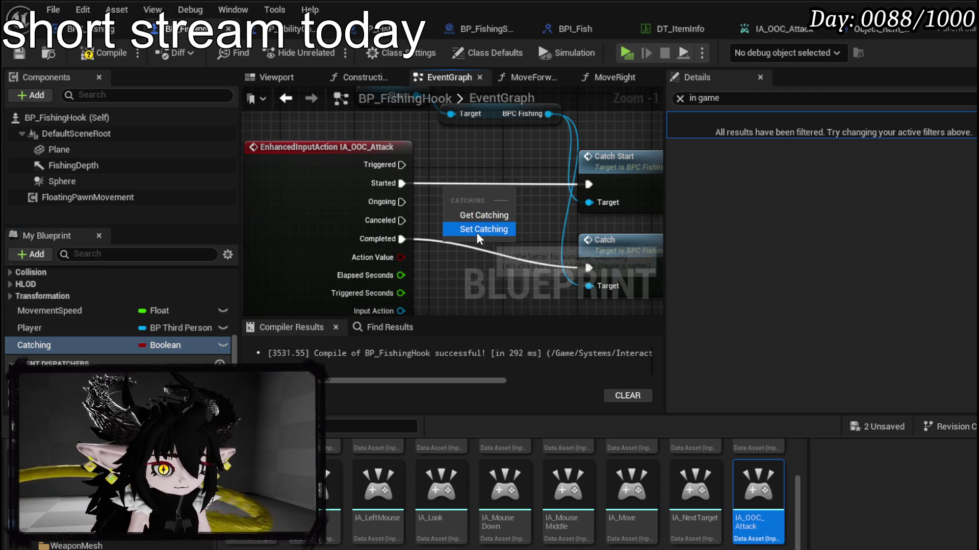
left_click(477, 228)
left_click_drag(402, 183, 450, 184)
left_click_drag(529, 183, 588, 184)
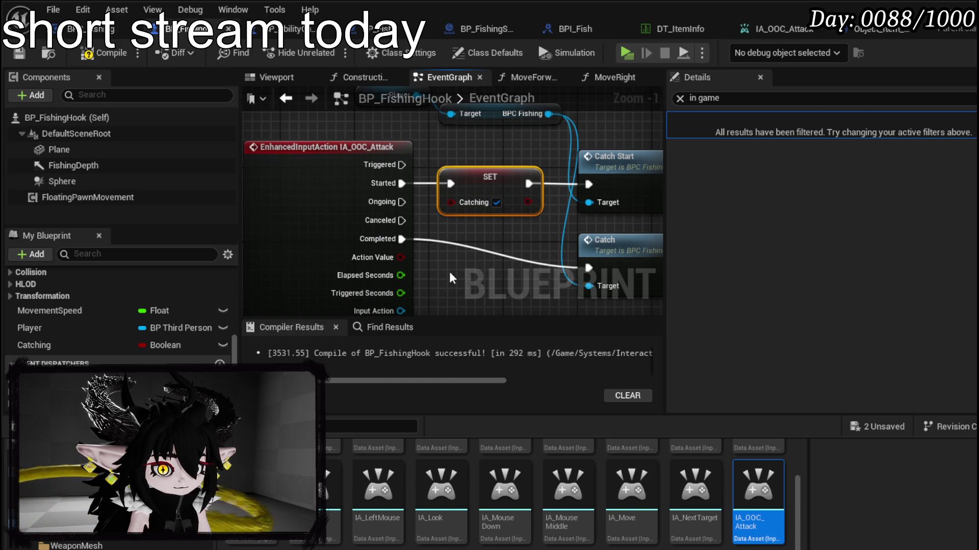
- Duplicate the setter to set Catching false between Completed and Catch
key("ctrl+c")
key("ctrl+v")
mouse_move(401, 240)
left_mouse_down()
mouse_move(461, 275)
mouse_move(451, 257)
left_mouse_up()
left_click_drag(528, 257, 588, 266)
left_click(496, 277)
scroll(526, 240, "down", 2)
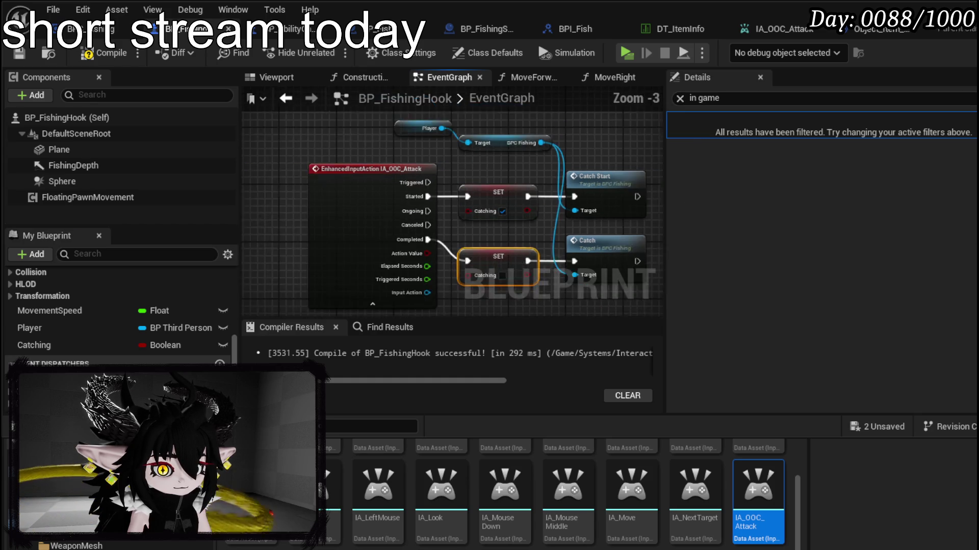
- Gate Move Forward with a Branch on Catching, wiring its False path to the move
scroll(393, 207, "down", 1)
mouse_move(61, 345)
left_mouse_down()
mouse_move(355, 198)
mouse_move(327, 188)
left_mouse_up()
left_click(347, 193)
left_click_drag(433, 169, 485, 167)
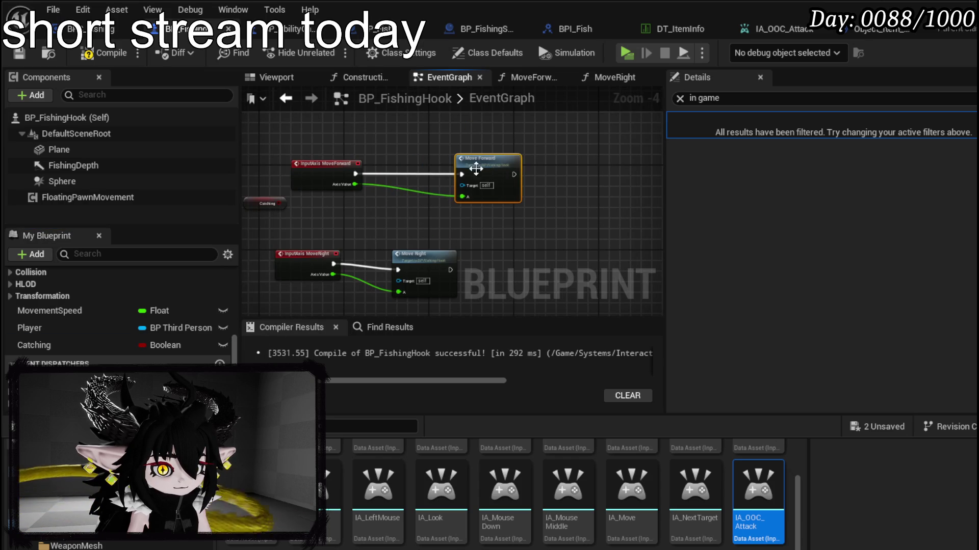
left_click_drag(283, 203, 358, 204)
left_click_drag(411, 163, 409, 168)
left_click_drag(262, 196, 383, 160)
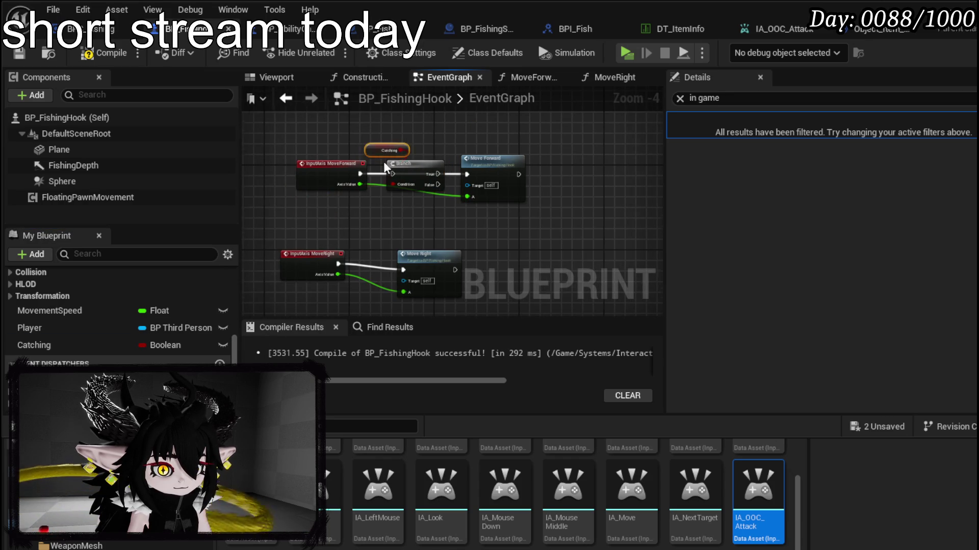
scroll(384, 160, "up", 4)
left_click_drag(330, 186, 406, 185)
left_click_drag(484, 208, 550, 188)
left_click_drag(583, 179, 583, 200)
scroll(583, 201, "down", 1)
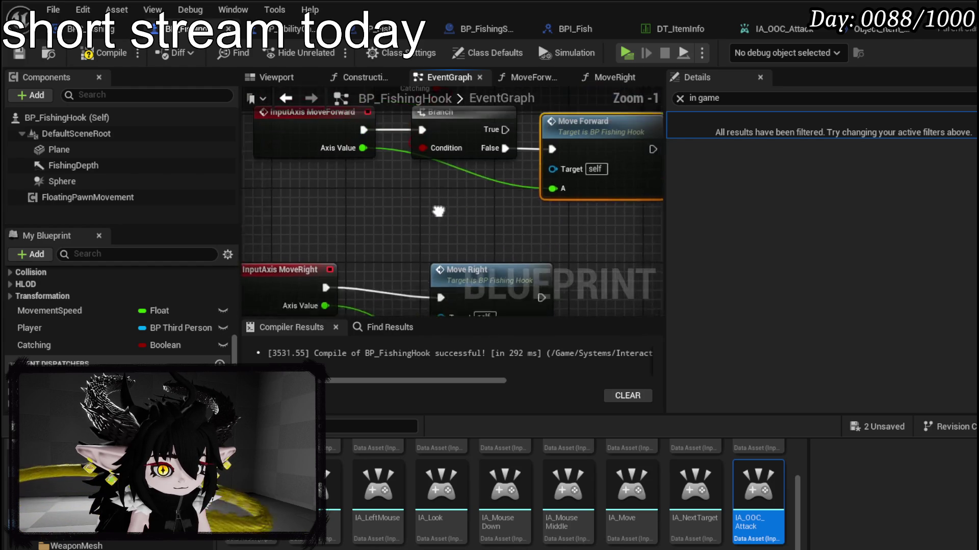
- Copy the Catching Branch in front of Move Right, routing False to Move Right
left_click_drag(448, 102, 405, 204)
mouse_move(558, 204)
left_mouse_down()
mouse_move(519, 200)
mouse_move(491, 211)
mouse_move(515, 202)
left_mouse_up()
key("ctrl+y")
key("ctrl+y")
key("ctrl+y")
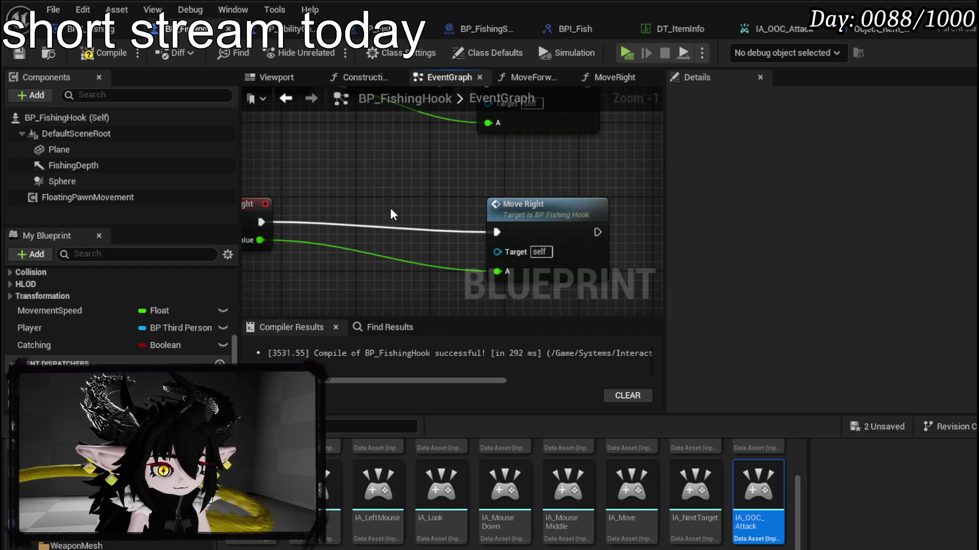
left_click_drag(280, 225, 269, 223)
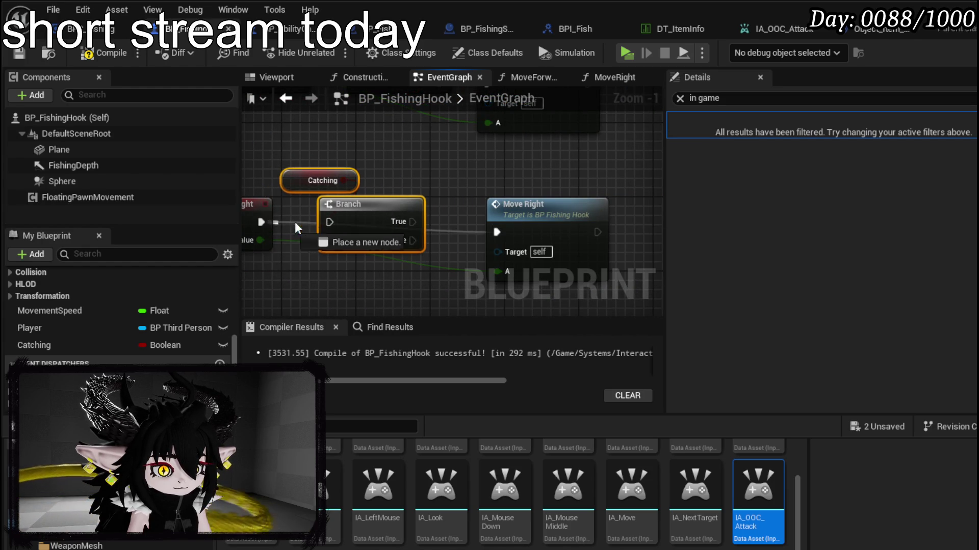
left_click_drag(329, 224, 330, 224)
mouse_move(412, 240)
left_mouse_down()
mouse_move(495, 232)
mouse_move(513, 214)
left_mouse_up()
left_click(525, 226)
- Compile BP_FishingHook and frame the OOC_Attack event chain
left_click(433, 153)
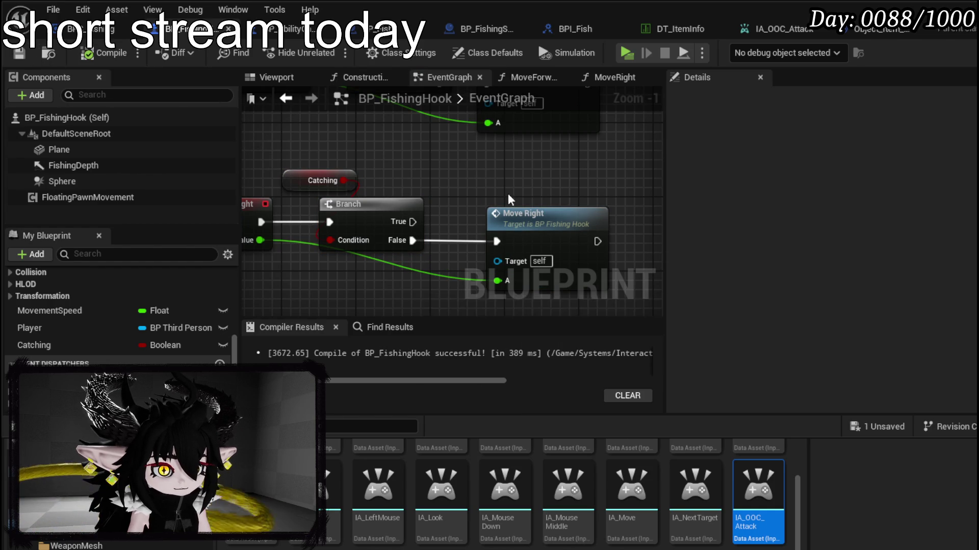
scroll(508, 194, "down", 2)
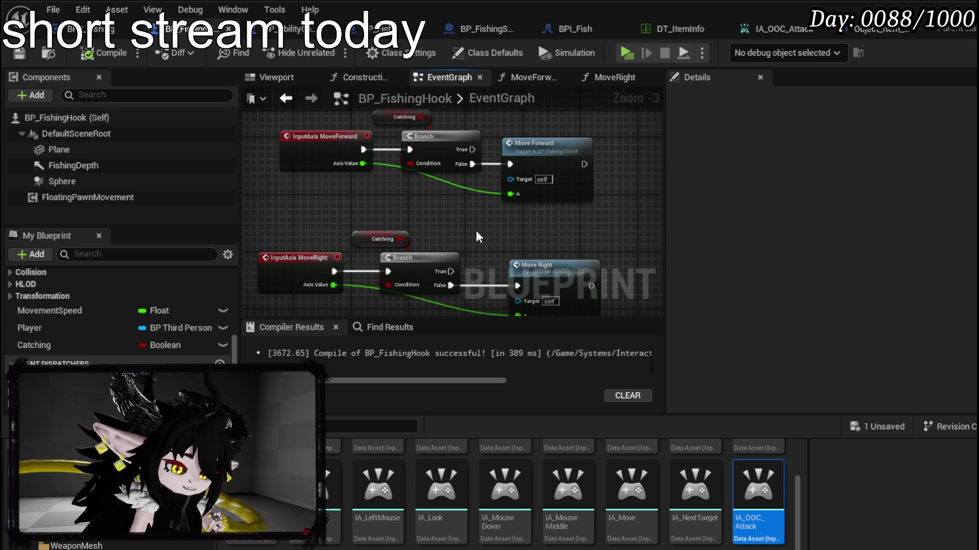
mouse_move(476, 231)
left_mouse_down()
mouse_move(473, 163)
mouse_move(455, 232)
left_mouse_up()
mouse_move(461, 122)
left_mouse_down()
mouse_move(646, 190)
mouse_move(767, 181)
mouse_move(459, 193)
mouse_move(489, 163)
mouse_move(476, 252)
left_mouse_up()
- Play-test a catch, check the fish in the inventory, then return to SetDataFromItemID
key("alt+Tab")
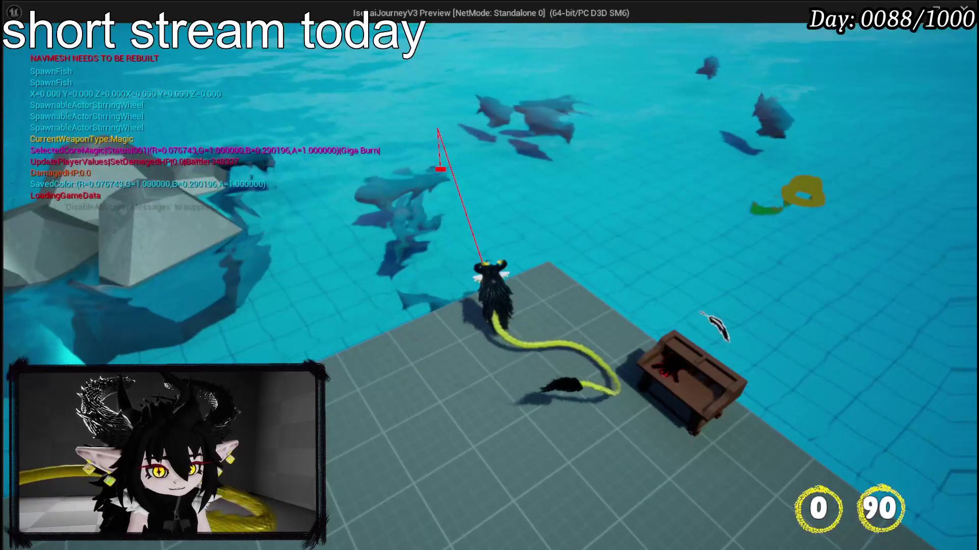
key("Tab")
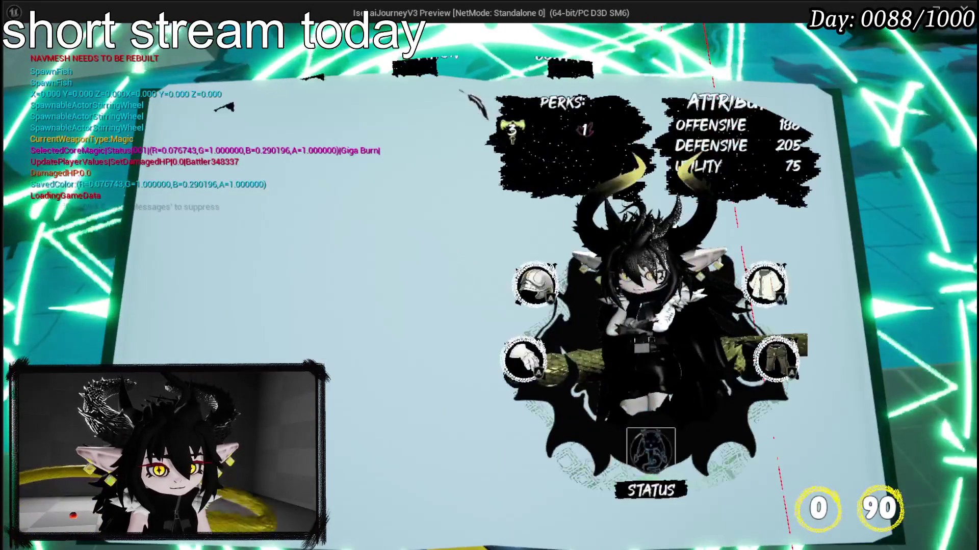
key("Tab")
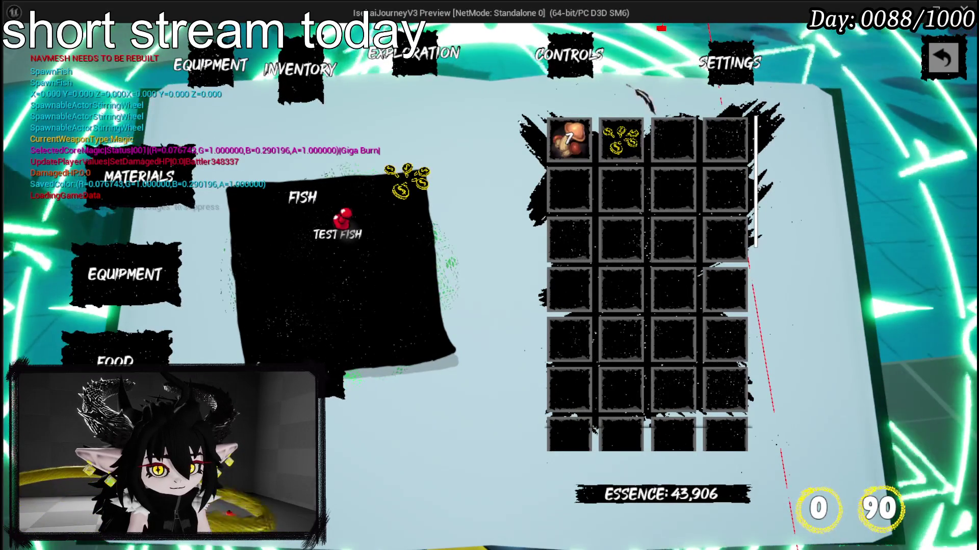
key("Escape")
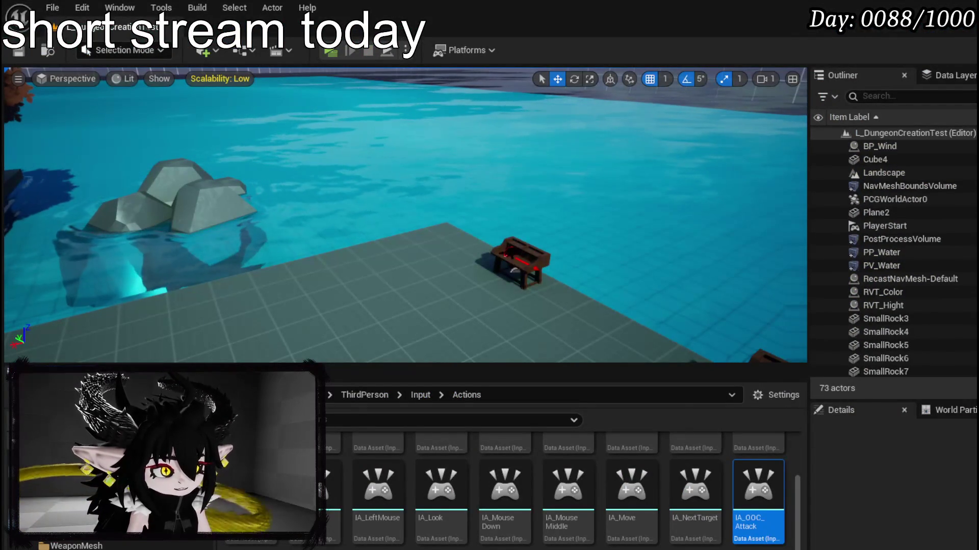
key("alt+Tab")
scroll(400, 234, "up", 2)
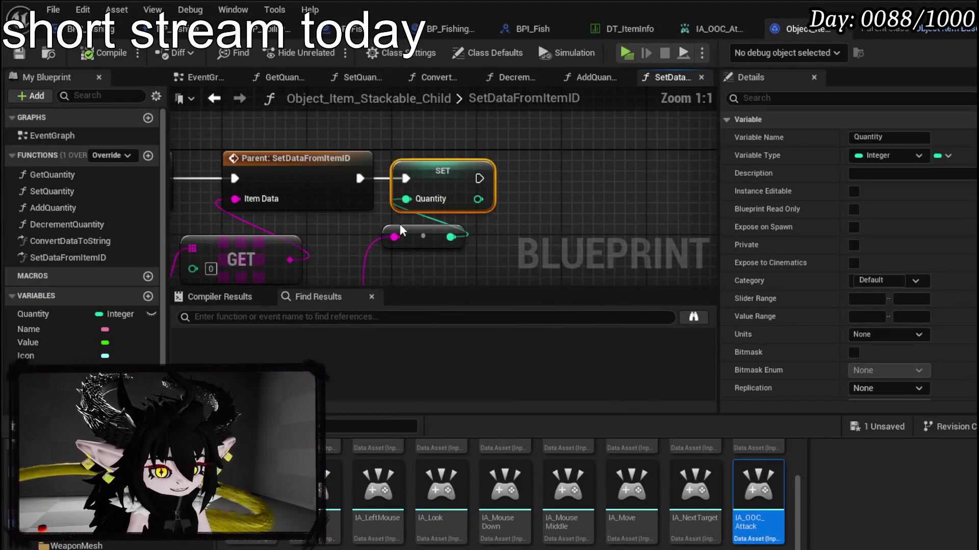
- Align the lower GET node beside the upper one, save the stackable child, and browse to the Item folder
scroll(523, 181, "down", 2)
mouse_move(523, 181)
left_mouse_down()
mouse_move(537, 135)
mouse_move(537, 185)
mouse_move(536, 164)
left_mouse_up()
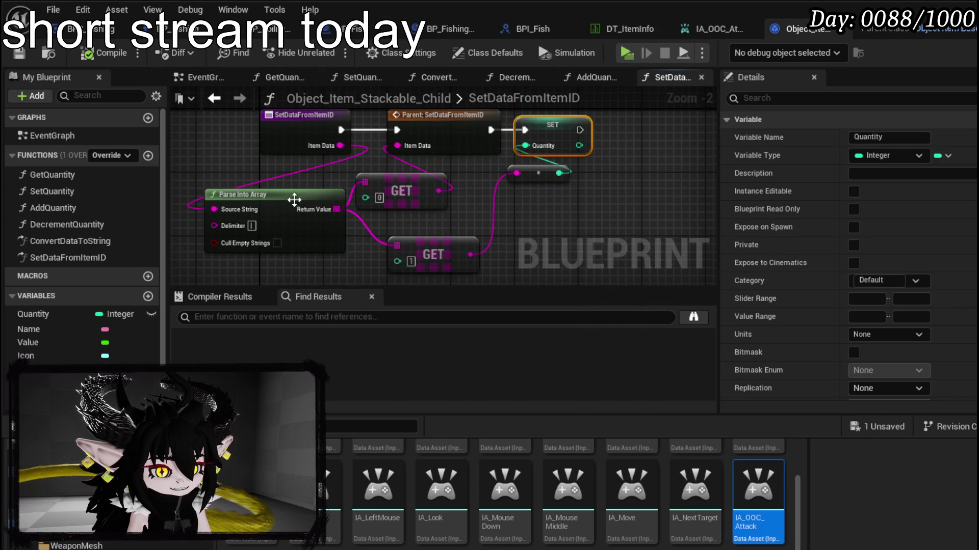
left_click_drag(402, 243, 371, 227)
left_click(519, 225)
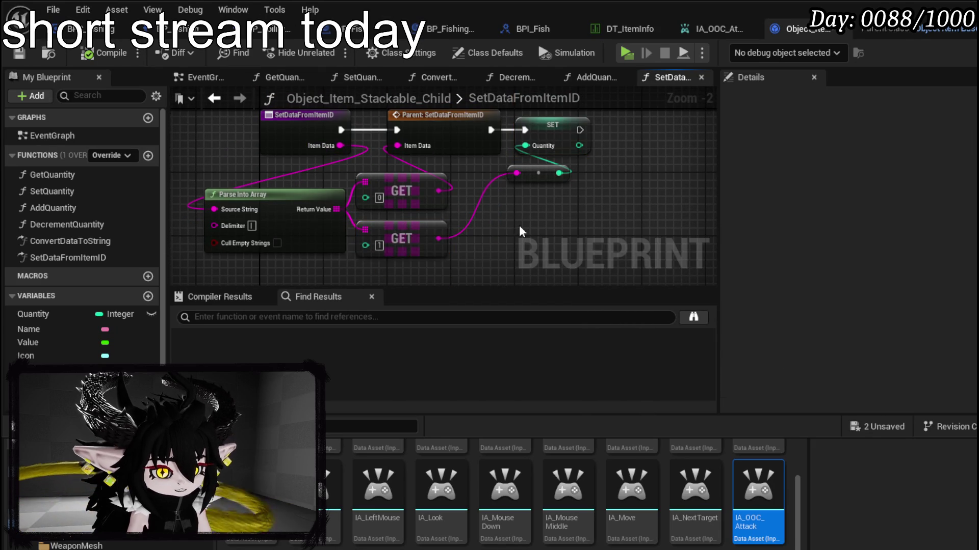
left_click_drag(519, 226, 527, 257)
key("ctrl+s")
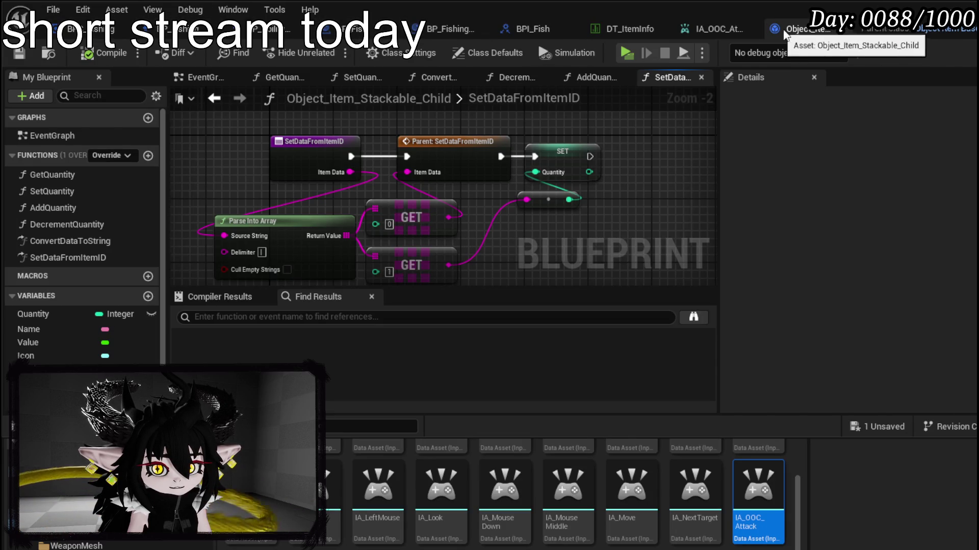
key("ctrl+b")
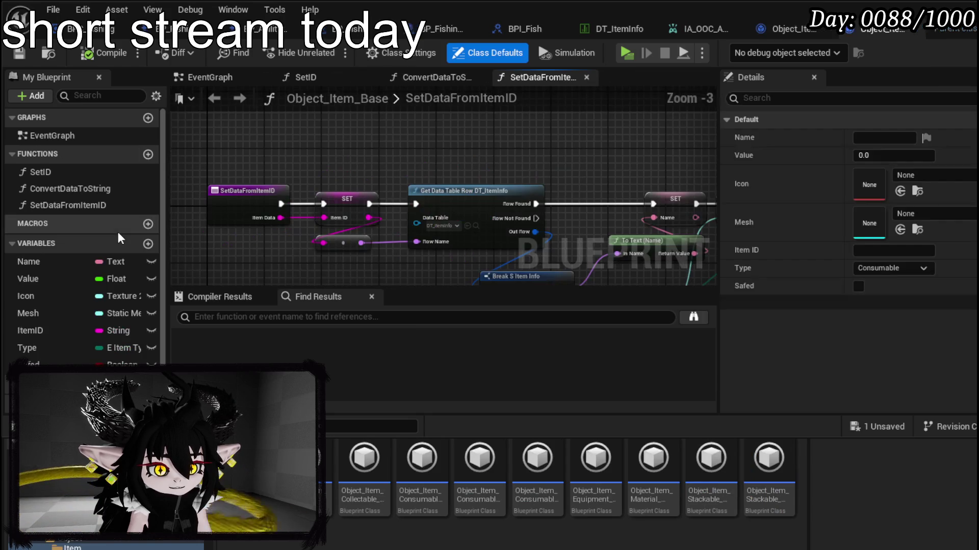
- Review Object_Item_Base's ConvertDataToString and SetDataFromItemID functions, reposition the entry node, save, and close it
double_click(65, 173)
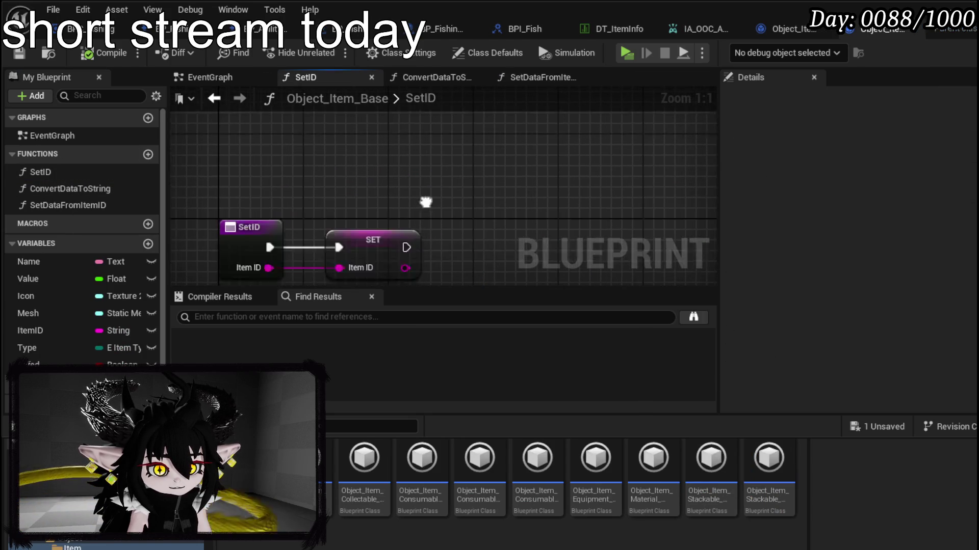
left_click(99, 189)
double_click(68, 205)
scroll(240, 175, "down", 1)
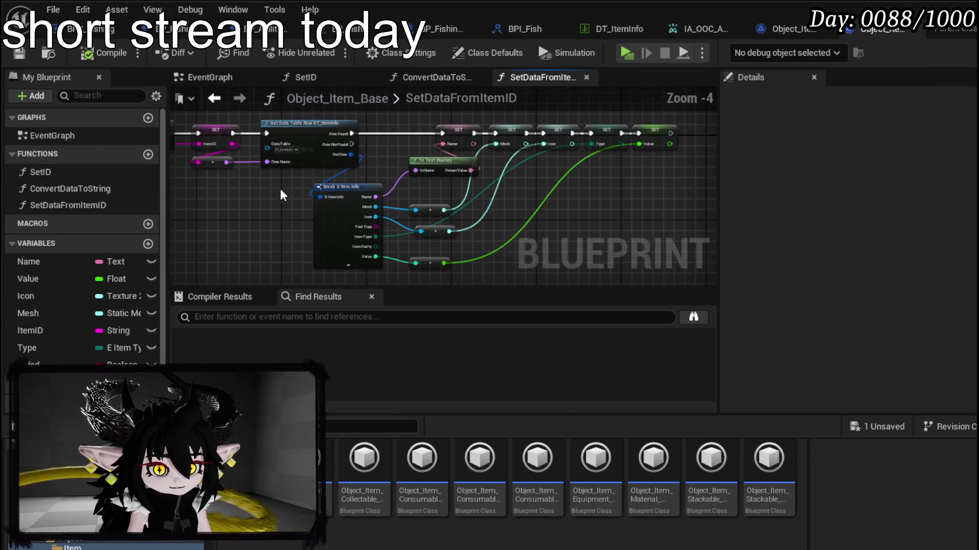
scroll(472, 210, "up", 1)
left_click_drag(461, 250, 762, 246)
left_click_drag(328, 231, 403, 168)
mouse_move(202, 142)
left_mouse_down()
mouse_move(192, 128)
mouse_move(220, 141)
left_mouse_up()
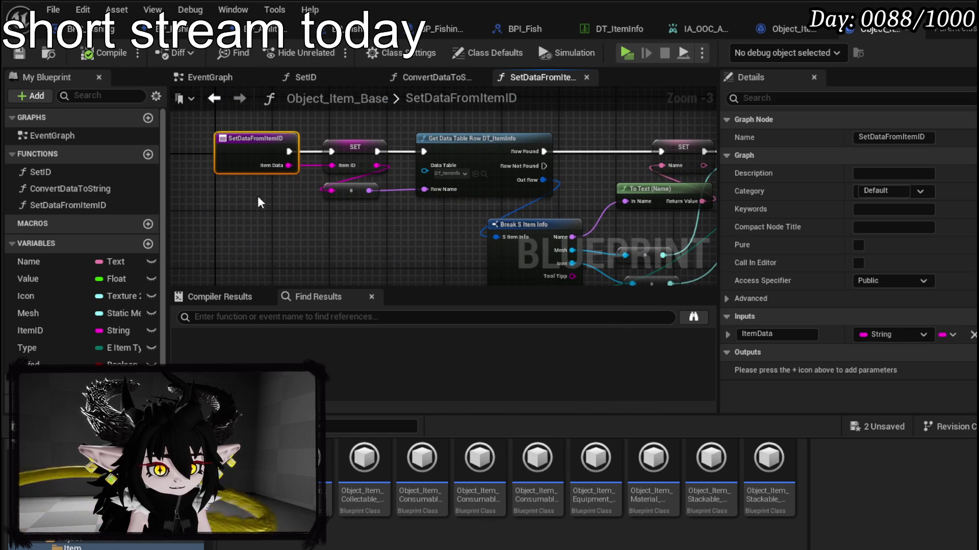
left_click(21, 59)
key("ctrl+w")
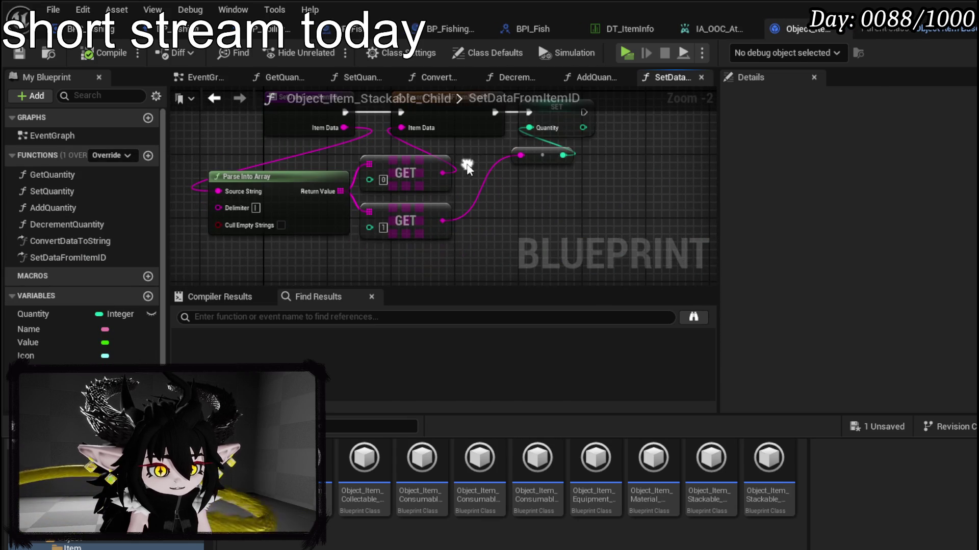
- Check the stackable child's SetQuantity function, then return to BPC_Fishing's Catch function
mouse_move(271, 256)
left_mouse_down()
mouse_move(451, 186)
mouse_move(494, 247)
left_mouse_up()
left_click(494, 247)
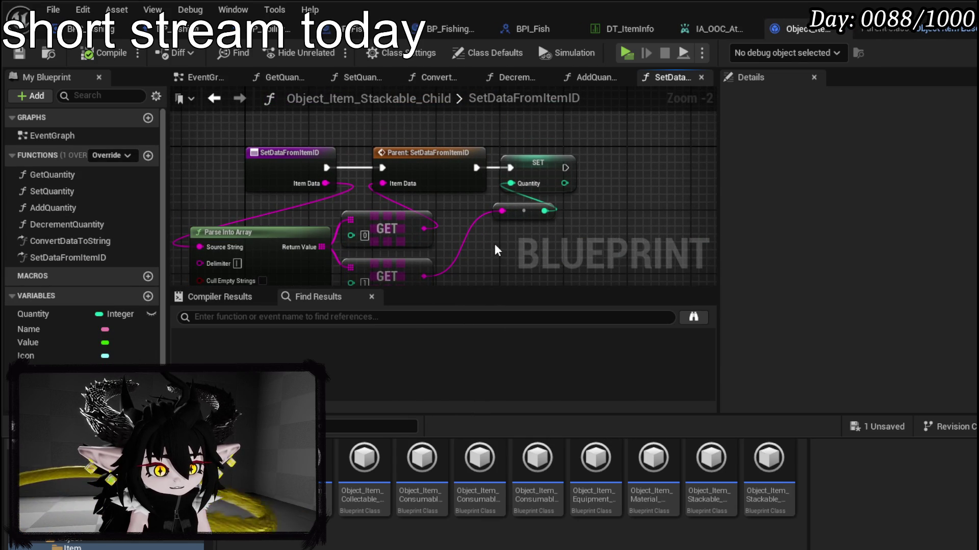
double_click(72, 193)
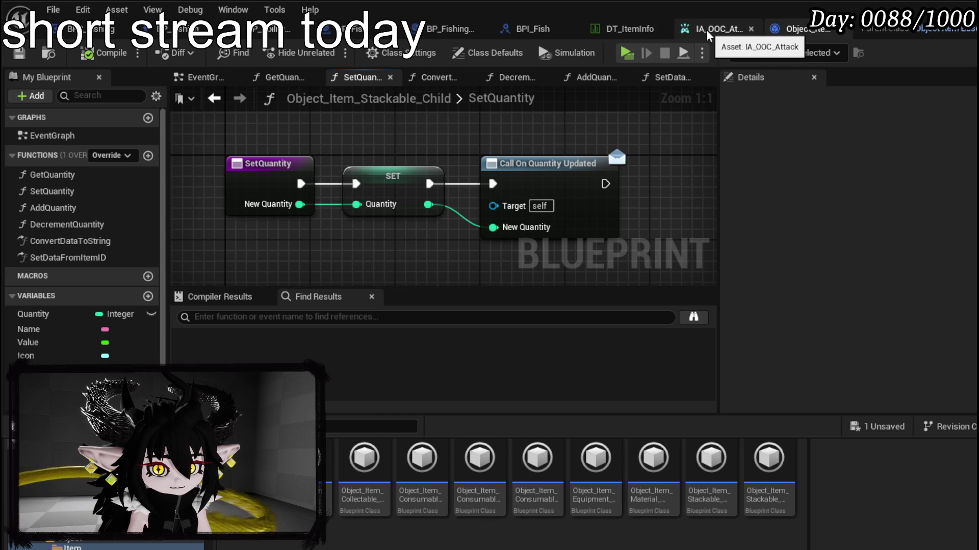
left_click(150, 29)
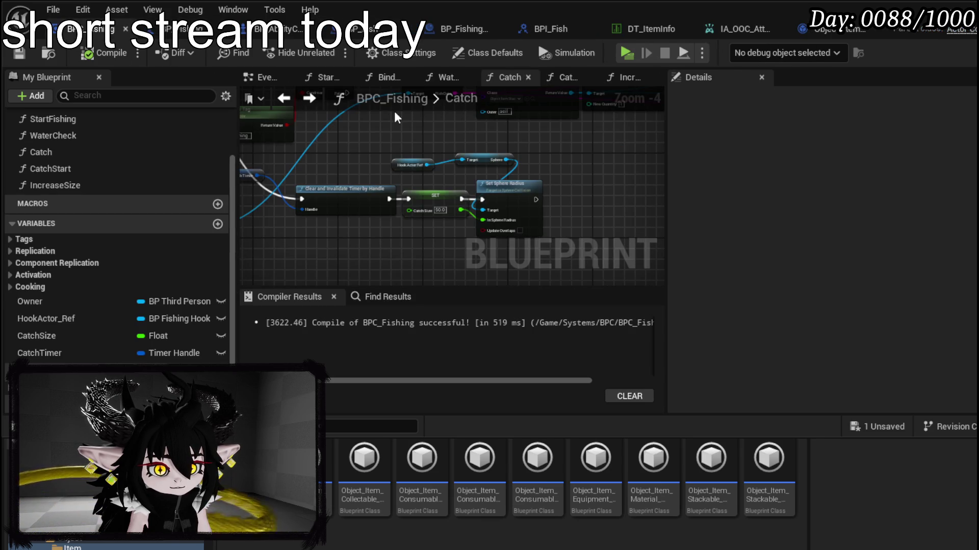
- Delete the Set Quantity node and wire Construct Object straight into Set Data from Item ID
scroll(397, 188, "up", 2)
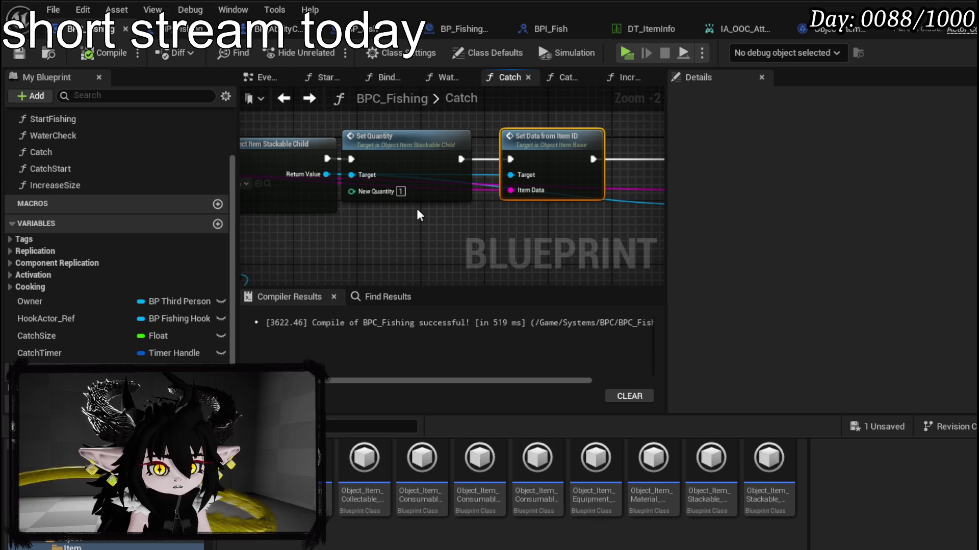
left_click_drag(417, 209, 525, 213)
left_click(489, 151)
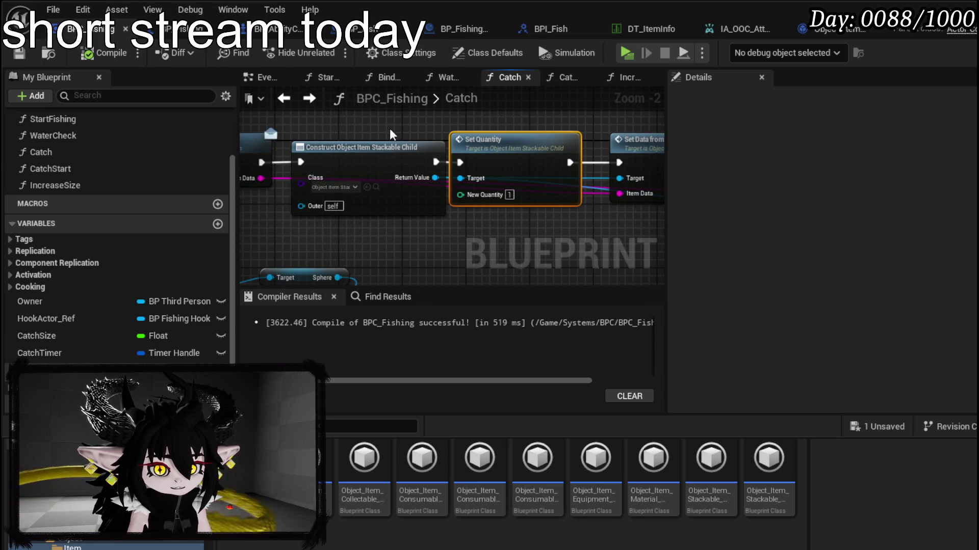
key("Delete")
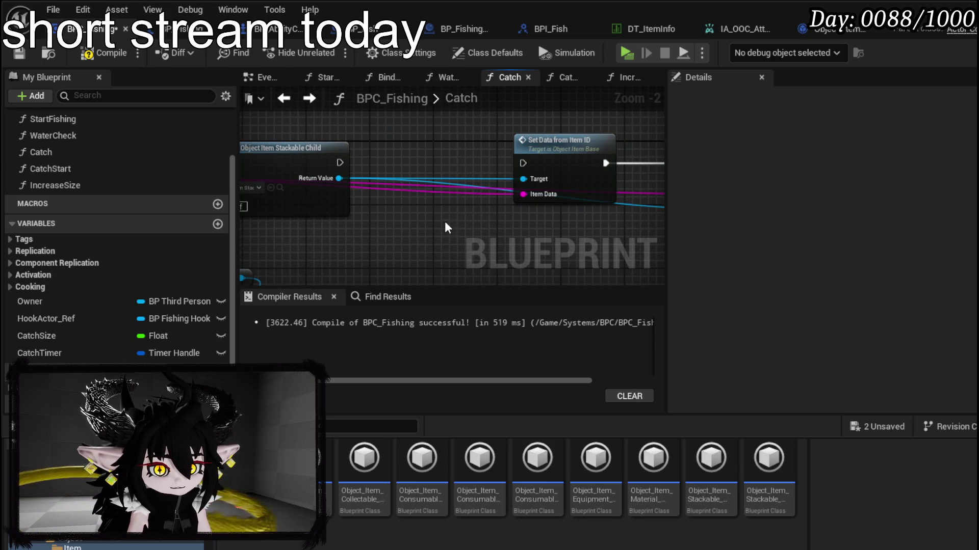
mouse_move(340, 163)
left_mouse_down()
mouse_move(505, 155)
mouse_move(523, 163)
left_mouse_up()
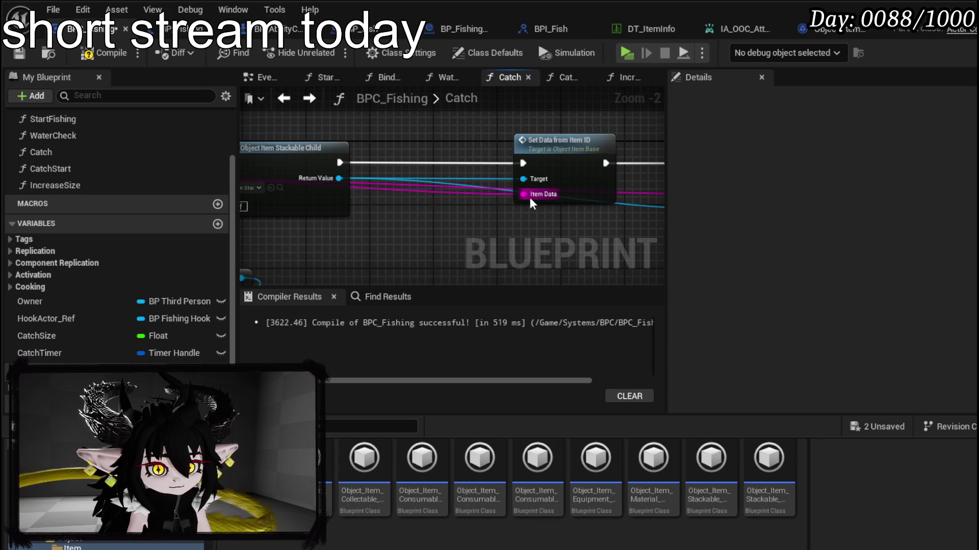
- Feed a three-input Append node's result into Item Data, then Play in New Window to test
mouse_move(529, 197)
left_mouse_down()
mouse_move(444, 221)
mouse_move(453, 214)
left_mouse_up()
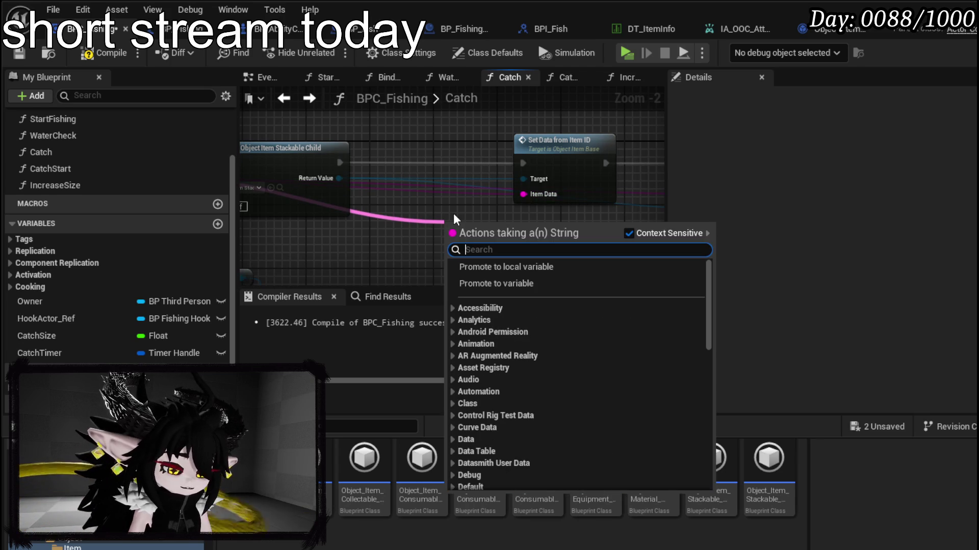
type("append")
key("Return")
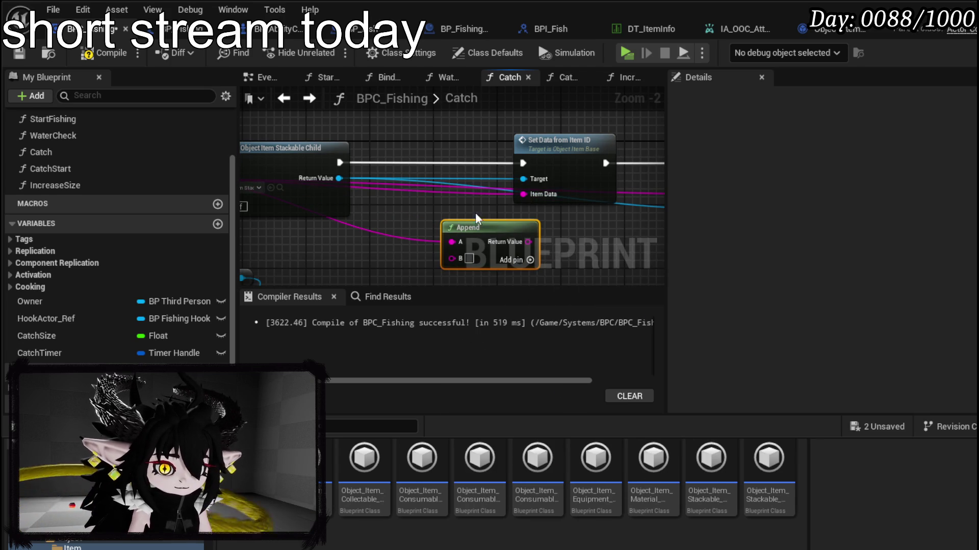
left_click(469, 259)
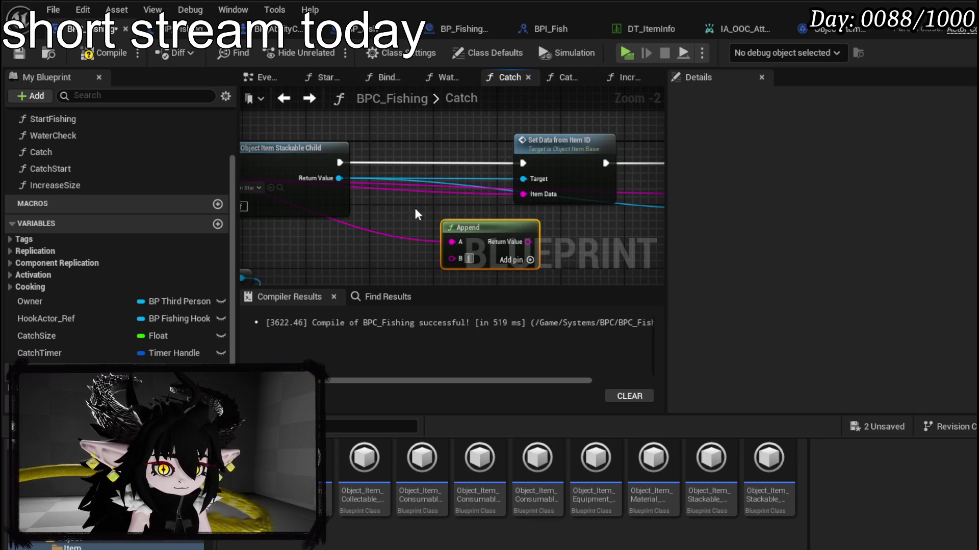
left_click(530, 261)
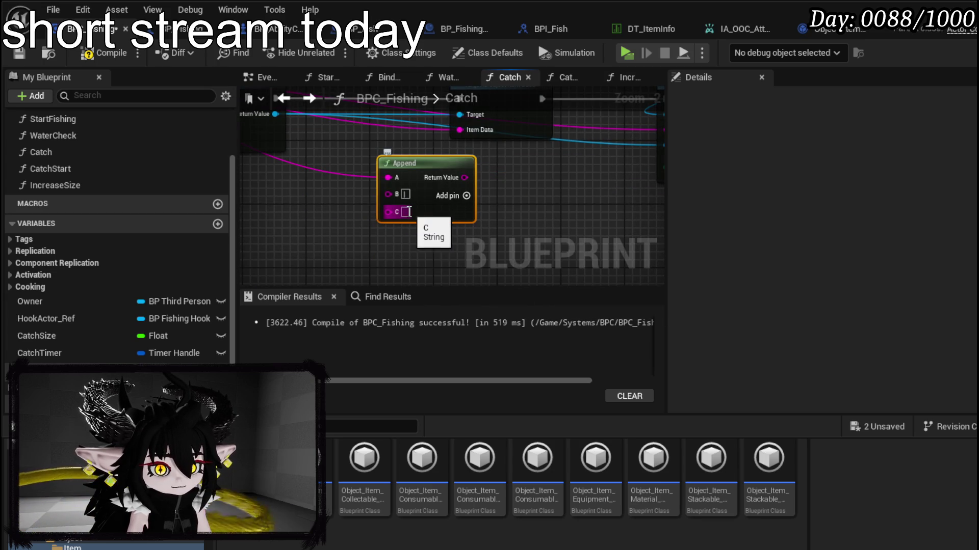
left_click_drag(464, 177, 459, 129)
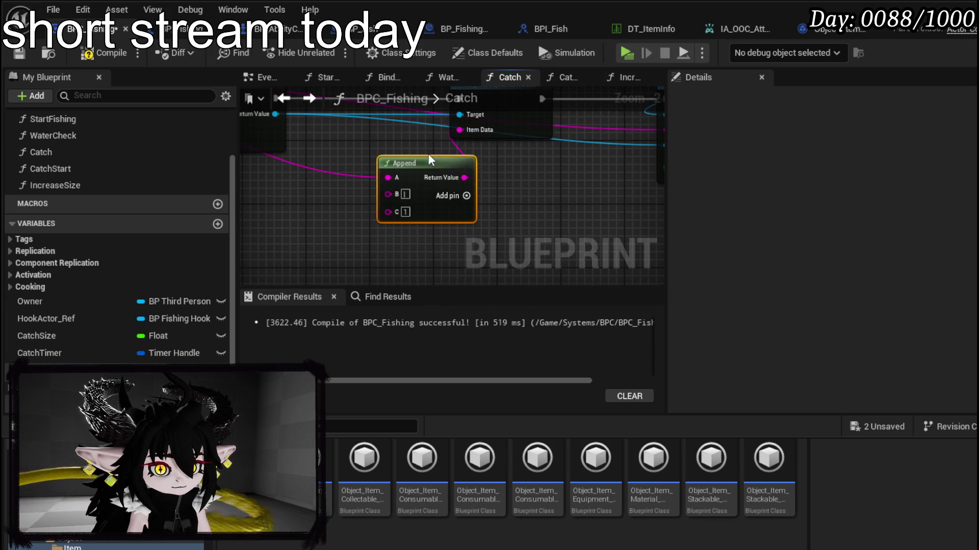
mouse_move(414, 160)
left_mouse_down()
mouse_move(351, 140)
mouse_move(365, 151)
left_mouse_up()
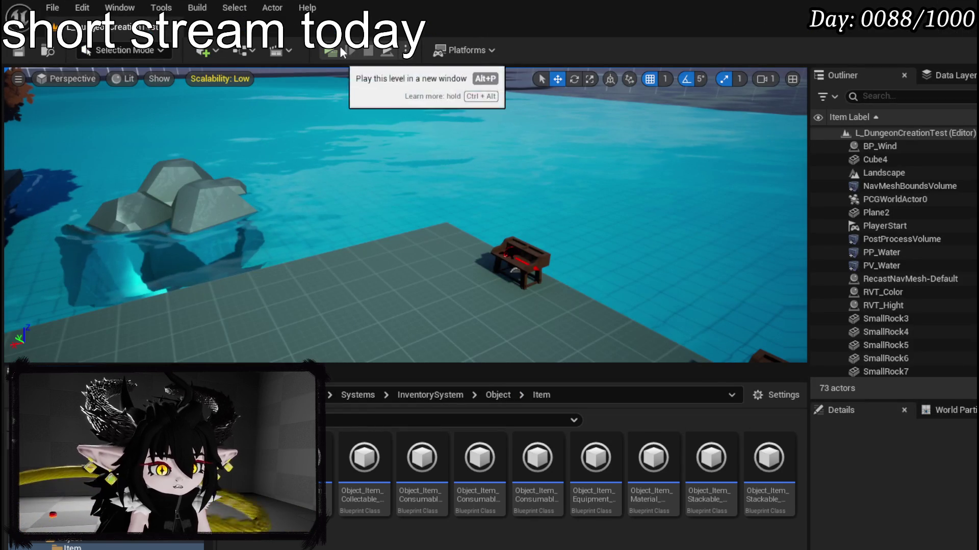
left_click(339, 46)
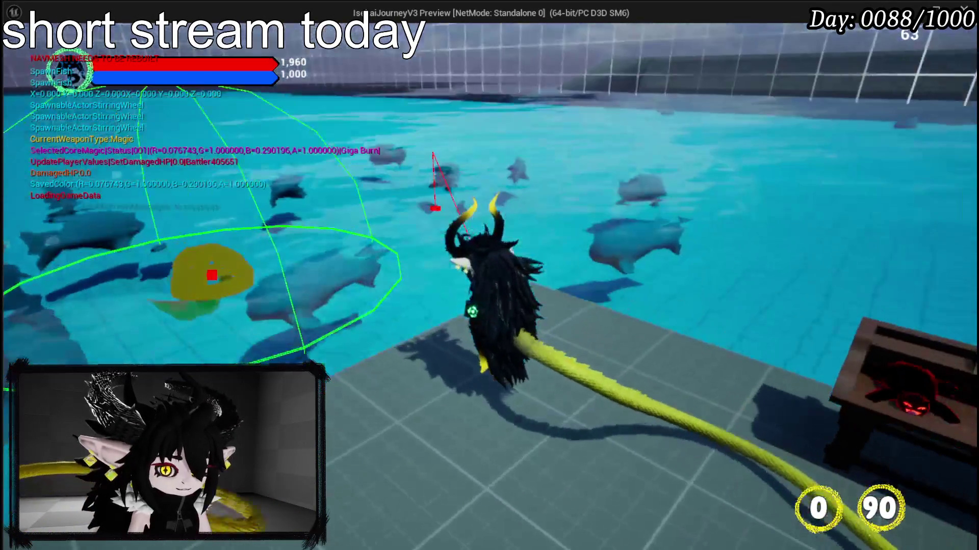
key("Tab")
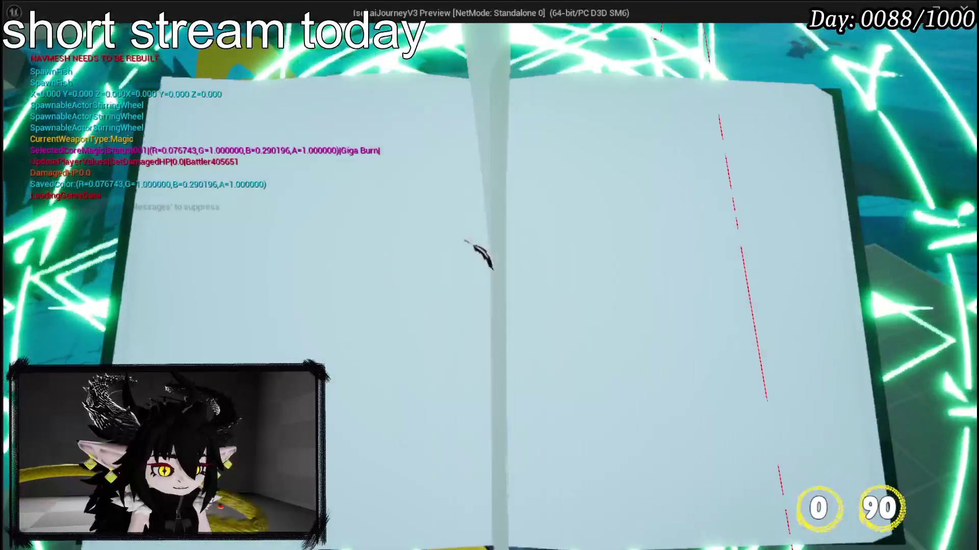
key("Tab")
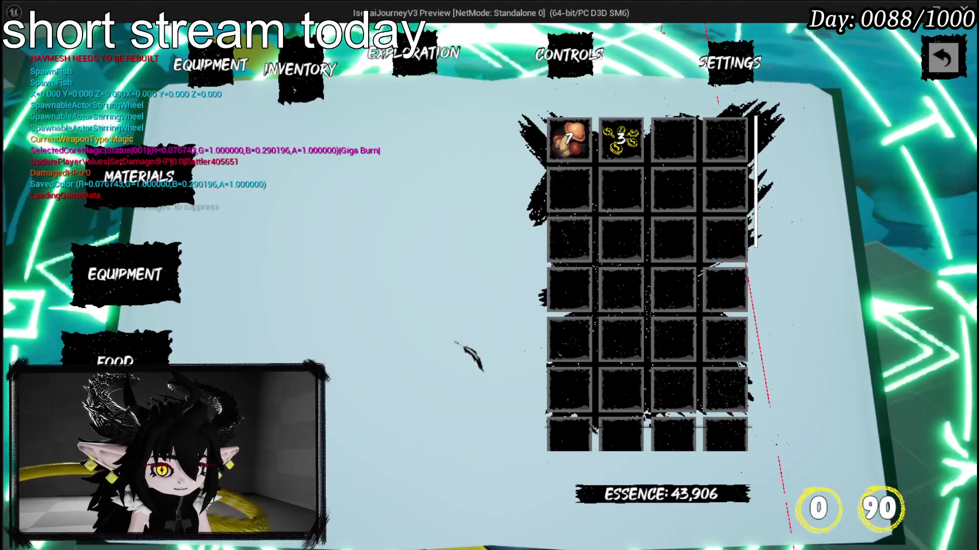
key("Tab")
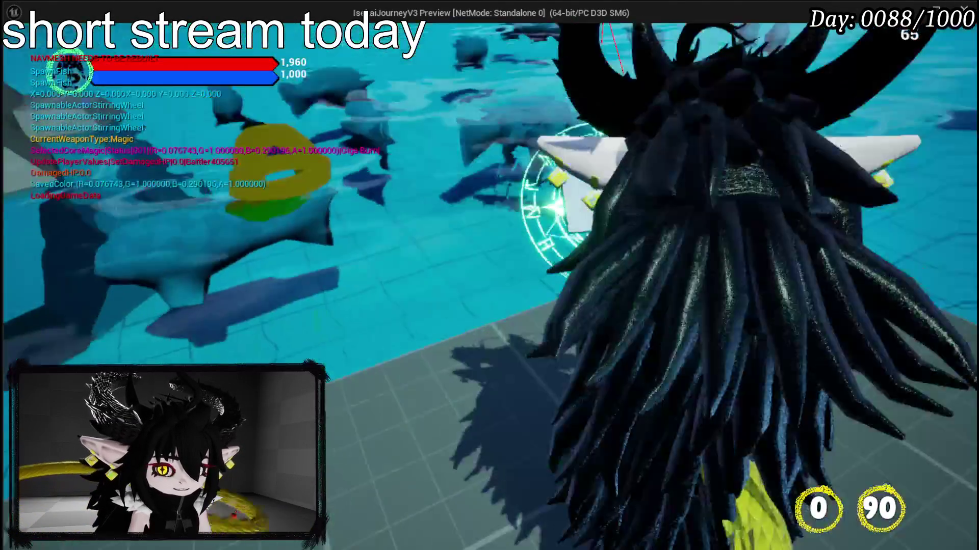
key("Escape")
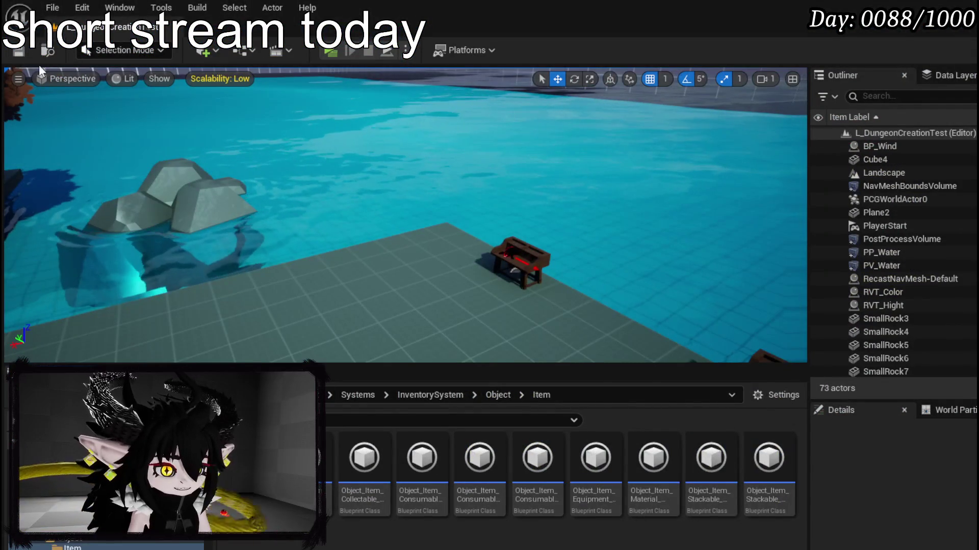
- Save the level, return to BPC_Fishing, and open its CatchStart function graph
key("ctrl+s")
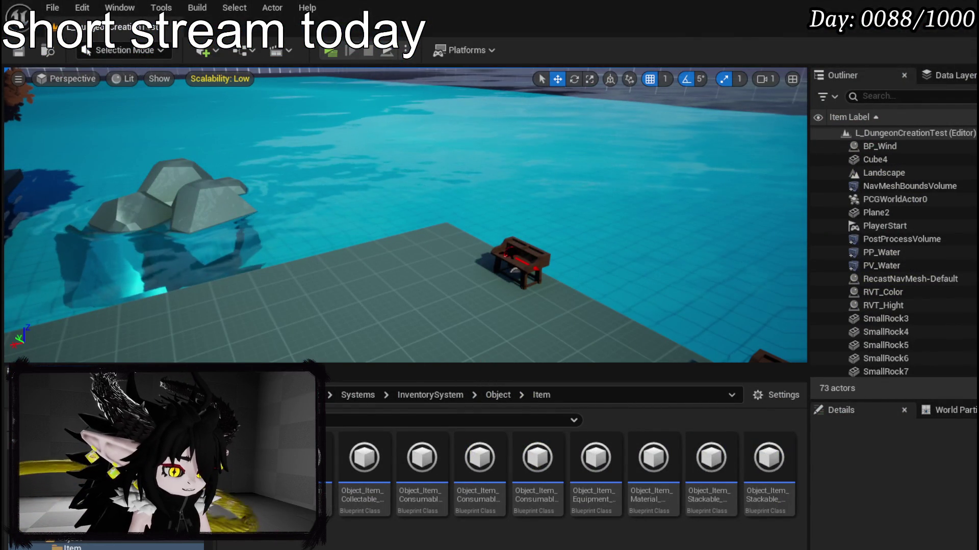
key("alt+Tab")
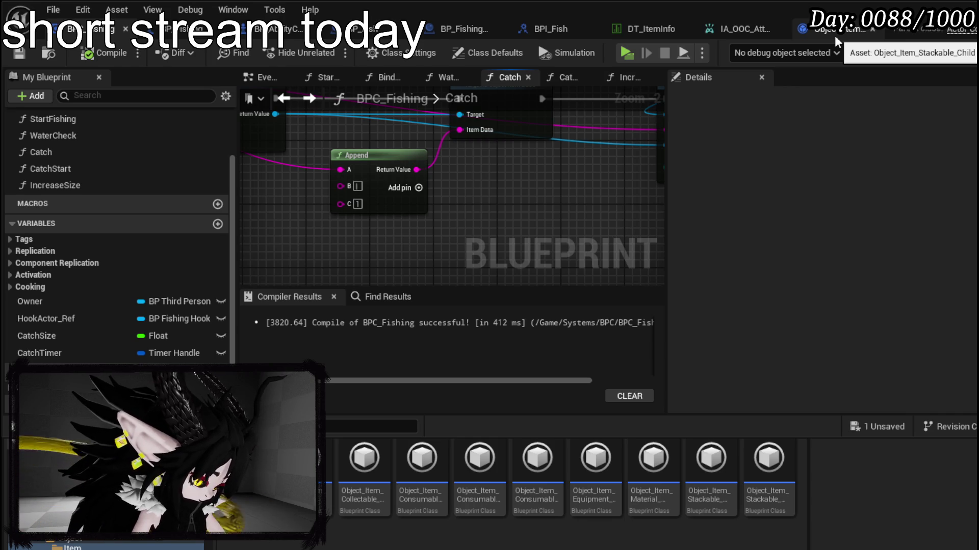
scroll(78, 194, "up", 2)
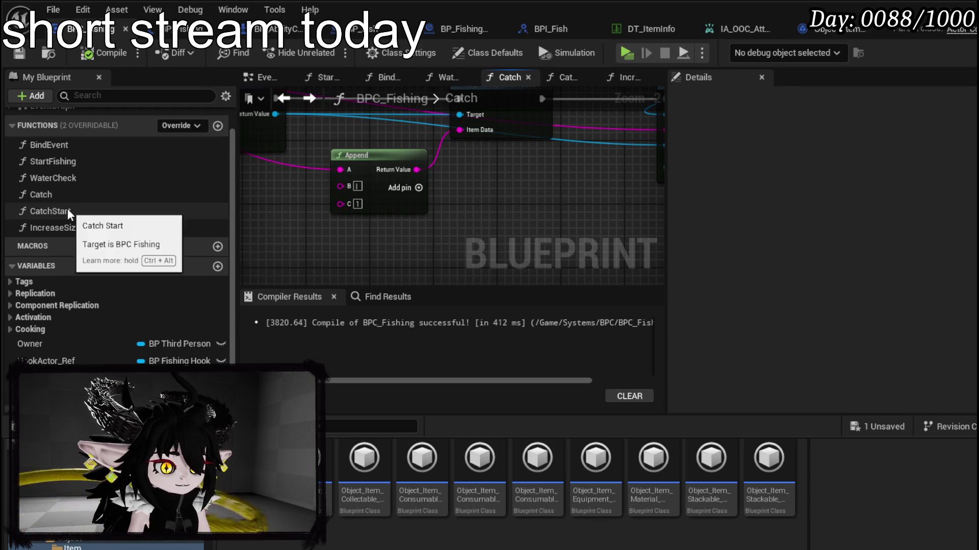
double_click(70, 209)
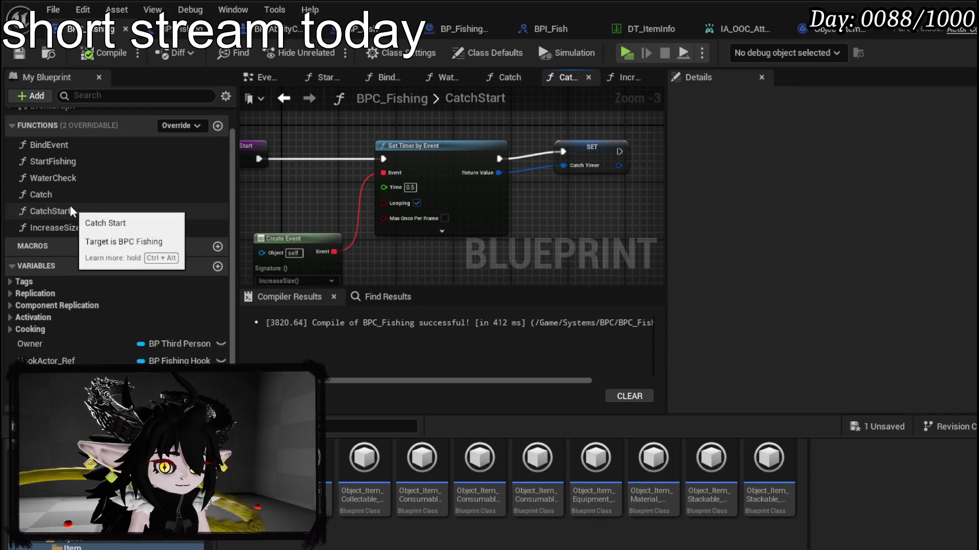
- Add a Start Legacy Camera Shake node at the end of the IncreaseSize function
double_click(68, 228)
left_click_drag(530, 196, 280, 201)
right_click(386, 171)
type("s")
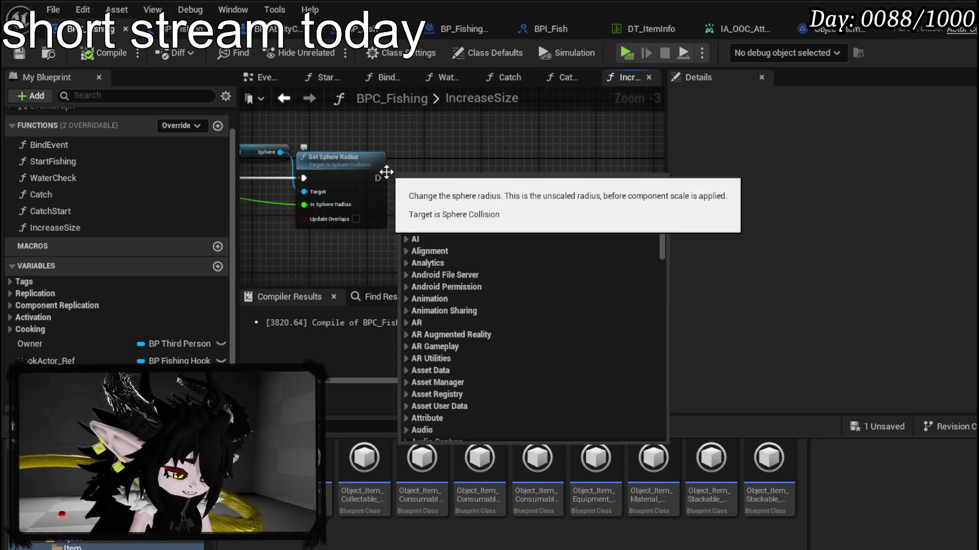
type("cree")
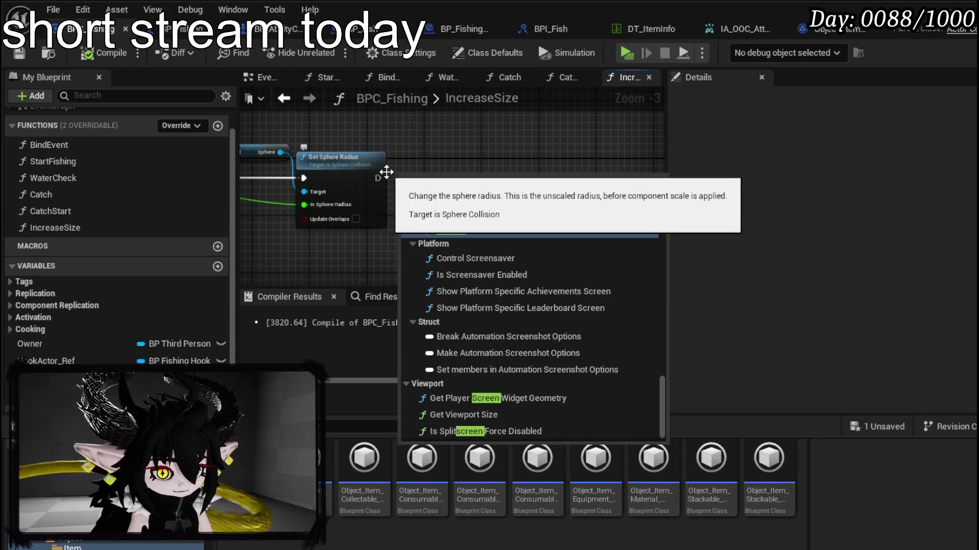
key("BackSpace")
key("BackSpace")
key("BackSpace")
type("camera shake")
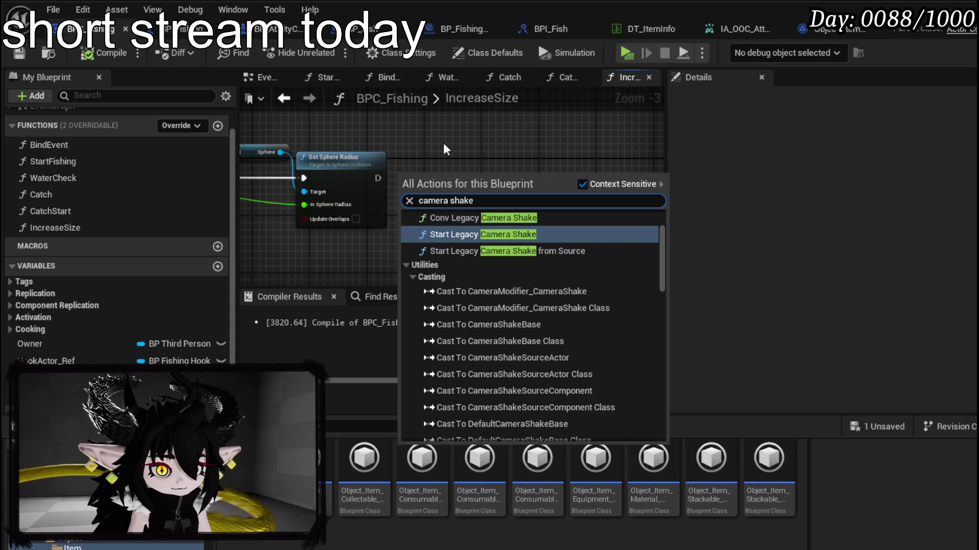
left_click(513, 235)
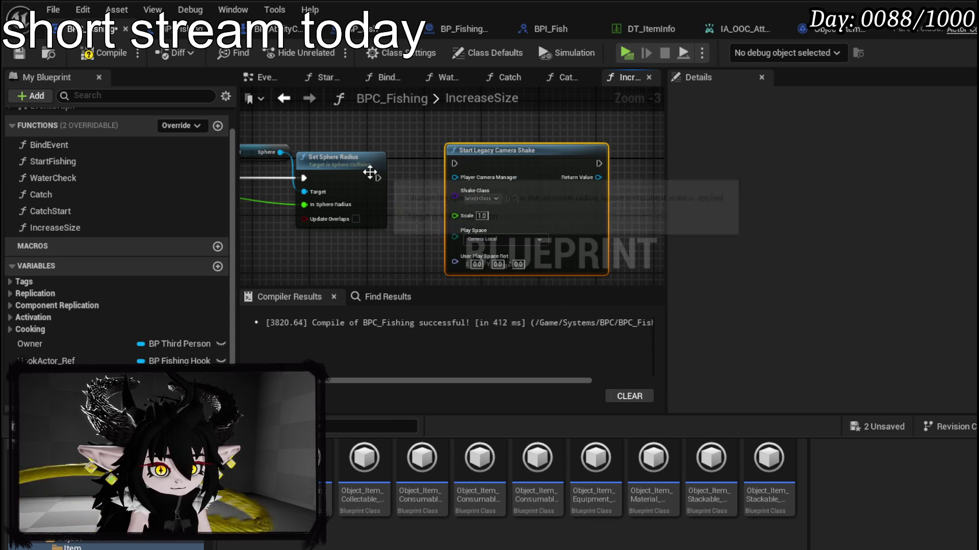
- Chain Owner into Get Controller and Cast To PlayerController, running the camera shake on cast success
left_click_drag(77, 338, 363, 240)
left_click(338, 266)
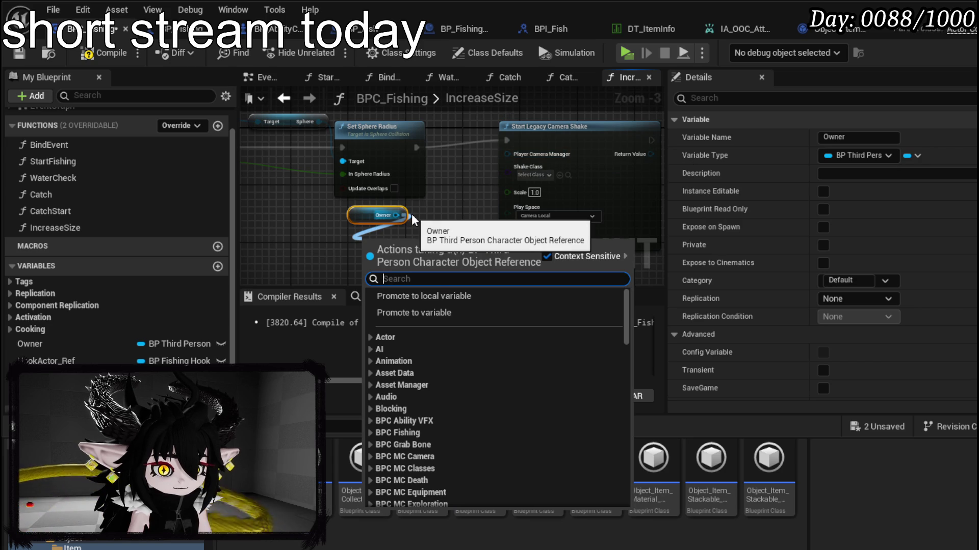
type("get controller")
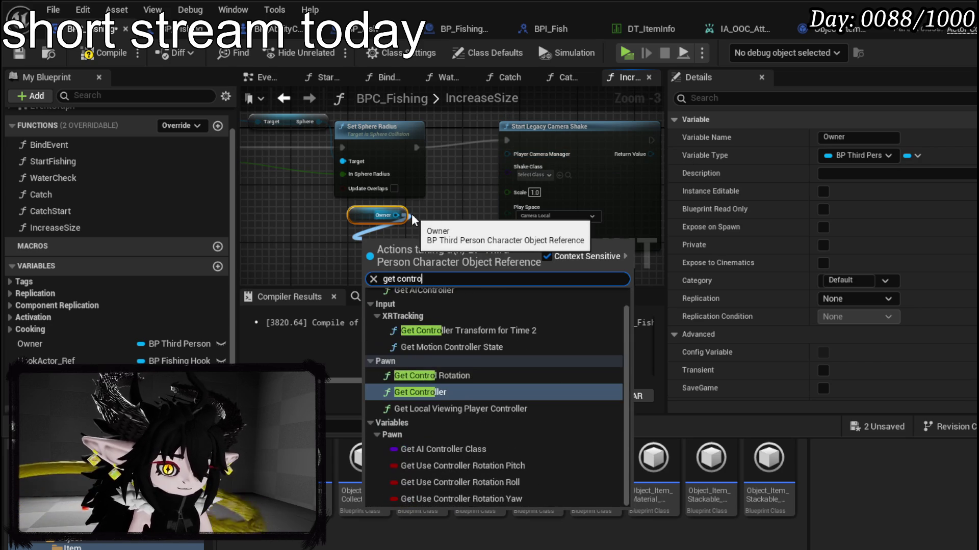
key("Return")
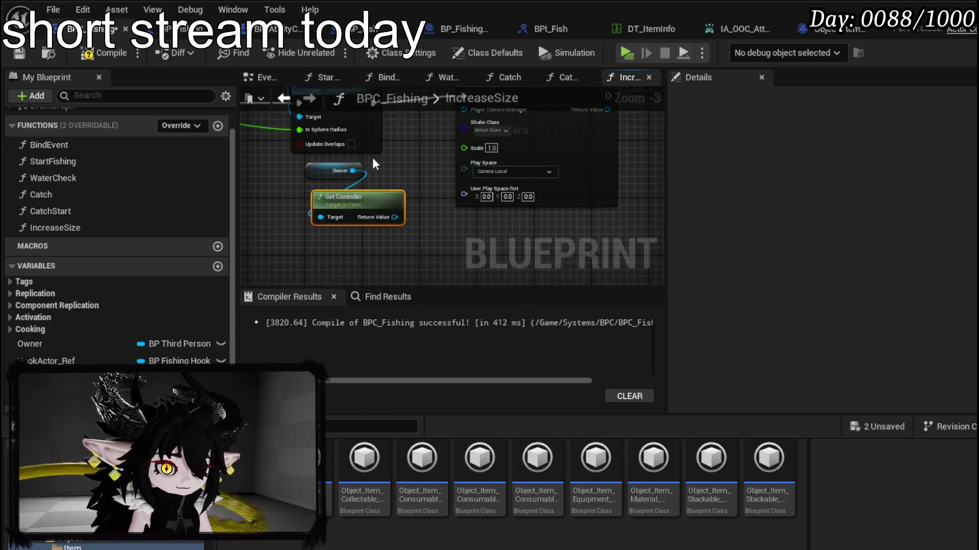
left_click_drag(394, 217, 350, 243)
type("cast to")
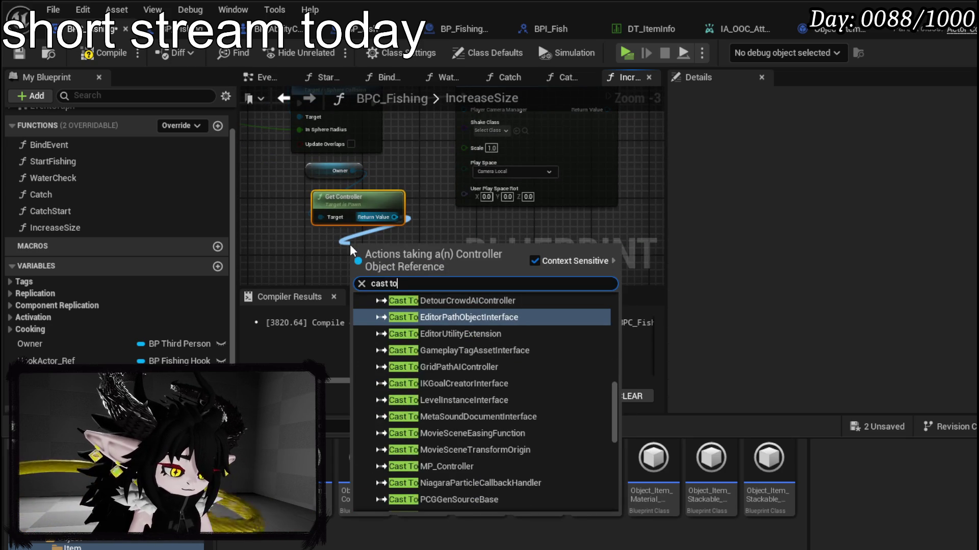
type(" player")
key("Return")
mouse_move(399, 202)
left_mouse_down()
mouse_move(310, 232)
mouse_move(530, 146)
left_mouse_up()
mouse_move(308, 270)
left_mouse_down()
mouse_move(378, 180)
mouse_move(369, 231)
left_mouse_up()
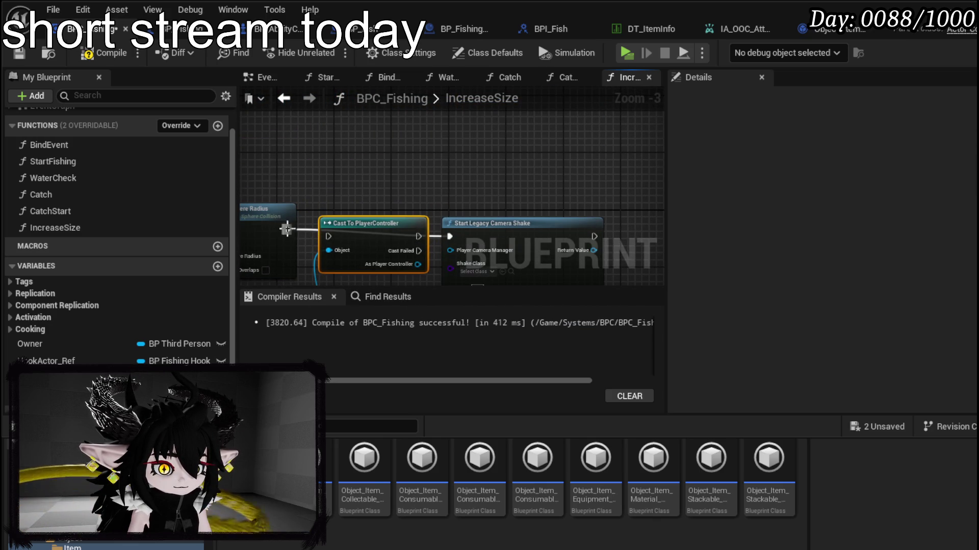
mouse_move(451, 239)
left_mouse_down()
mouse_move(378, 209)
mouse_move(424, 185)
left_mouse_up()
key("Escape")
left_click_drag(293, 174, 442, 176)
- Feed the controller's Player Camera Manager into the shake and set Shake Class to AbilityCameraShake
left_click_drag(285, 216, 293, 238)
type("camera mana")
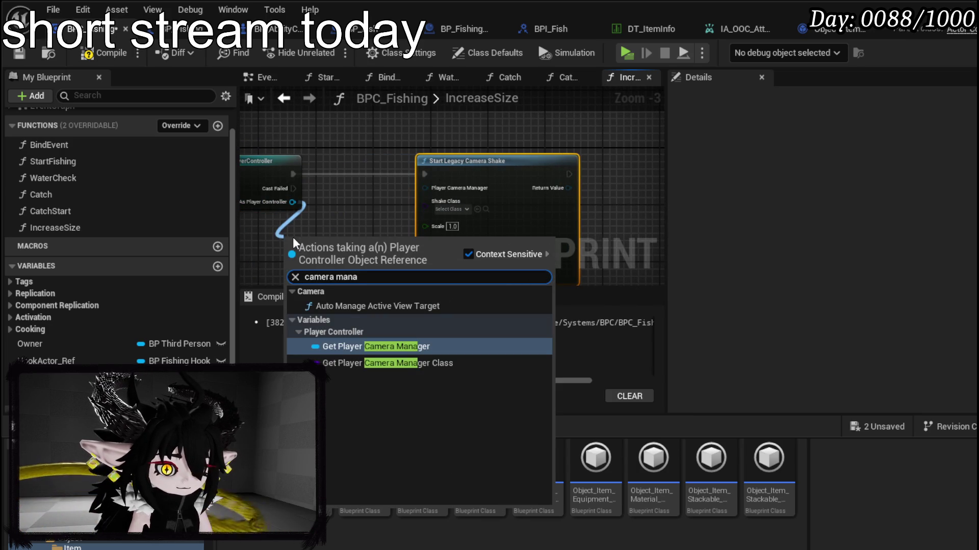
left_click(392, 347)
left_click_drag(393, 241, 426, 188)
left_click(449, 210)
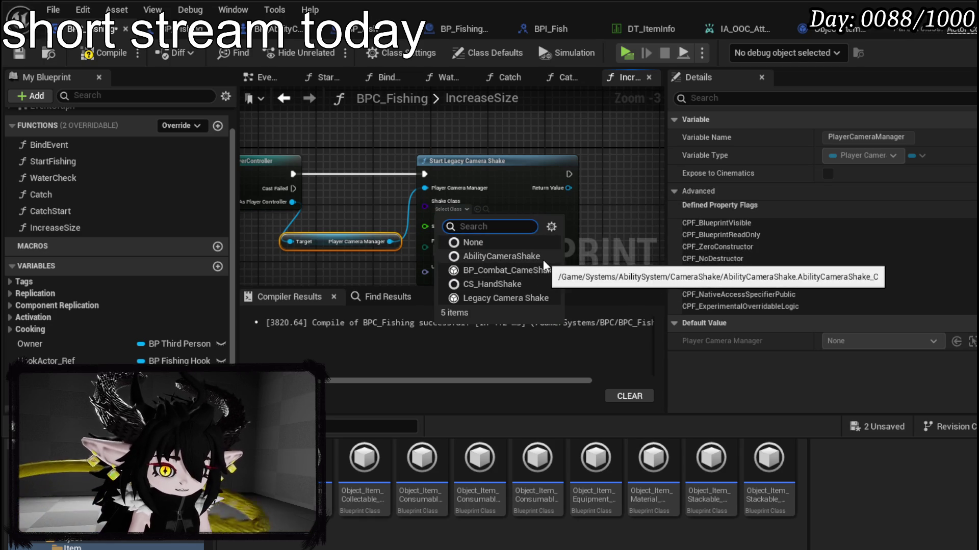
left_click(518, 256)
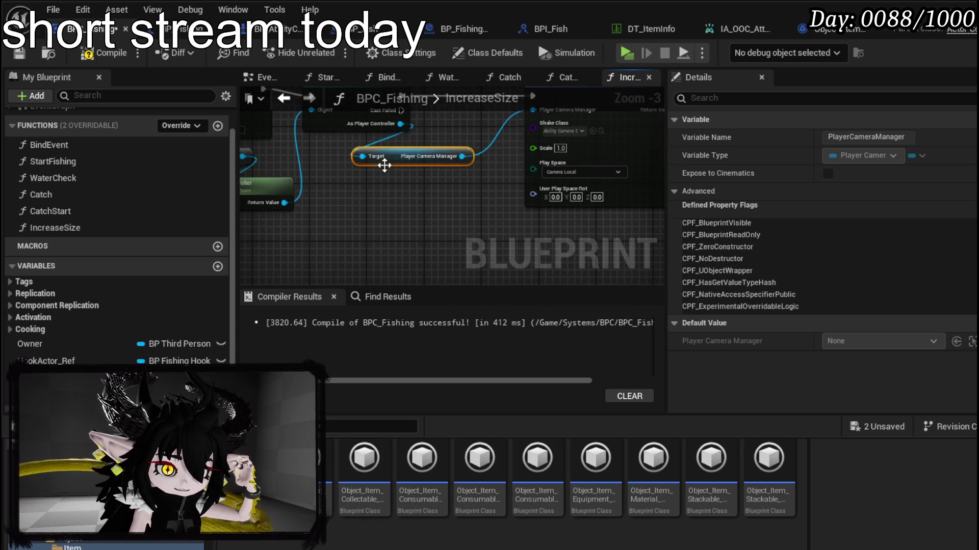
- Set the shake's Scale to CatchSize divided by 100
left_click(299, 184)
mouse_move(496, 203)
left_mouse_down()
mouse_move(515, 237)
mouse_move(354, 221)
mouse_move(402, 240)
left_mouse_up()
key("ctrl+v")
type("*")
key("Escape")
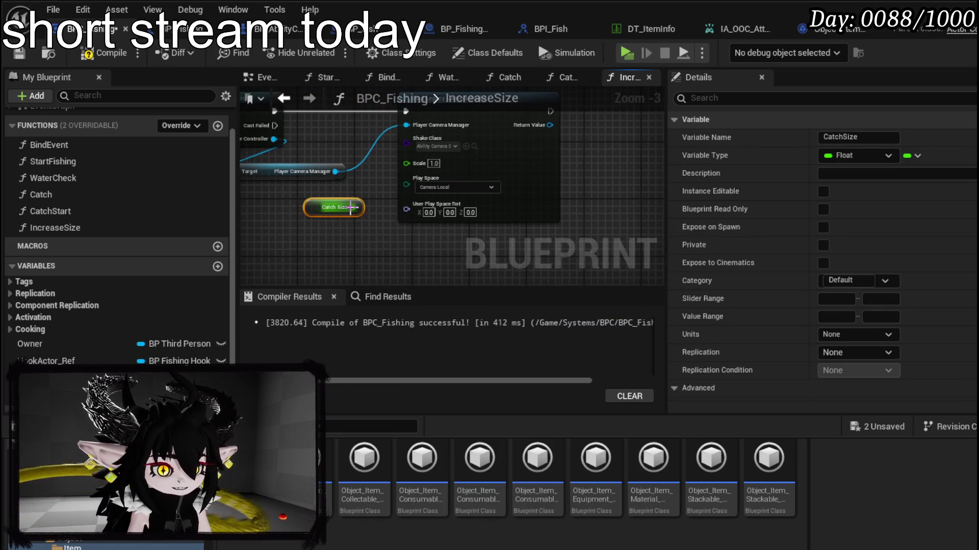
left_click_drag(350, 207, 343, 239)
type("*")
key("BackSpace")
type("/")
left_click(426, 319)
type("100")
left_click_drag(406, 244, 408, 166)
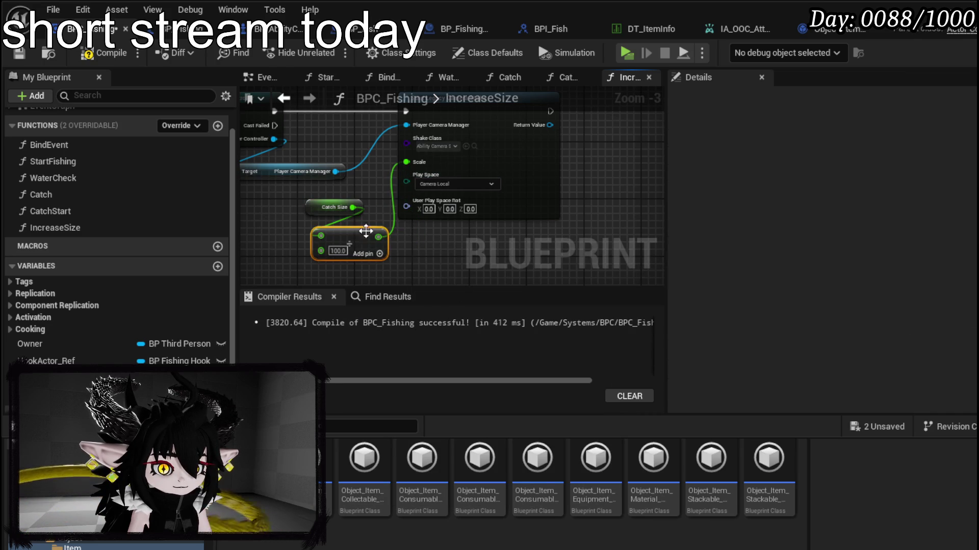
scroll(350, 216, "down", 2)
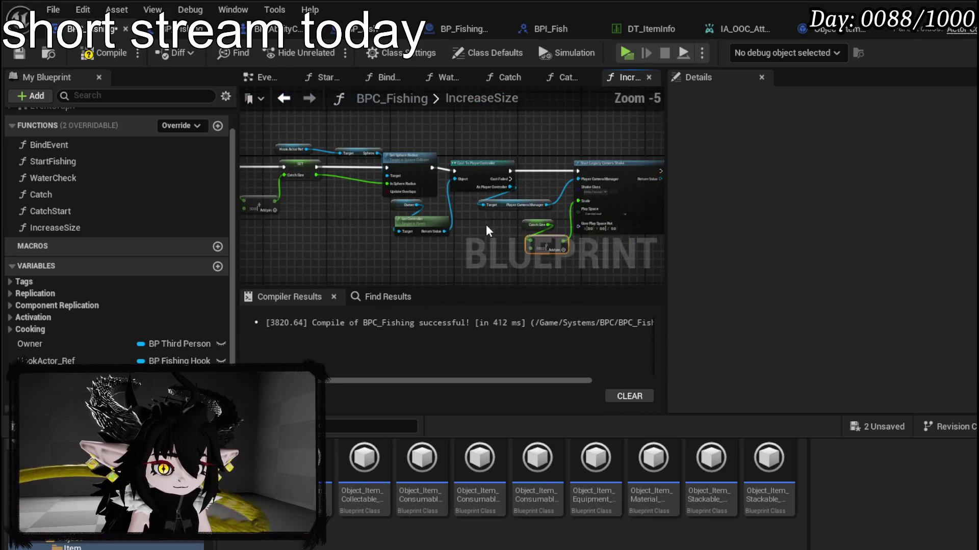
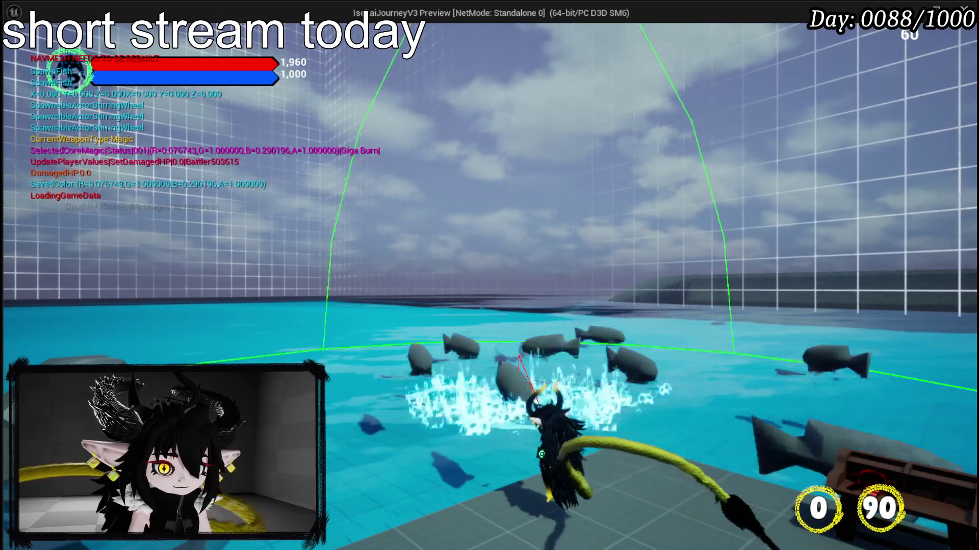
- Stop the preview, wire Catch Size into the shake's Scale, and choose Legacy Camera Shake
key("Escape")
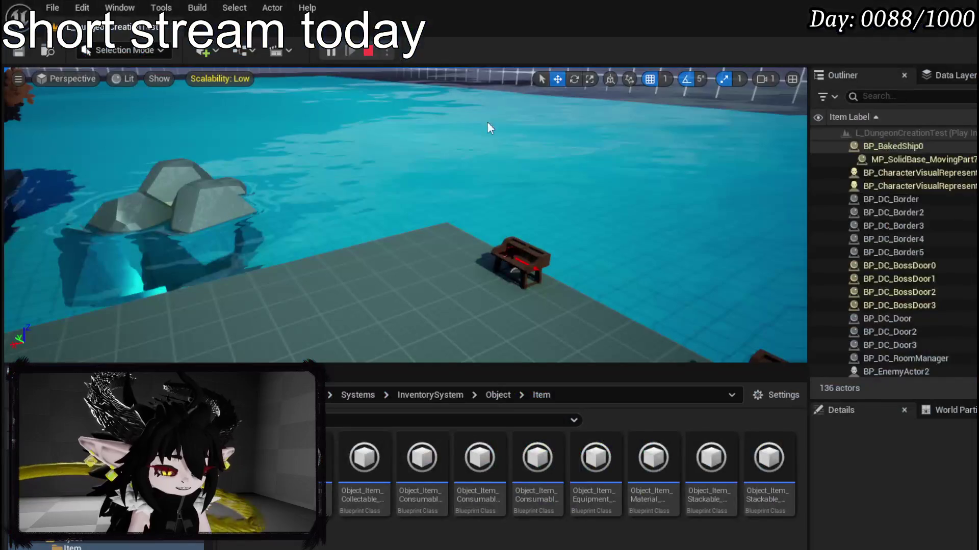
key("ctrl+s")
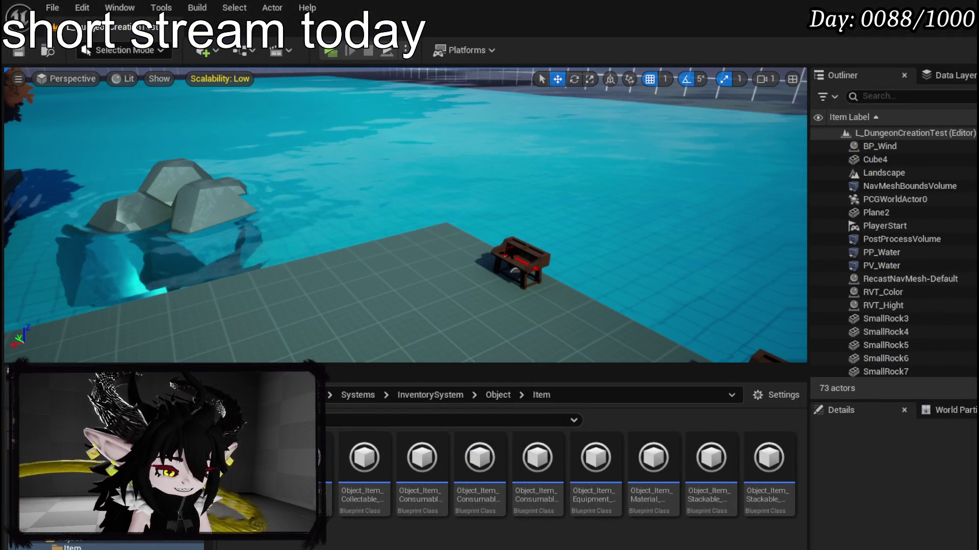
scroll(394, 197, "up", 4)
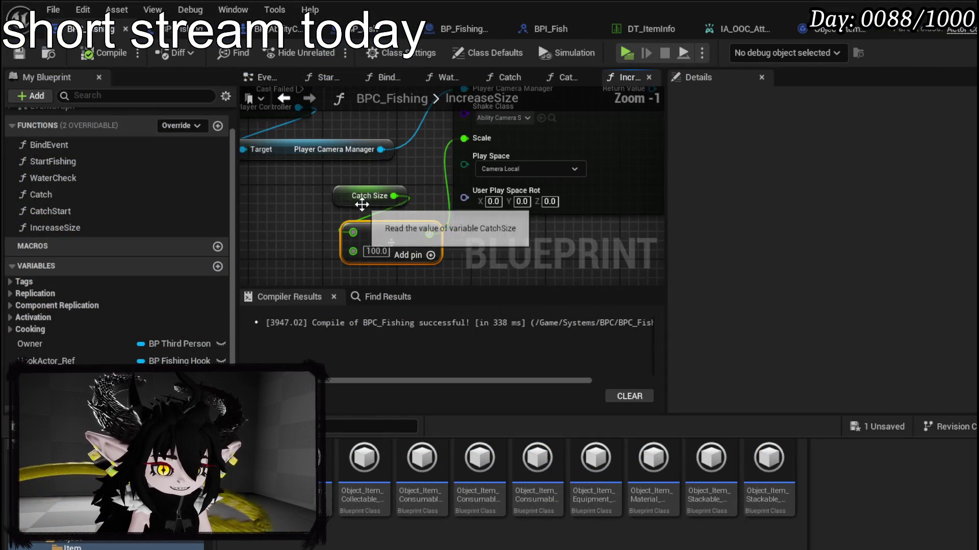
left_click_drag(469, 144, 464, 138)
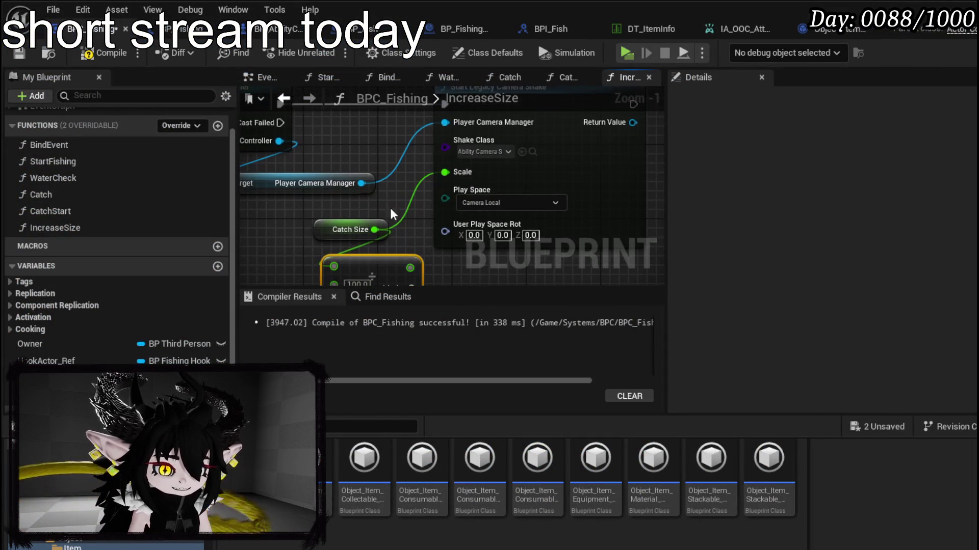
left_click(500, 152)
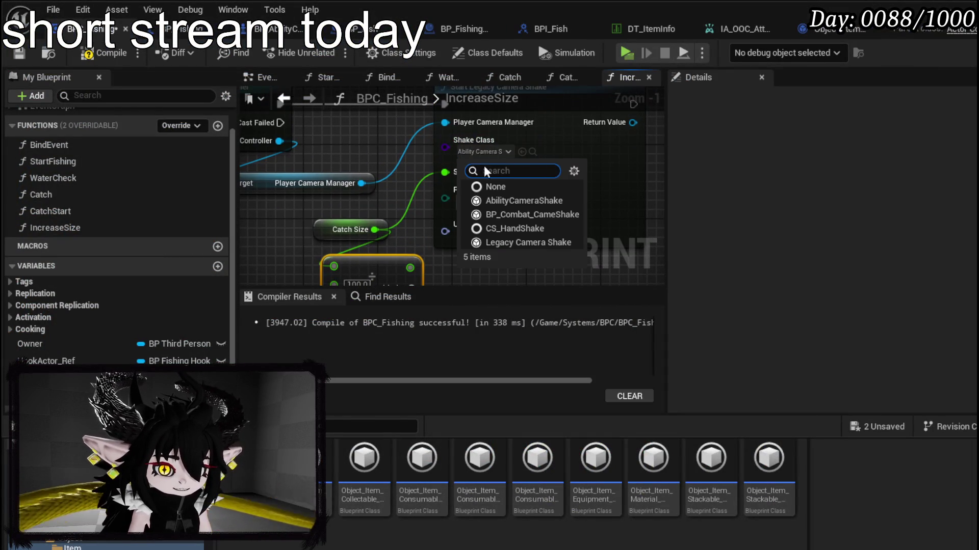
left_click(507, 243)
- Compile BPC_Fishing and run a quick playtest in the level editor
left_click_drag(376, 220, 466, 200)
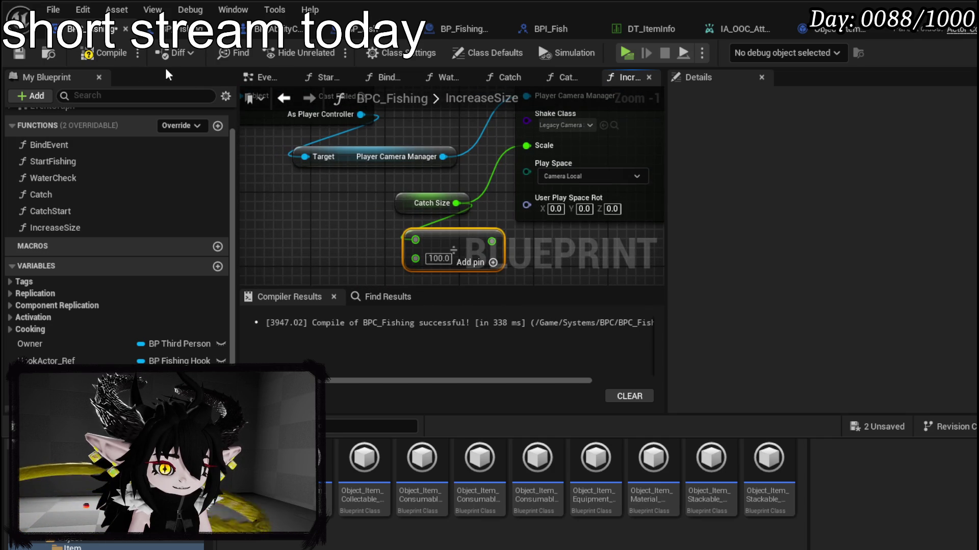
left_click(94, 54)
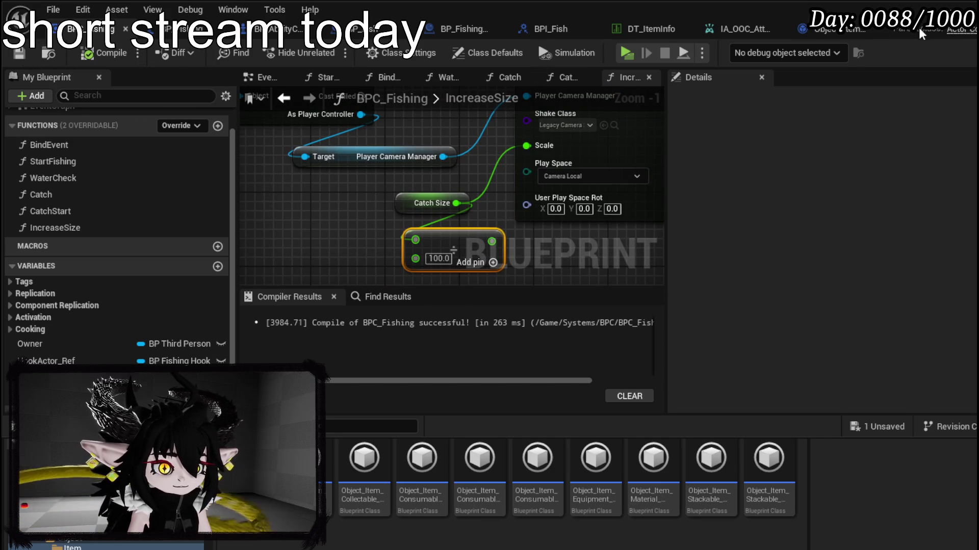
key("alt+Tab")
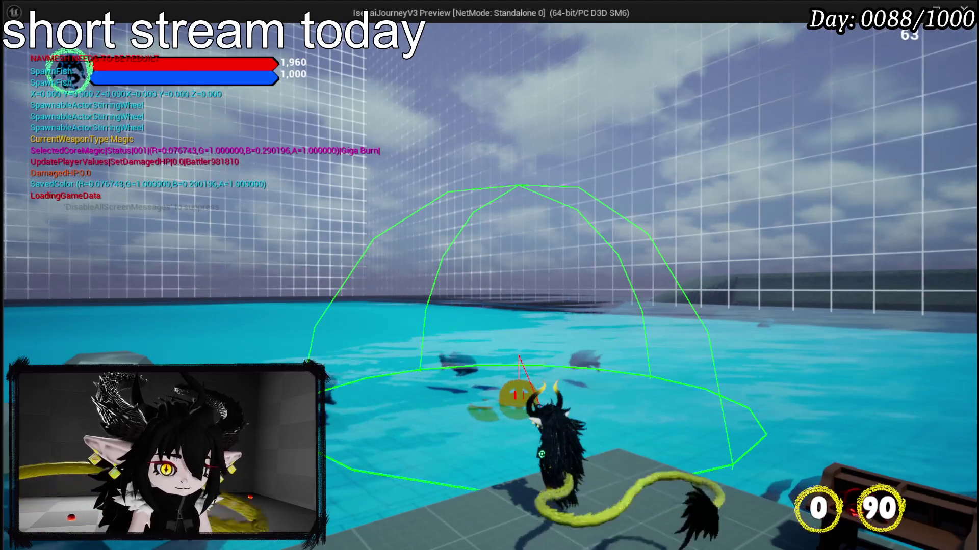
key("Escape")
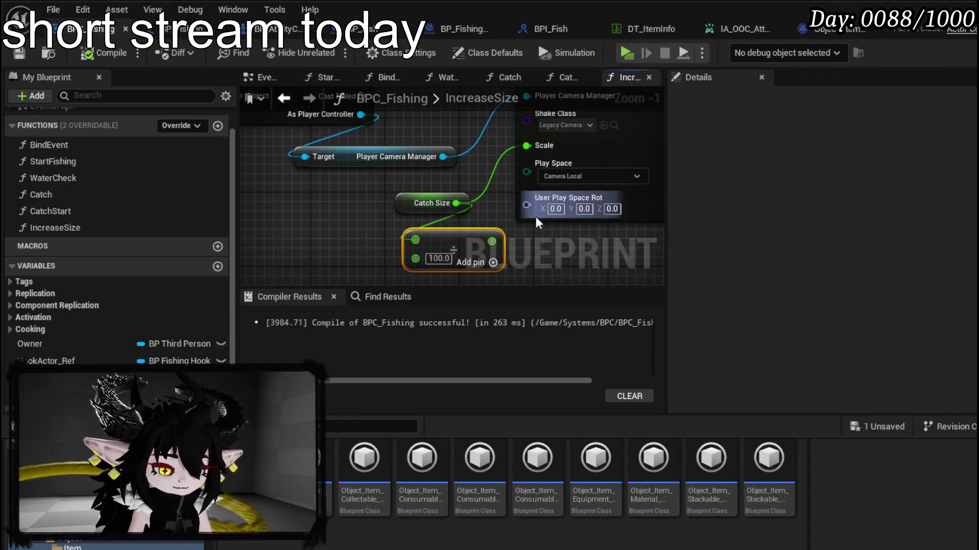
- Check the shake node's play space options, keeping Camera Local
mouse_move(536, 216)
left_mouse_down()
mouse_move(500, 244)
mouse_move(445, 244)
left_mouse_up()
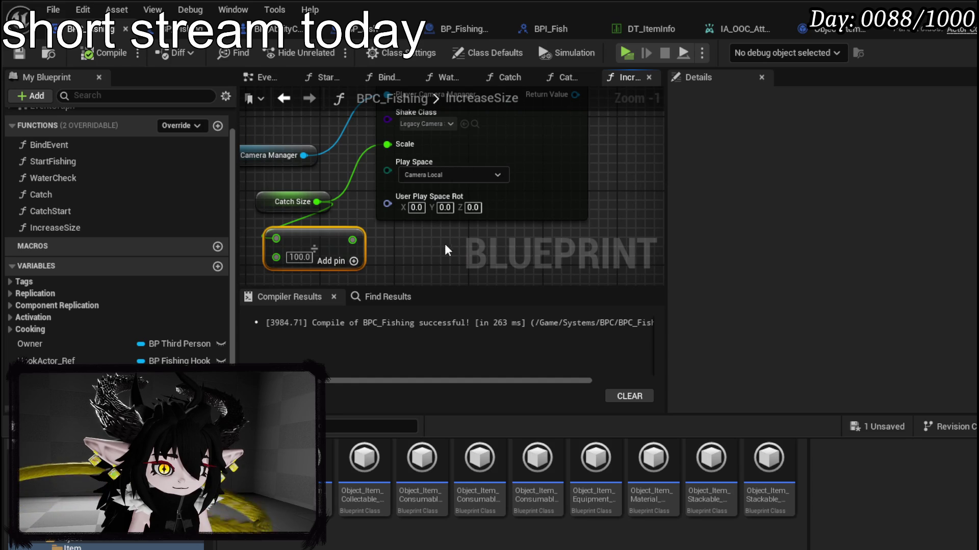
left_click(424, 176)
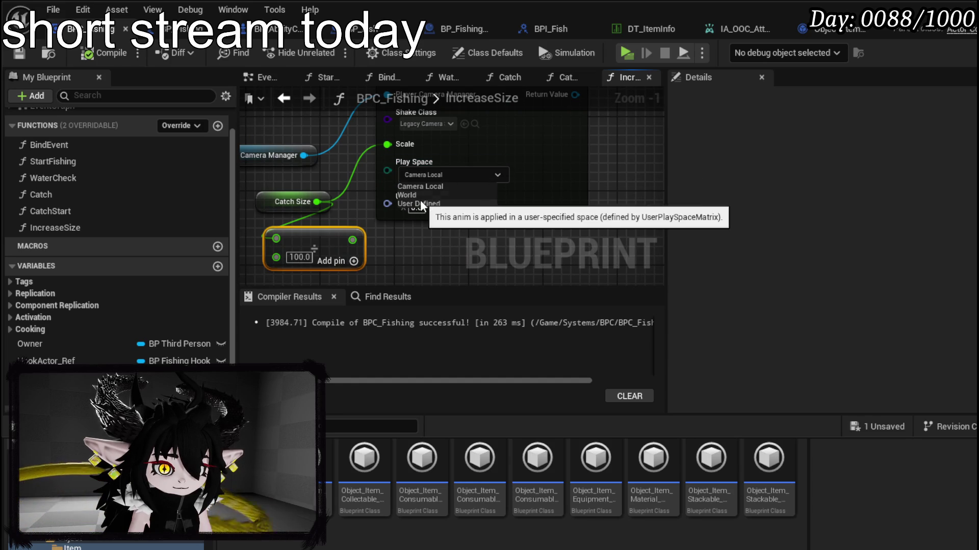
mouse_move(321, 168)
left_mouse_down()
mouse_move(313, 223)
mouse_move(407, 176)
left_mouse_up()
mouse_move(443, 229)
left_mouse_down()
mouse_move(458, 283)
mouse_move(662, 265)
mouse_move(428, 276)
mouse_move(611, 275)
mouse_move(570, 255)
mouse_move(520, 257)
mouse_move(528, 262)
mouse_move(513, 281)
mouse_move(540, 292)
left_mouse_up()
- Replace Cast To PlayerController with a Cast To MP_Controller from Get Controller's Return Value
left_click(387, 137)
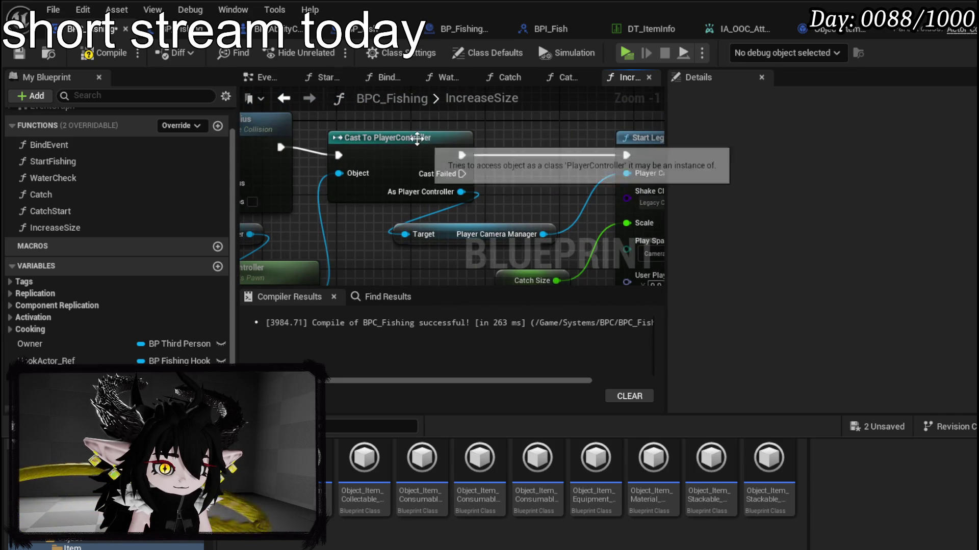
key("Delete")
scroll(357, 181, "down", 1)
left_click_drag(307, 249, 375, 167)
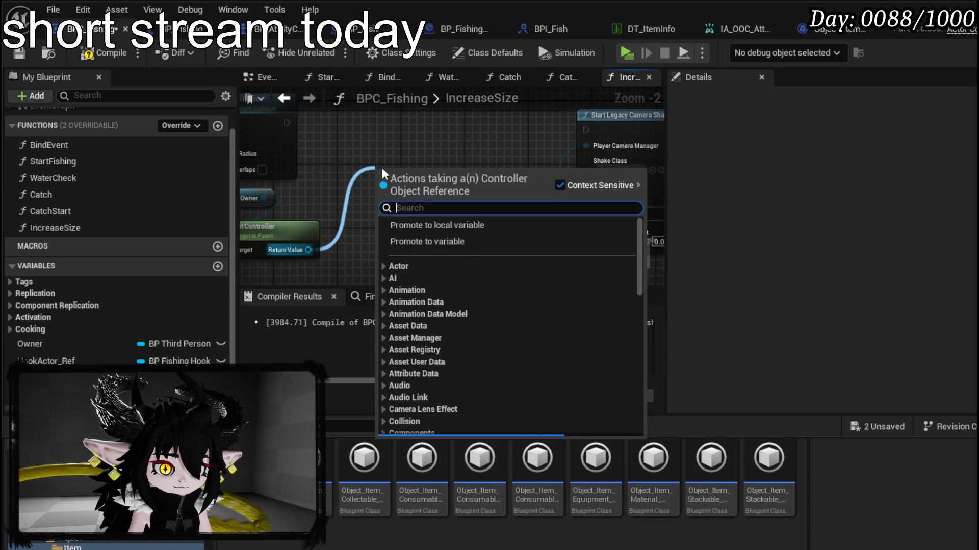
type("cast to mp")
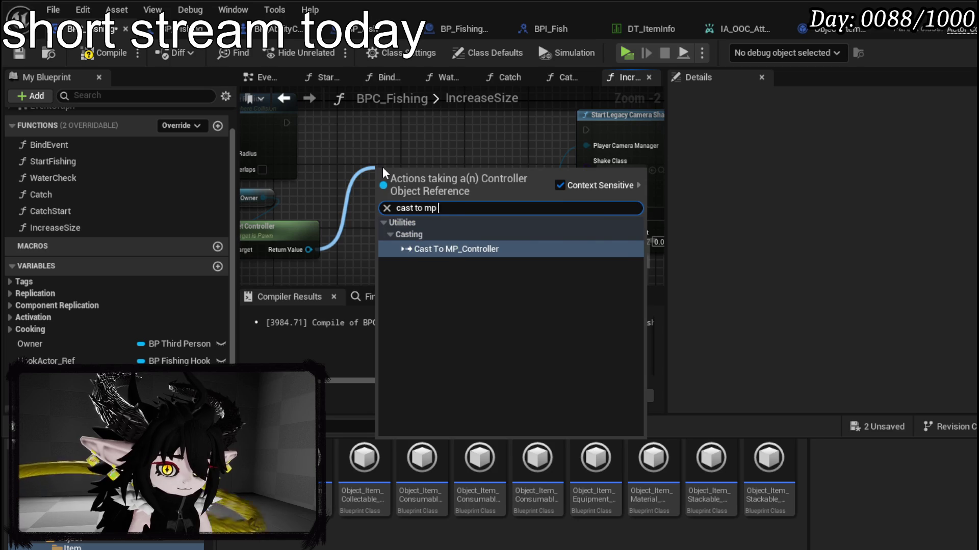
key("Return")
mouse_move(417, 164)
left_mouse_down()
mouse_move(407, 116)
mouse_move(367, 122)
left_mouse_up()
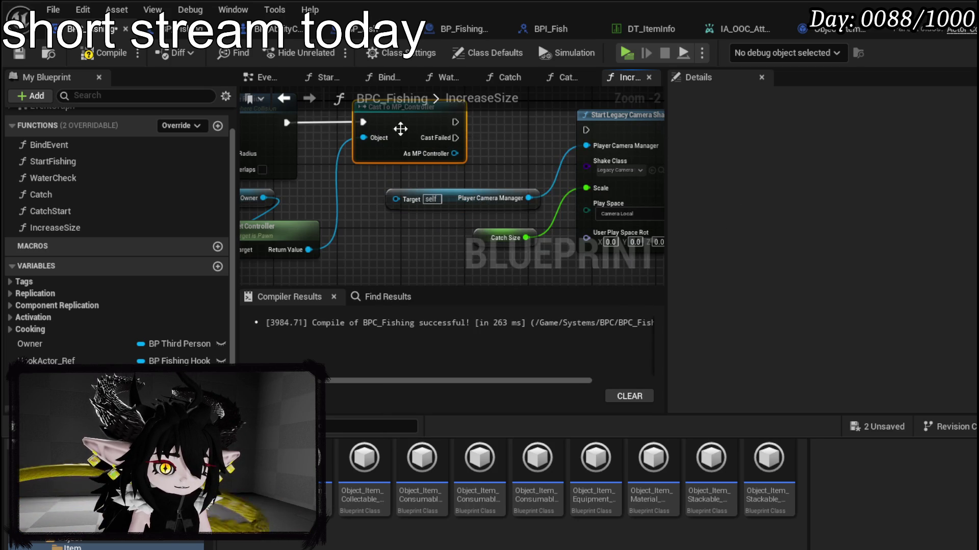
- Wire As MP Controller and the cast's exec to the shake, set AbilityCameraShake, and compile
left_click_drag(448, 154, 400, 198)
left_click_drag(507, 164, 509, 164)
left_click(426, 172)
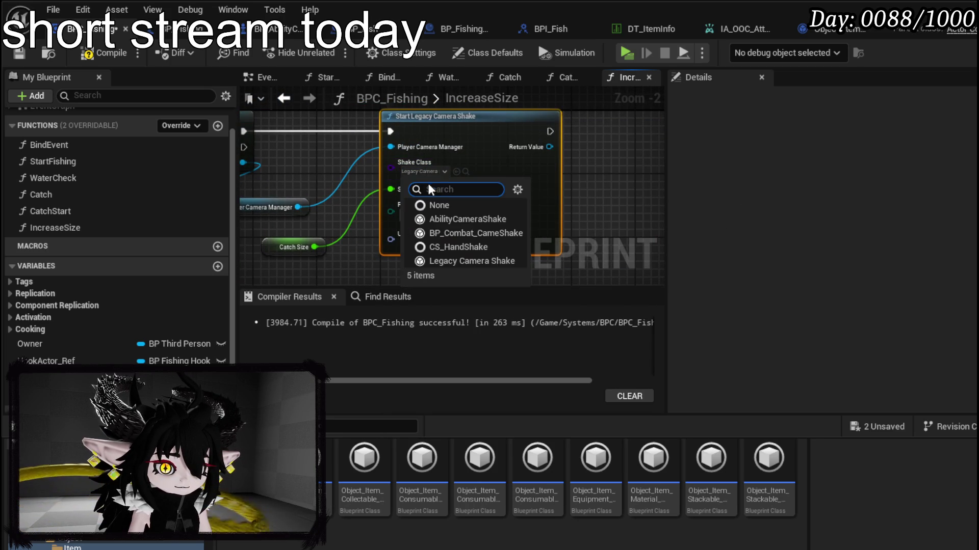
left_click(458, 219)
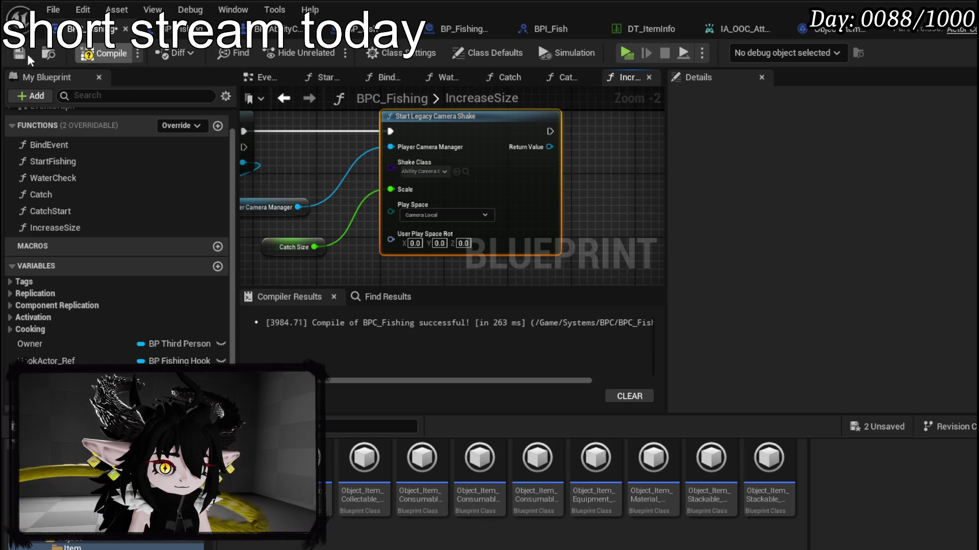
key("F7")
key("alt+Tab")
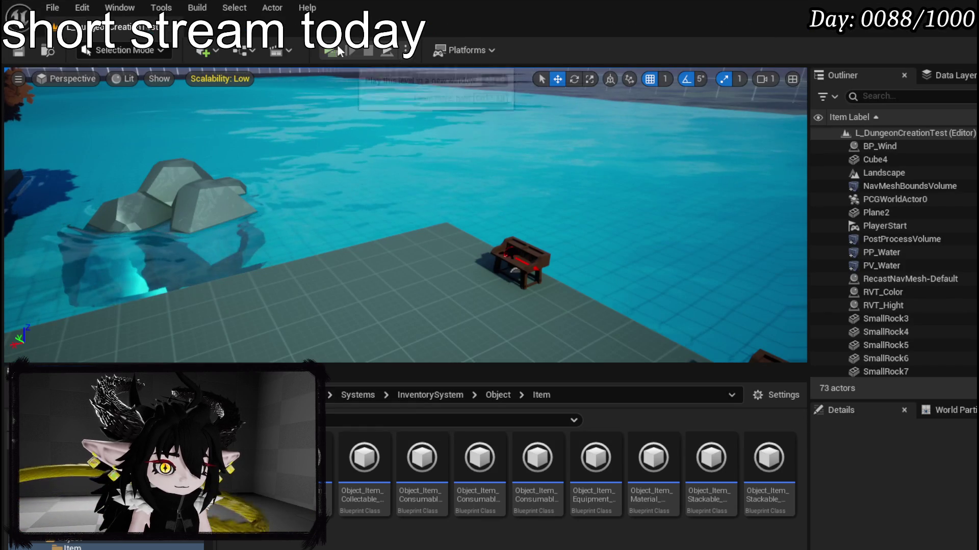
- Playtest the shake, then set the Shake Class back to Legacy Camera Shake
key("alt+p")
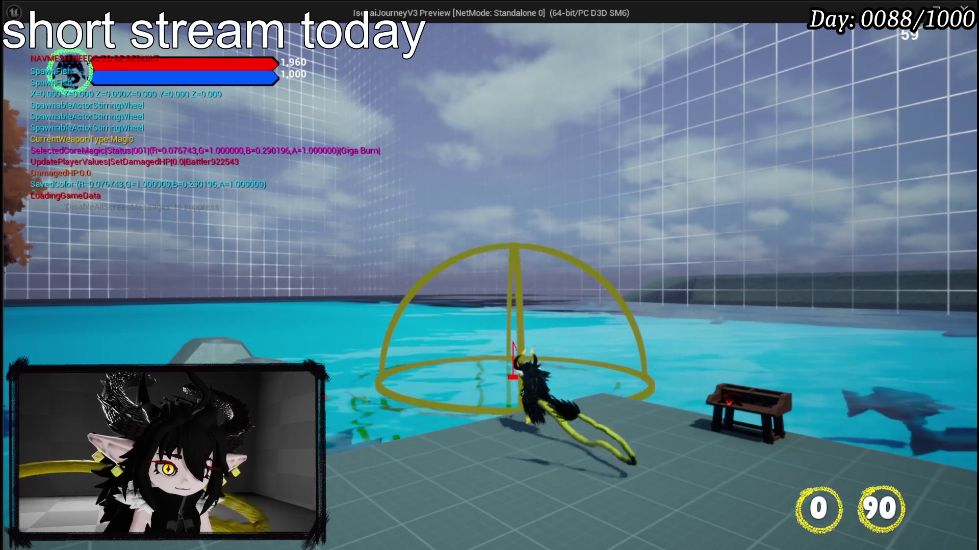
key("Escape")
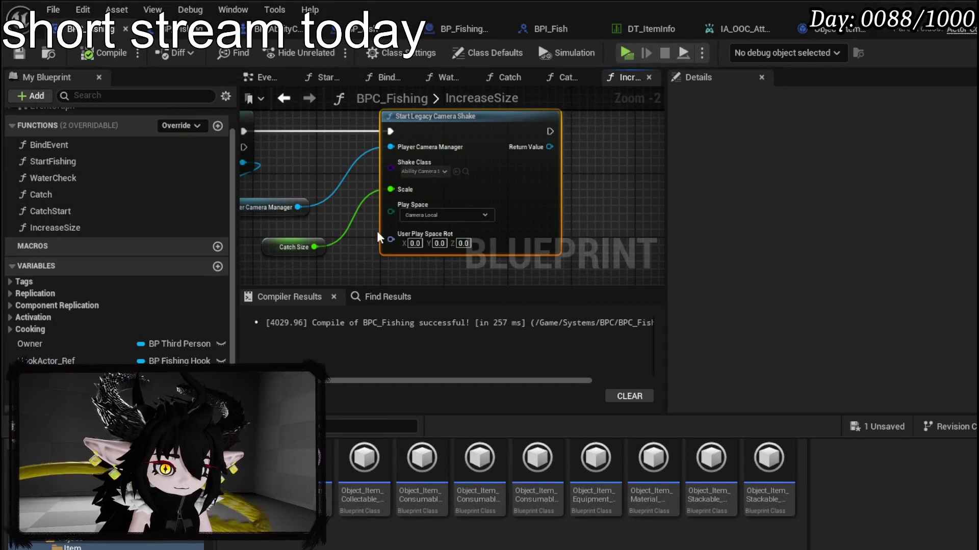
left_click(417, 172)
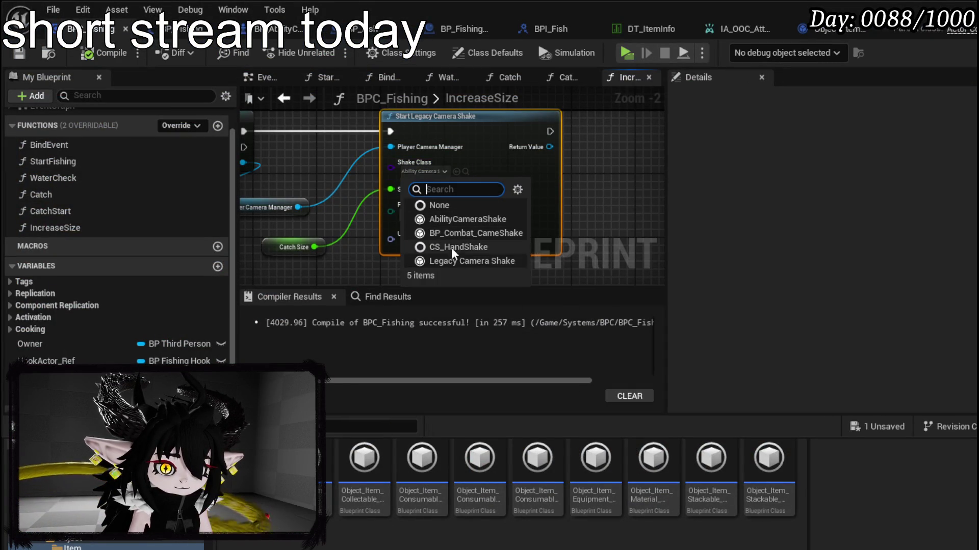
left_click(432, 261)
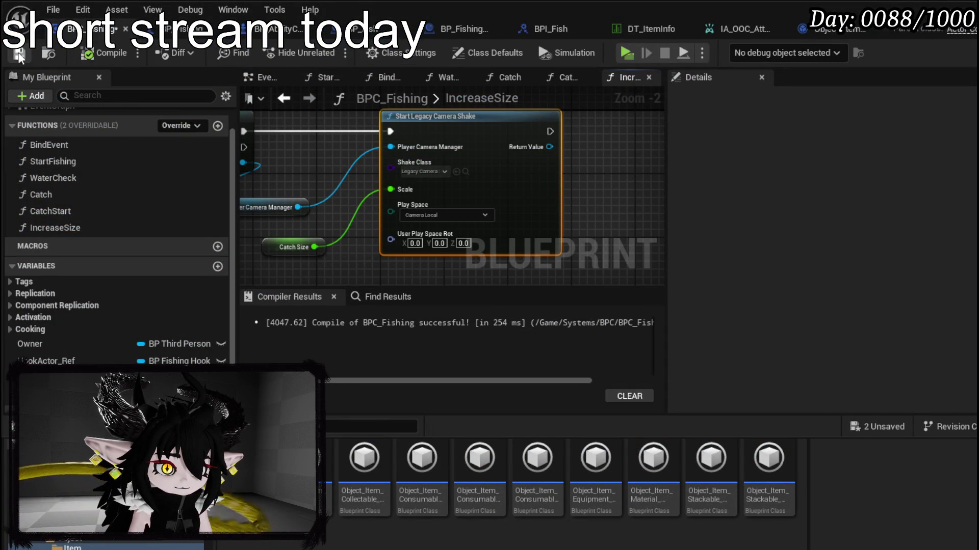
- Launch the game and walk to the water to test fishing again
key("alt+p")
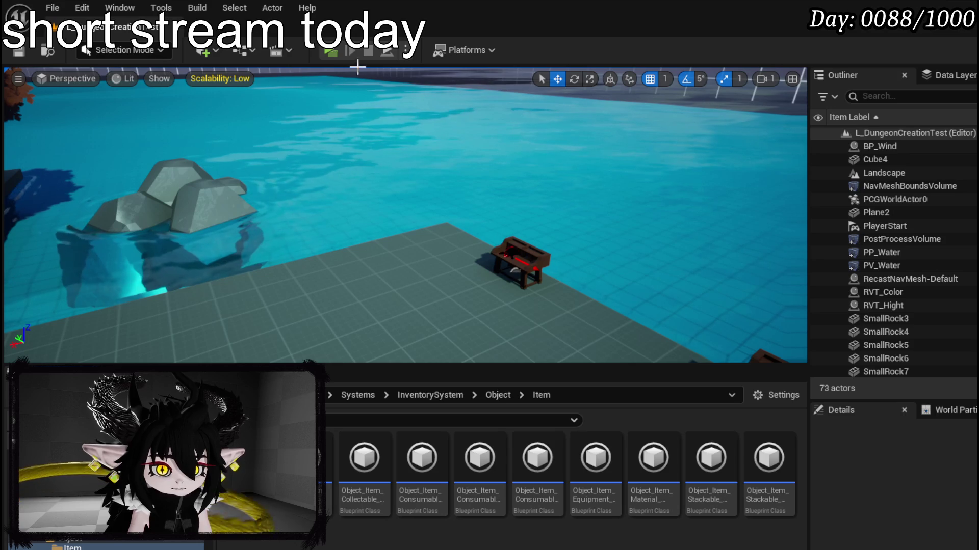
left_click(336, 51)
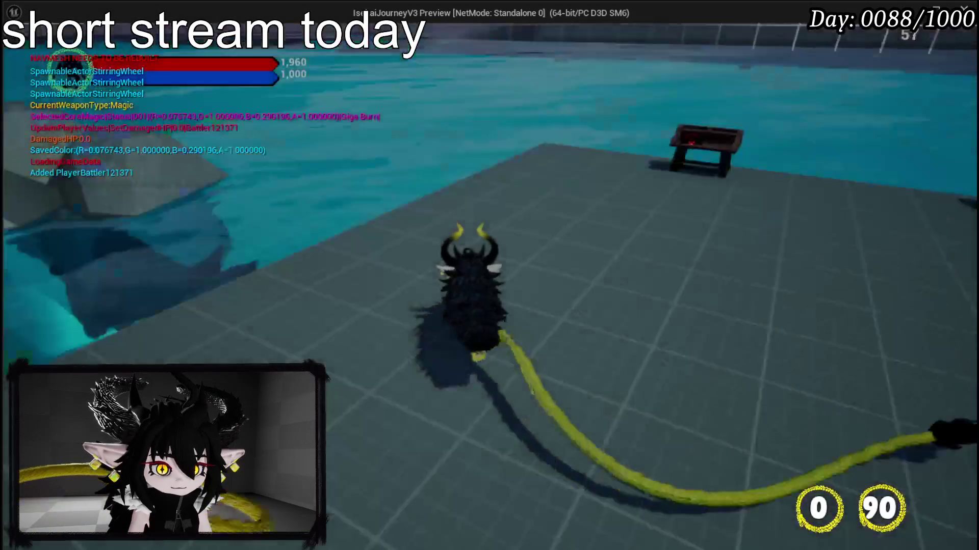
key("w")
key("1")
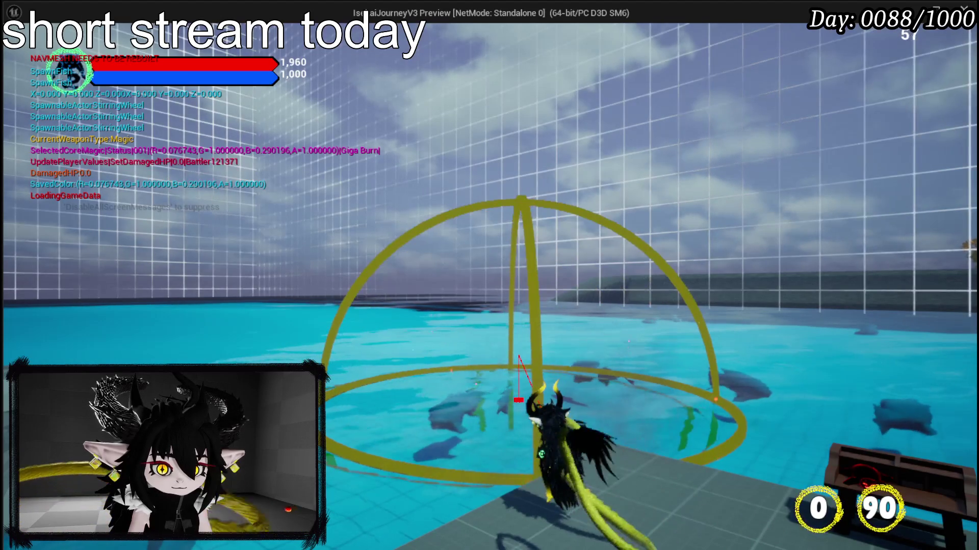
key("Escape")
key("ctrl+s")
- Add a Print String node after the camera shake node
key("alt+Tab")
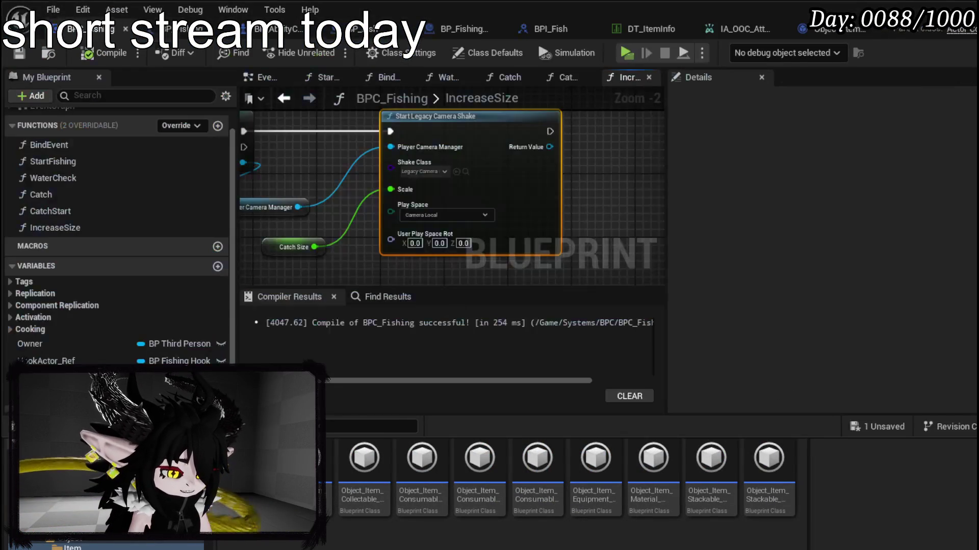
left_click_drag(525, 149, 528, 148)
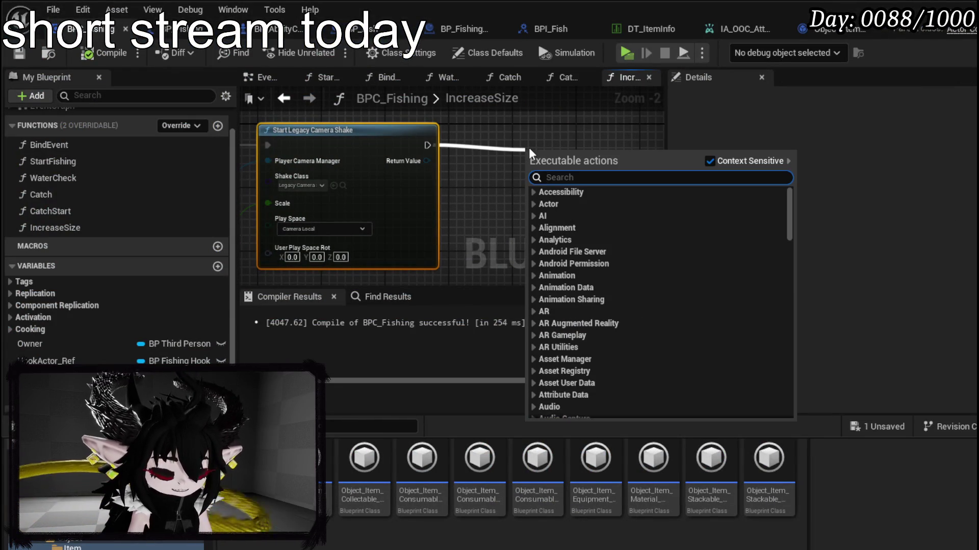
type("Print String")
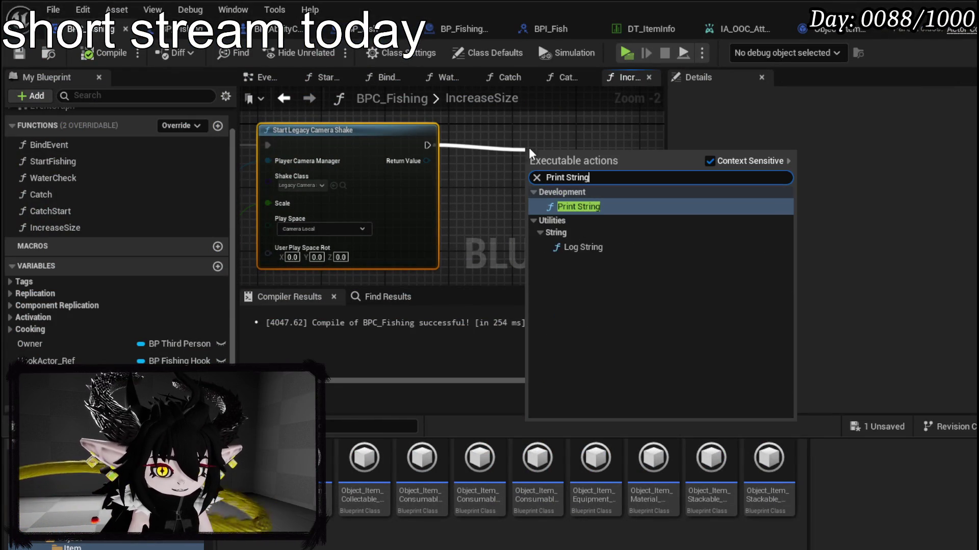
key("Return")
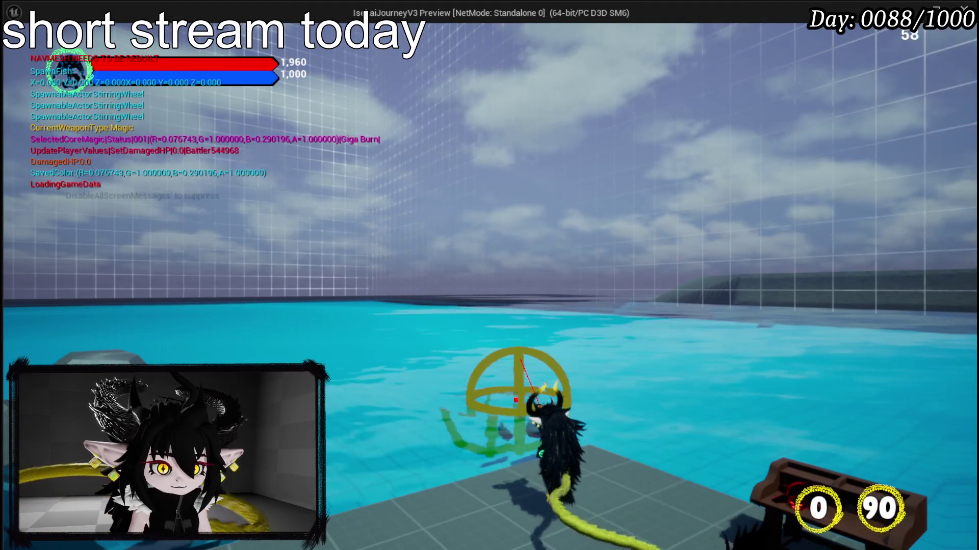
- Close the preview, playtest the fishing cast again, and stop it
key("Escape")
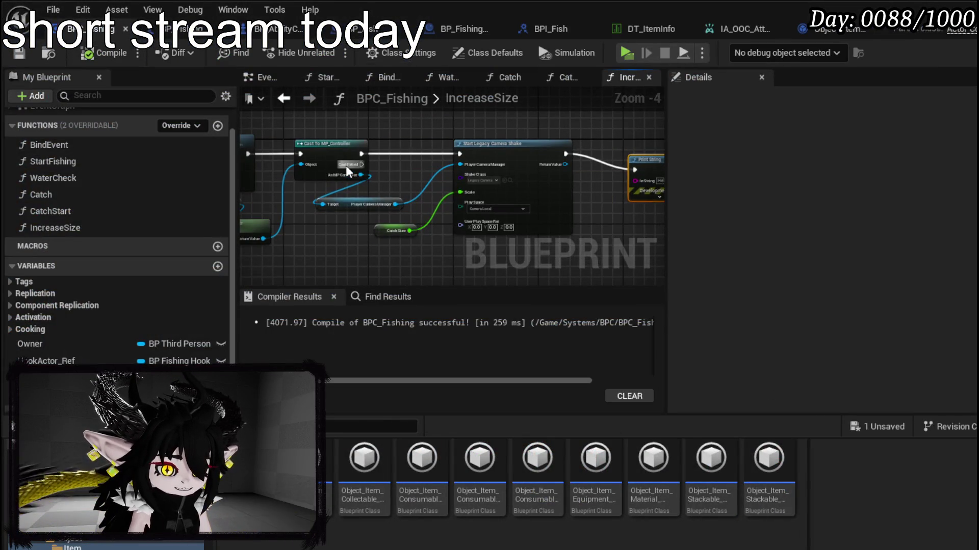
left_click_drag(346, 166, 521, 167)
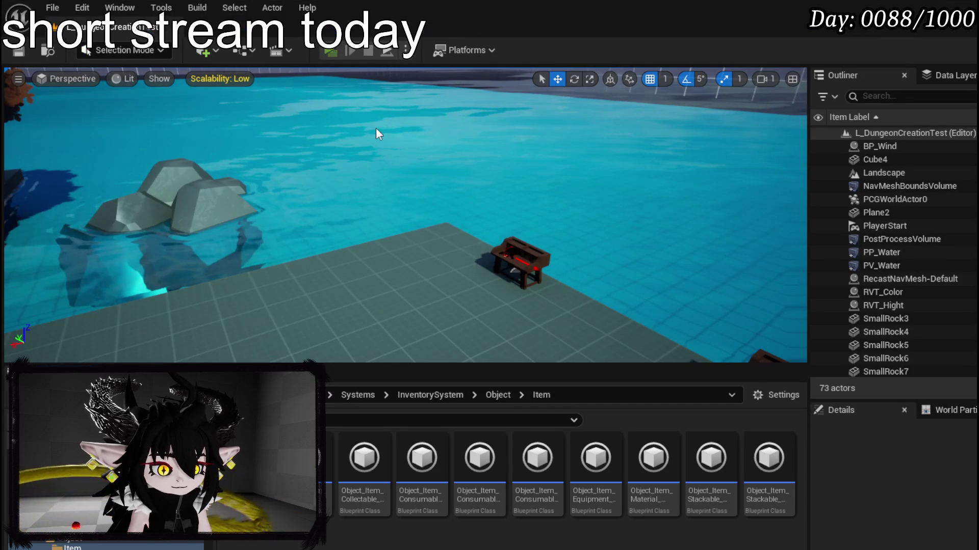
key("alt+p")
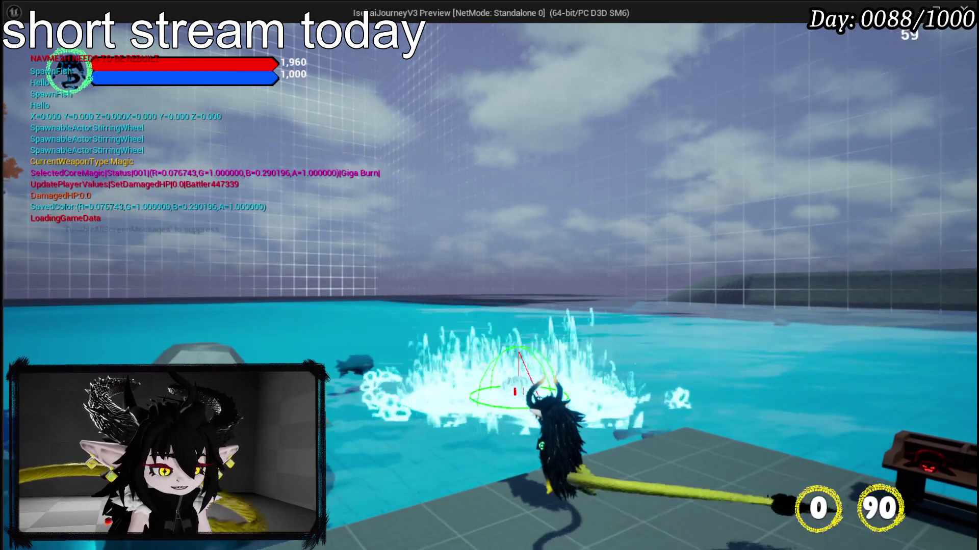
key("Escape")
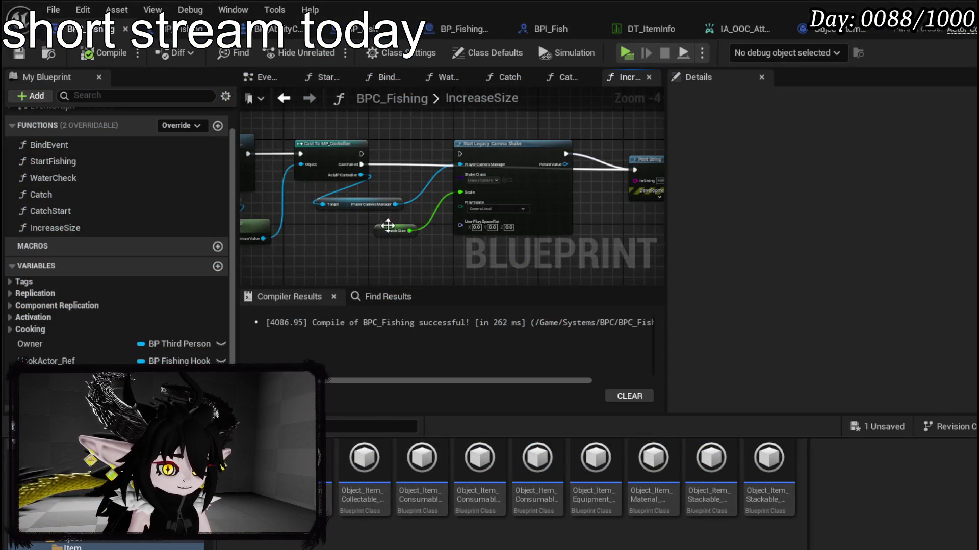
scroll(388, 225, "up", 3)
- Feed HookActor_Ref into Get Controller's Target and run the camera shake after the cast
scroll(403, 173, "down", 2)
mouse_move(403, 173)
left_mouse_down()
mouse_move(363, 194)
mouse_move(551, 194)
mouse_move(558, 166)
left_mouse_up()
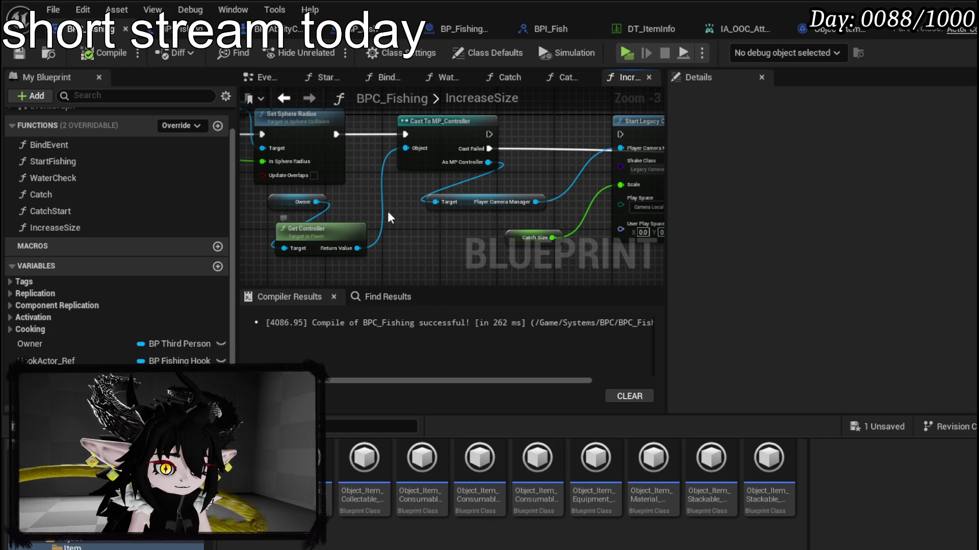
mouse_move(414, 149)
left_mouse_down()
mouse_move(291, 220)
mouse_move(636, 218)
mouse_move(426, 248)
mouse_move(451, 223)
mouse_move(458, 255)
left_mouse_up()
left_click(51, 361)
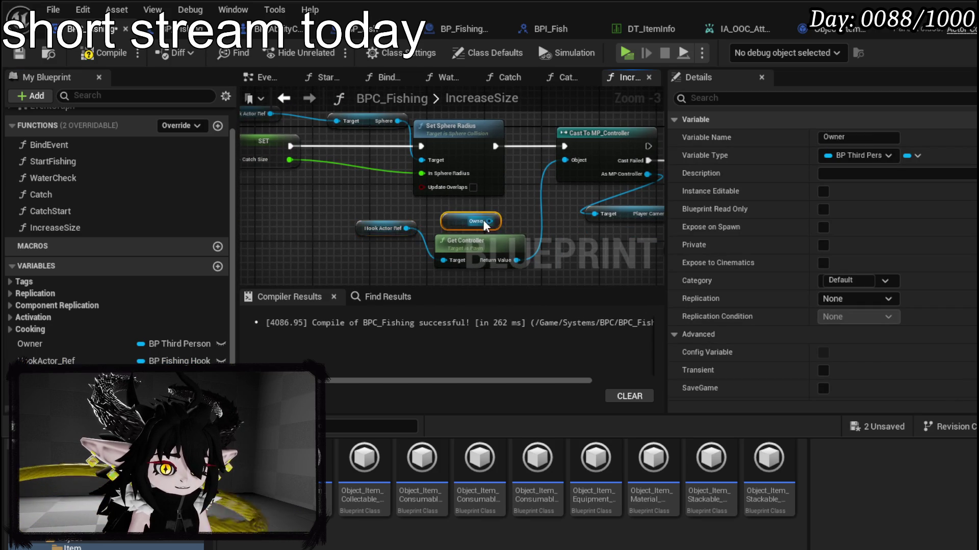
left_click_drag(579, 188, 312, 208)
left_click_drag(388, 165, 507, 164)
mouse_move(670, 165)
left_mouse_down()
mouse_move(485, 174)
mouse_move(494, 194)
left_mouse_up()
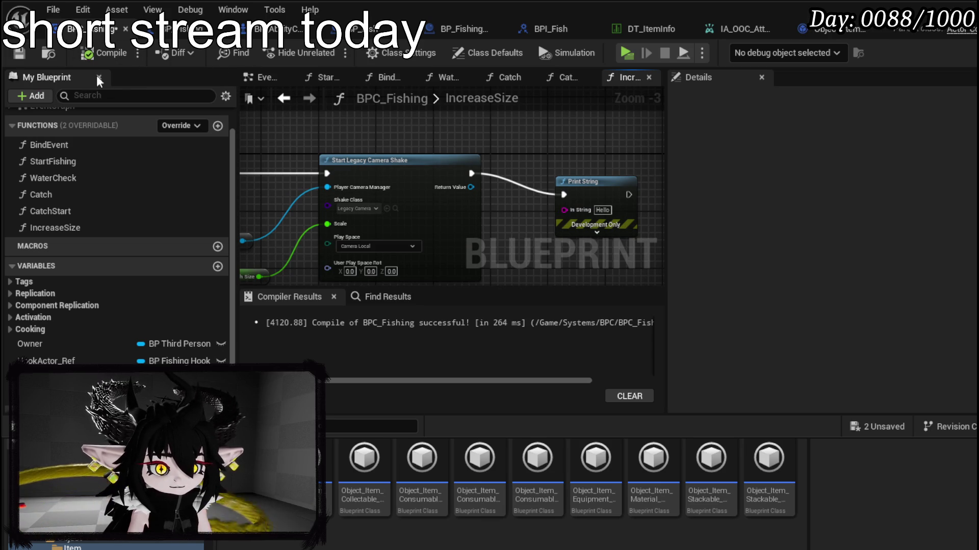
- Save BPC_Fishing and playtest the fishing in the level editor
left_click(24, 55)
left_click(92, 29)
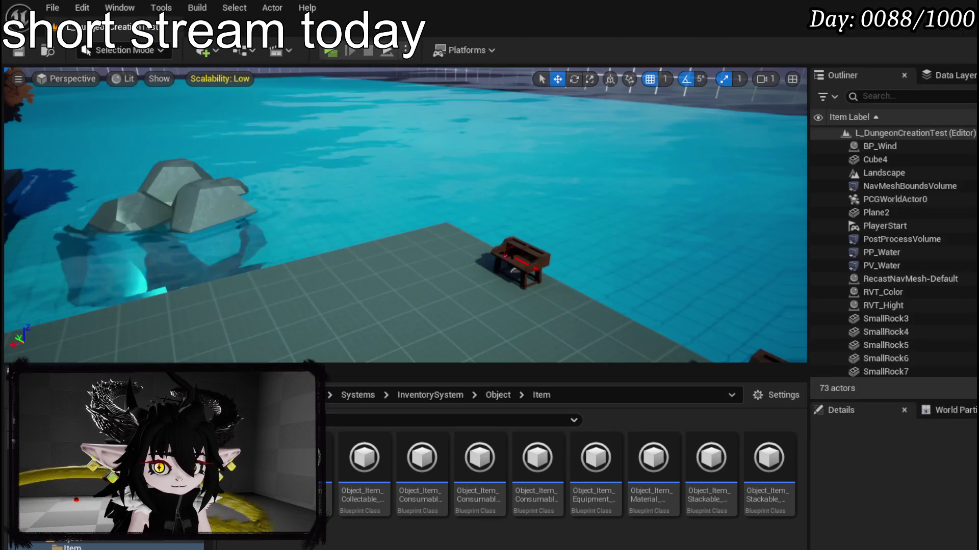
left_click(327, 51)
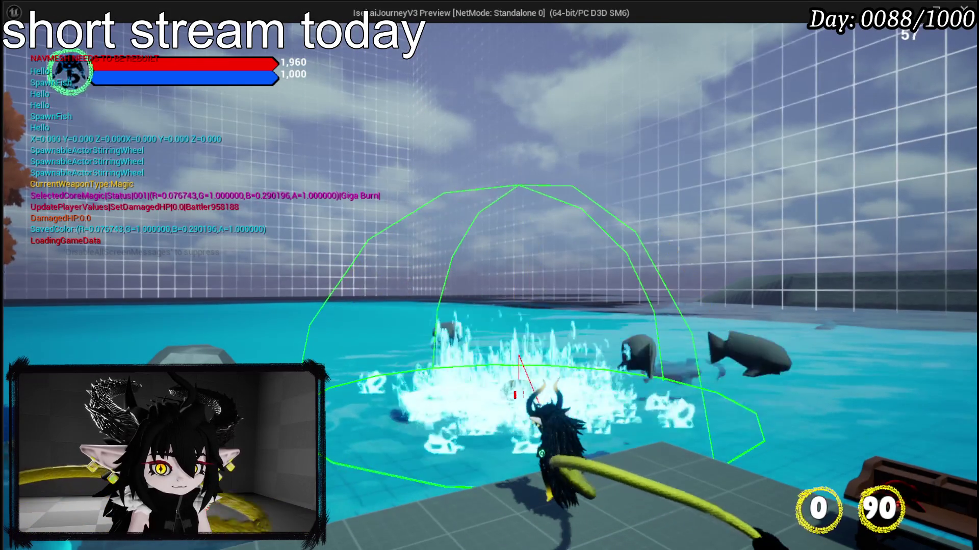
key("Escape")
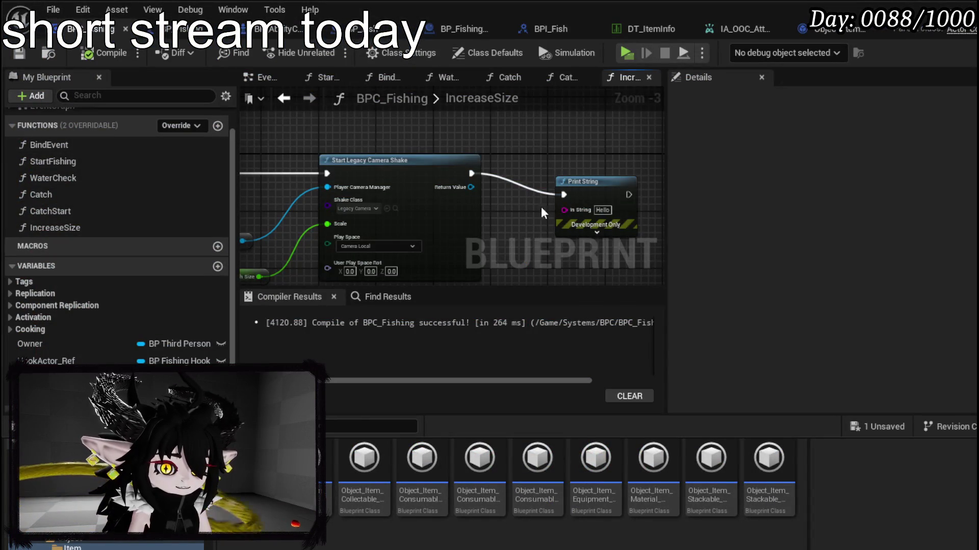
- Set Shake Class to the ability camera shake, then pull a new node off Catch Size
left_click_drag(649, 141, 613, 120)
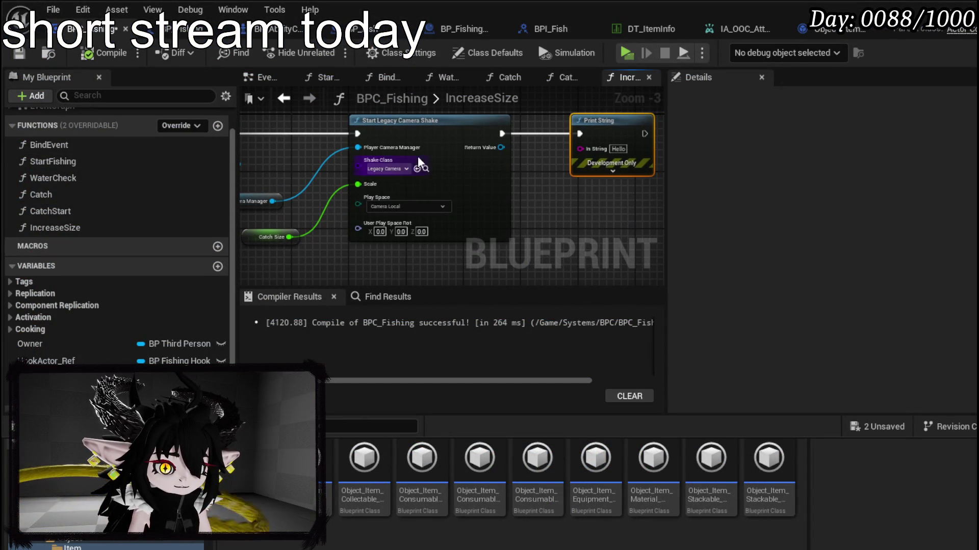
left_click(388, 168)
left_click(410, 216)
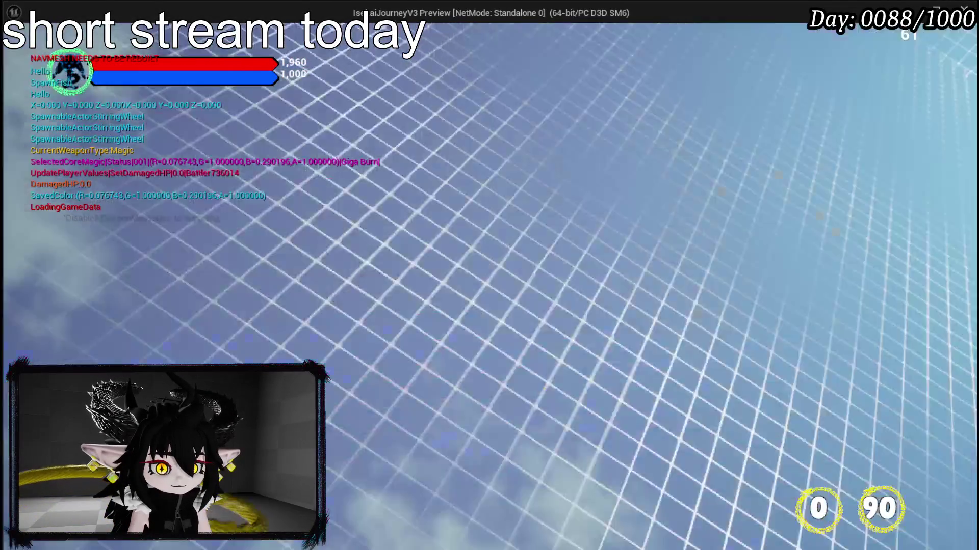
key("Escape")
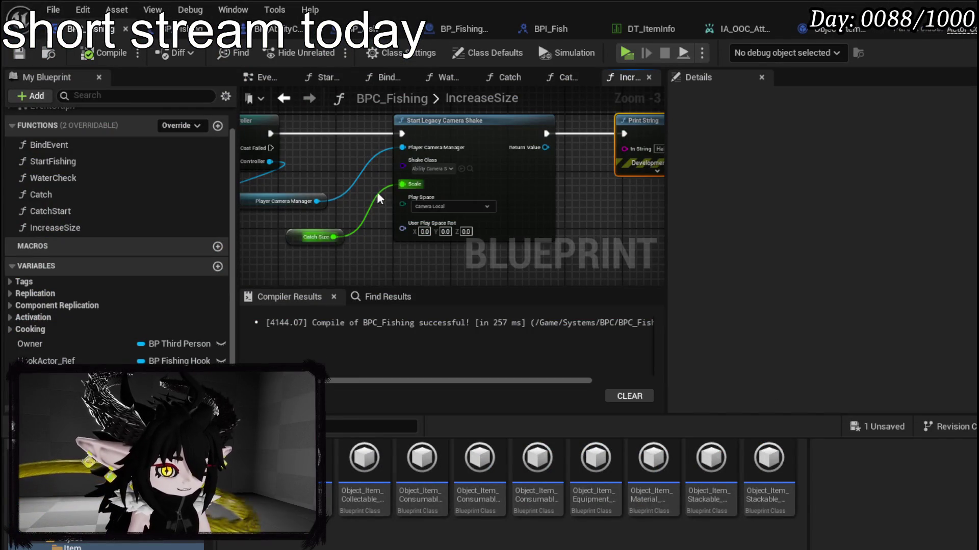
left_click(307, 239)
left_click_drag(297, 233, 322, 246)
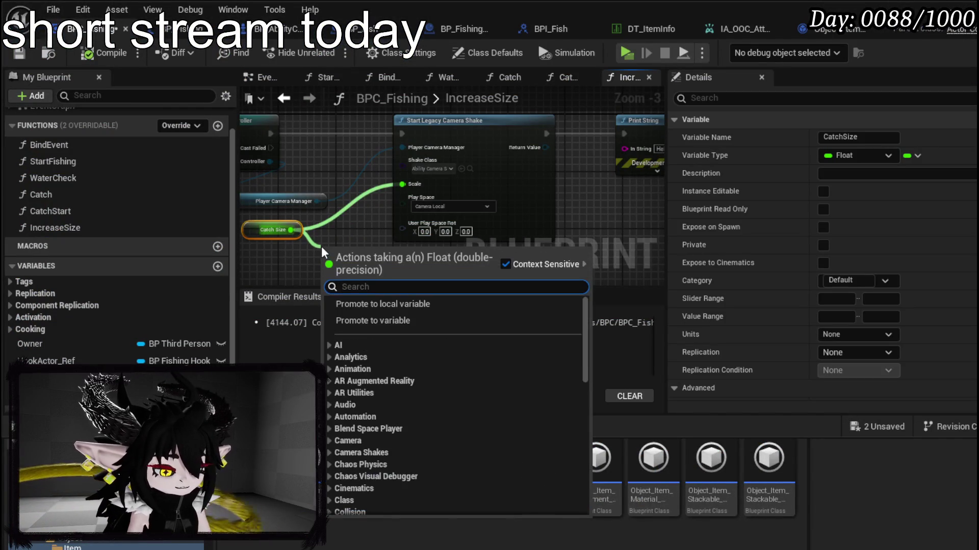
- Divide Catch Size by 100.0 and feed the result into the shake's Scale
type("/")
left_click(395, 331)
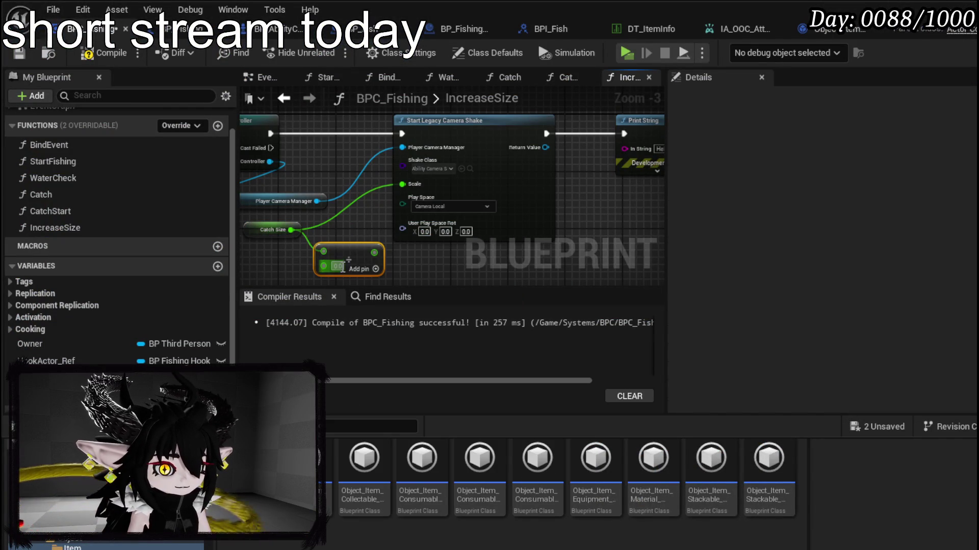
mouse_move(376, 253)
left_mouse_down()
mouse_move(382, 191)
mouse_move(402, 184)
left_mouse_up()
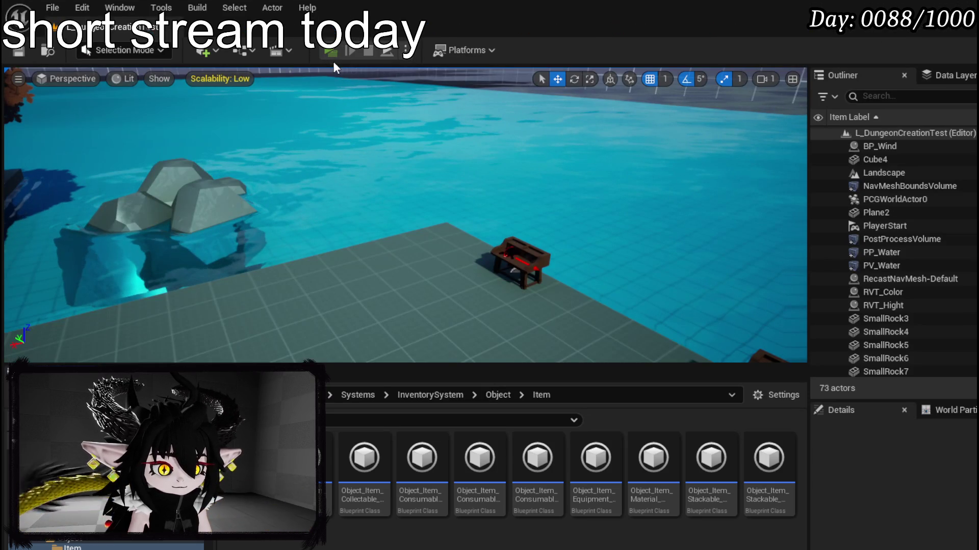
- Playtest the scaled shake, then save all modified assets
left_click(332, 61)
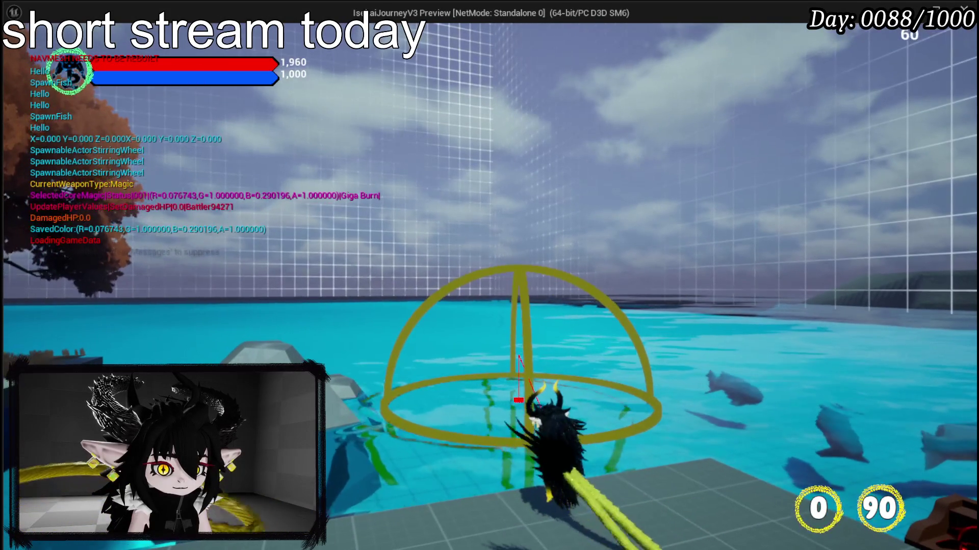
key("Escape")
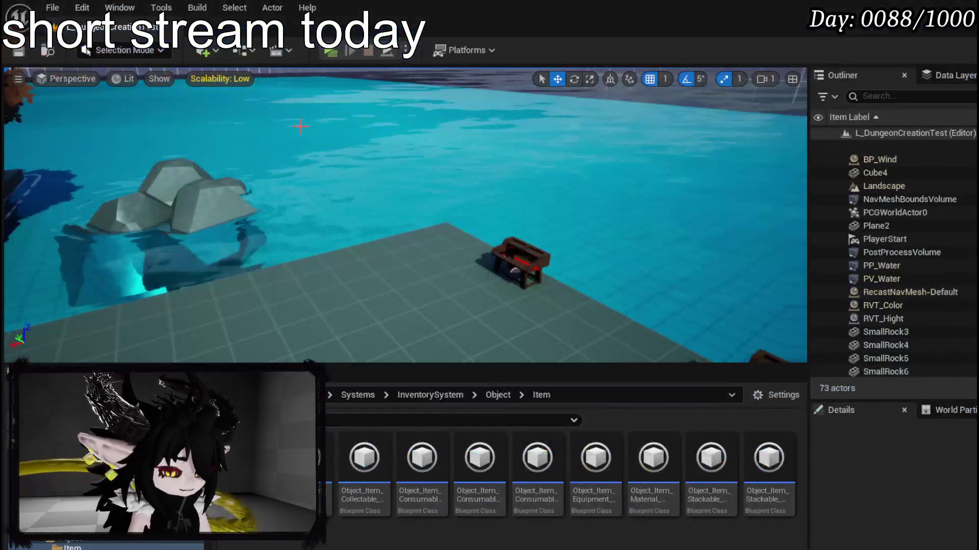
key("ctrl+s")
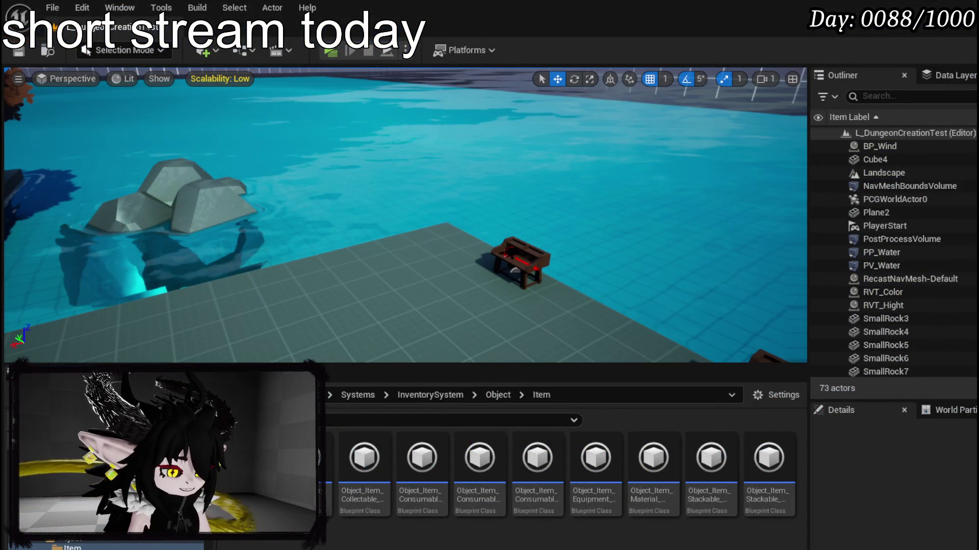
key("alt+Tab")
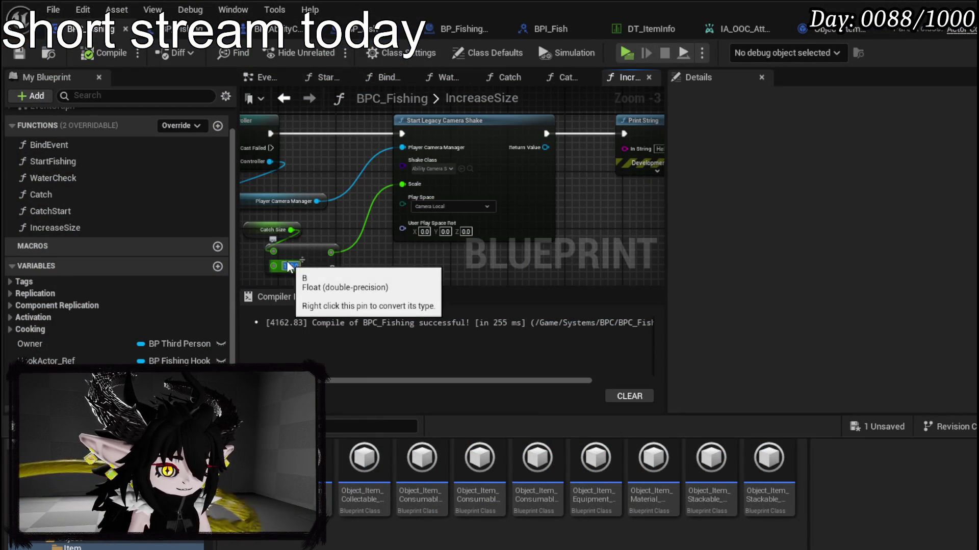
- Rearrange Hook Actor Ref, Get Controller and CatchSize nodes around the cast
left_click_drag(346, 222, 433, 202)
left_click_drag(283, 234, 444, 197)
mouse_move(392, 211)
left_mouse_down()
mouse_move(546, 89)
mouse_move(481, 182)
mouse_move(454, 162)
left_mouse_up()
left_click_drag(549, 203, 449, 194)
left_click(296, 131)
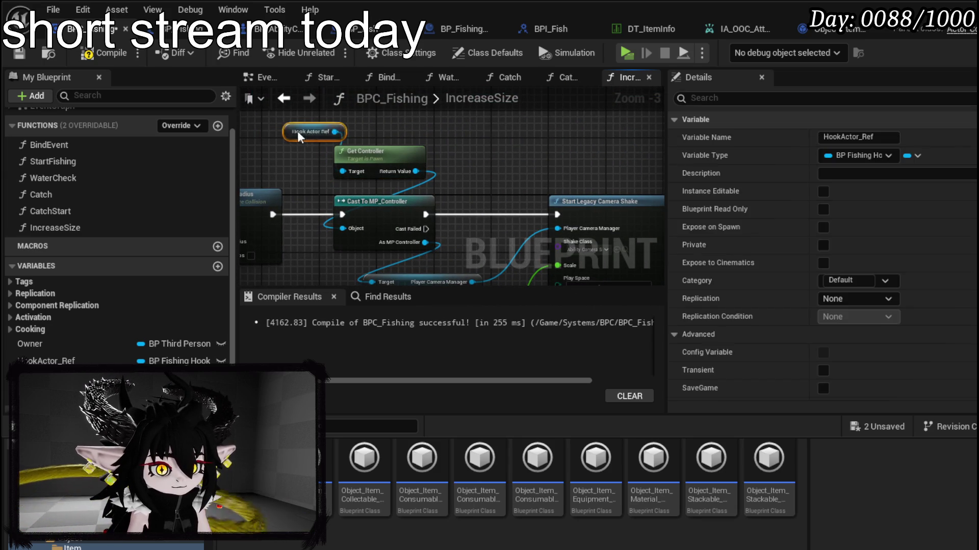
scroll(350, 131, "down", 1)
left_click_drag(355, 231, 271, 249)
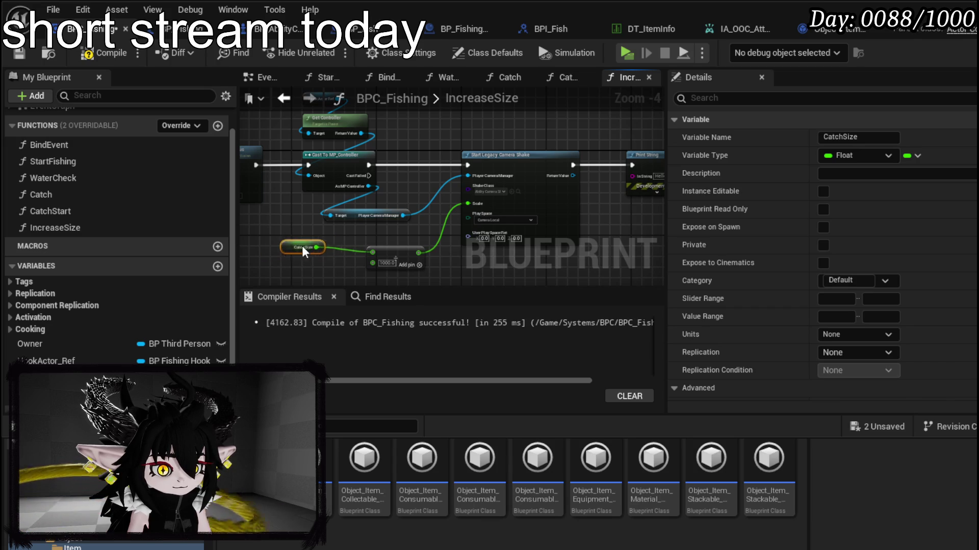
left_click_drag(367, 175, 353, 203)
- Collapse the selected camera shake nodes into a new function named ScreenShake
mouse_move(292, 121)
left_mouse_down()
mouse_move(381, 240)
mouse_move(489, 210)
left_mouse_up()
right_click(490, 210)
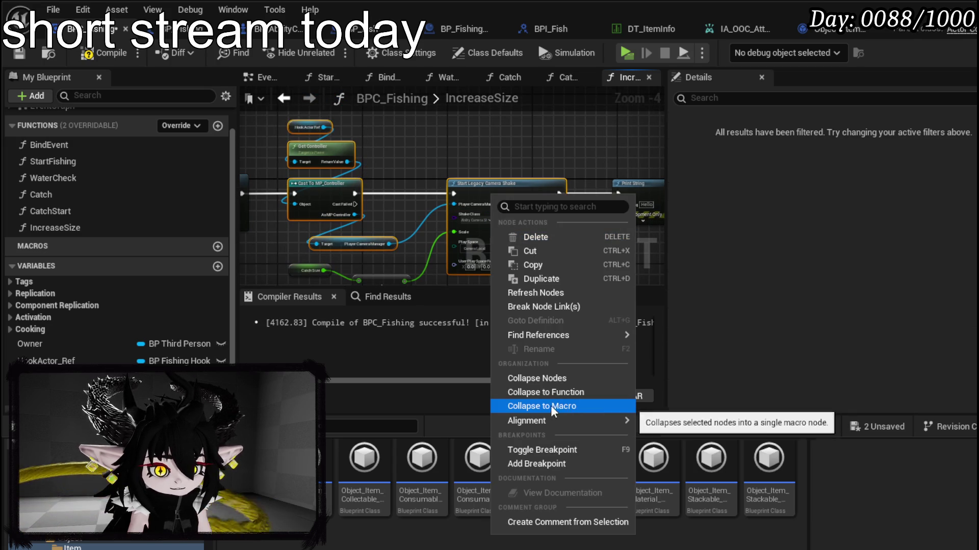
left_click(547, 393)
type("ScreenSha")
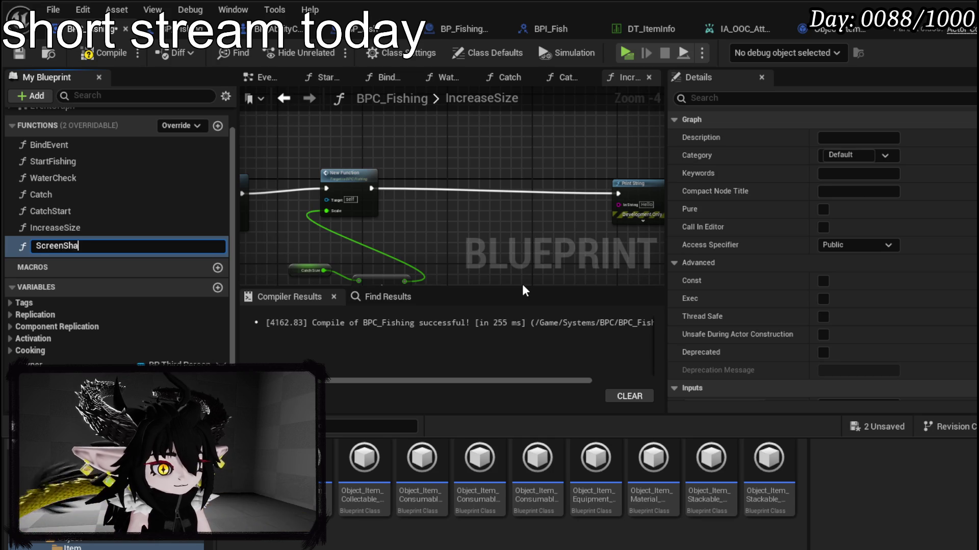
type("ke")
key("Return")
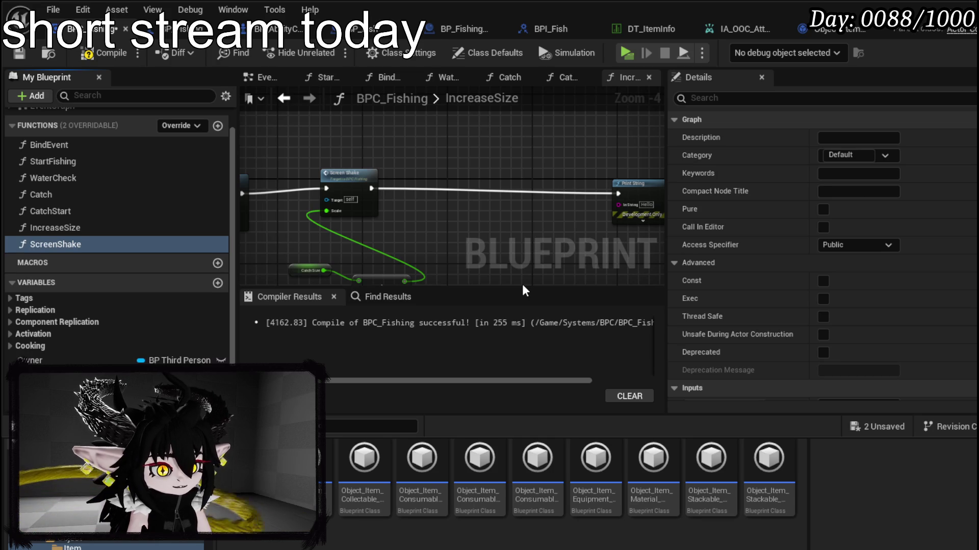
- Tidy the Screen Shake call, CatchSize and divide nodes, then compile BPC_Fishing
left_click_drag(353, 187, 362, 197)
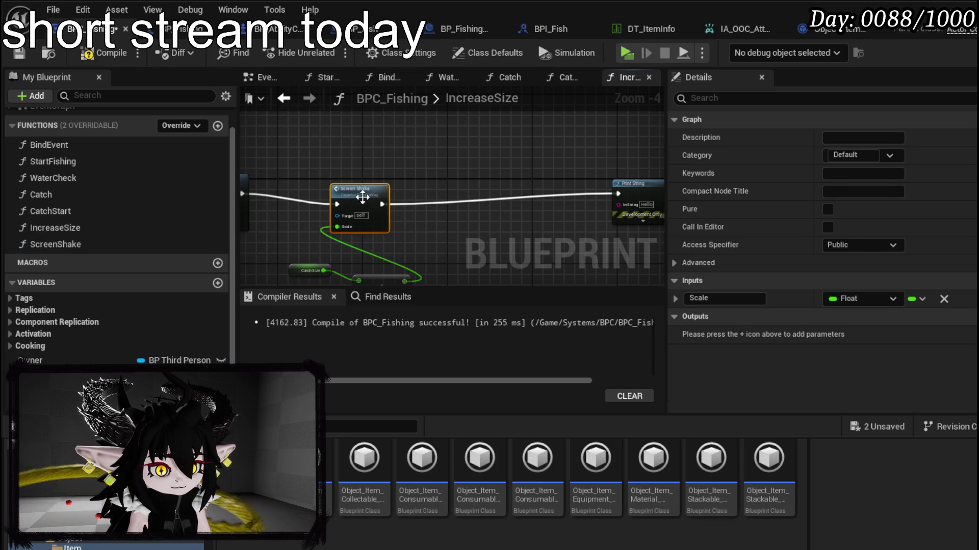
mouse_move(653, 245)
left_mouse_down()
mouse_move(306, 201)
mouse_move(548, 190)
mouse_move(480, 148)
mouse_move(454, 151)
left_mouse_up()
left_click_drag(431, 251, 540, 224)
left_click_drag(523, 243, 503, 244)
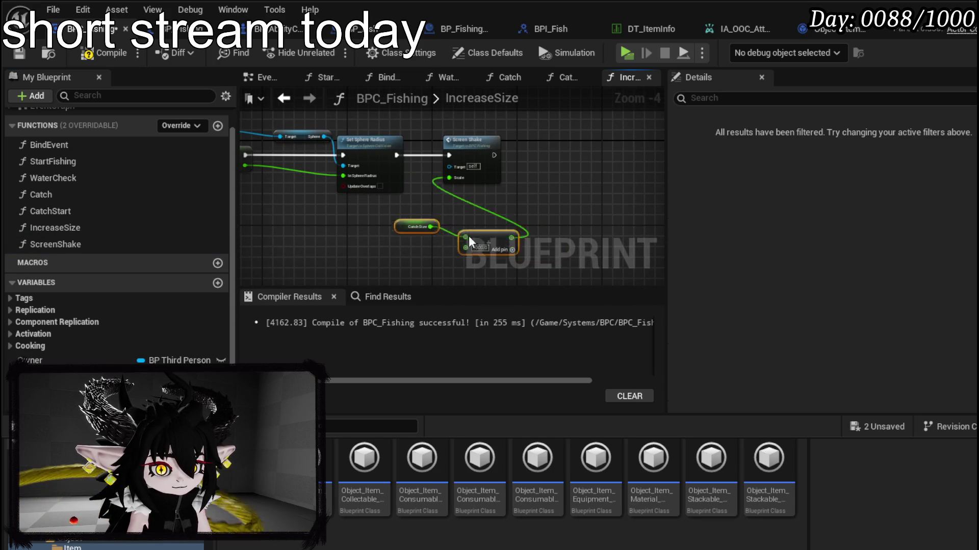
left_click_drag(471, 140, 461, 140)
left_click_drag(357, 205, 357, 216)
left_click(429, 196)
left_click(100, 54)
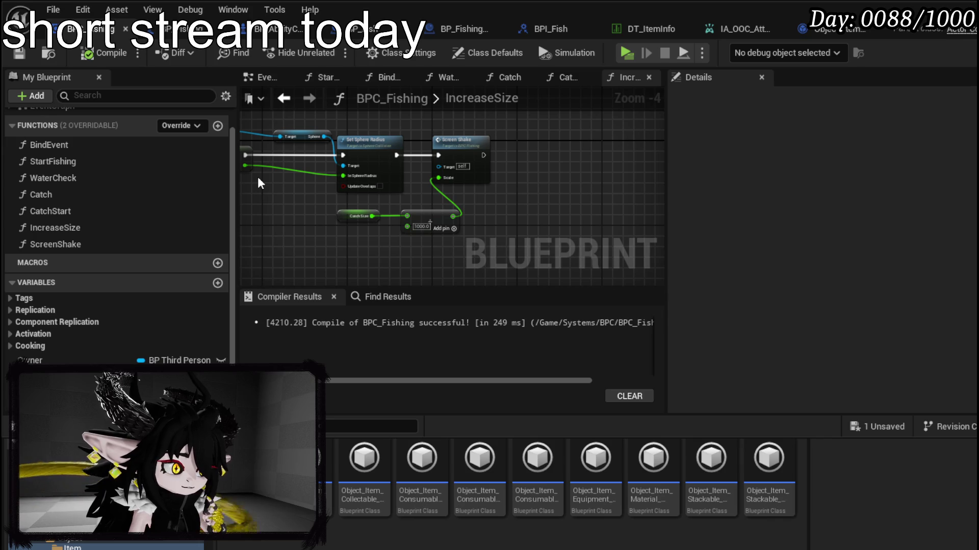
mouse_move(258, 177)
left_mouse_down()
mouse_move(448, 190)
mouse_move(415, 169)
left_mouse_up()
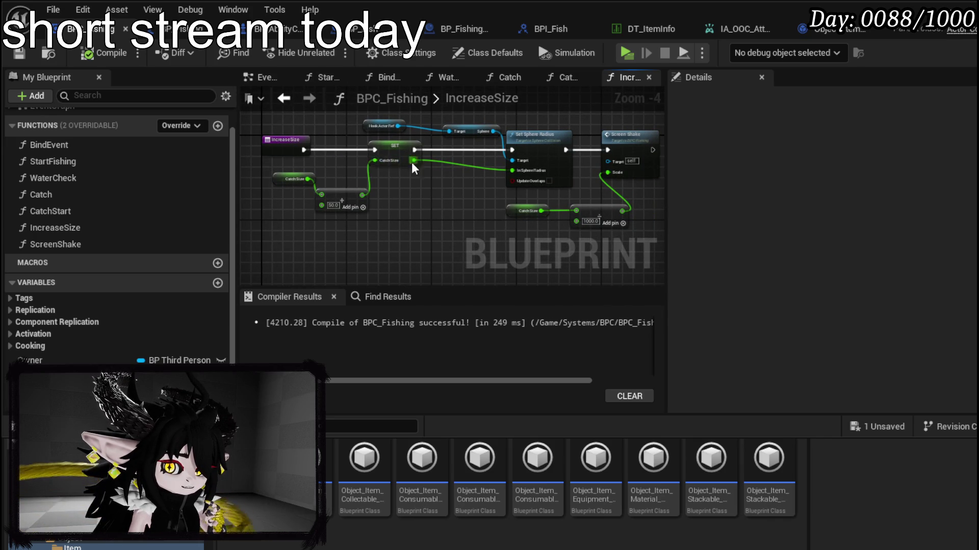
- Add a Clamp (Float) node and feed its output into the sphere radius
mouse_move(427, 189)
left_mouse_down()
mouse_move(327, 190)
mouse_move(439, 195)
left_mouse_up()
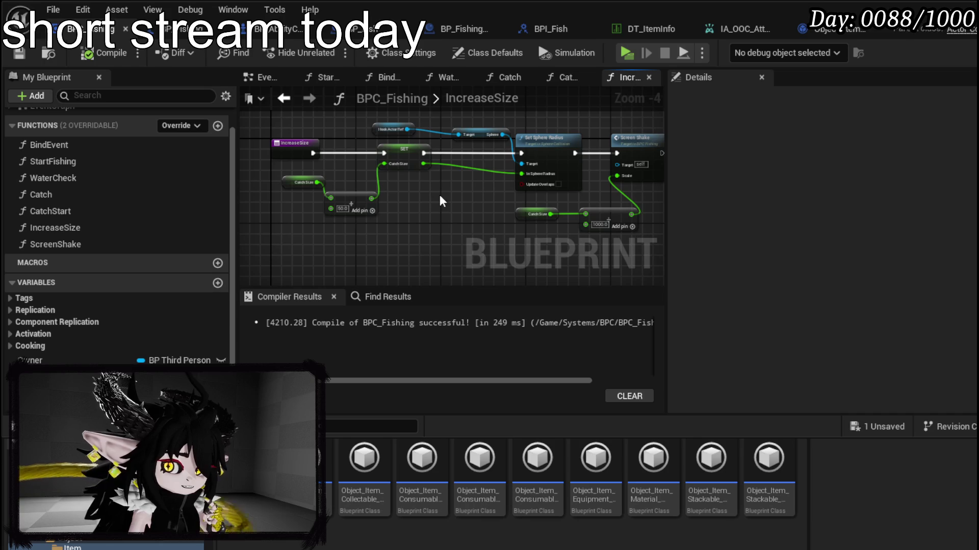
mouse_move(284, 247)
left_mouse_down()
mouse_move(392, 180)
mouse_move(402, 163)
mouse_move(372, 158)
mouse_move(402, 200)
left_mouse_up()
scroll(373, 160, "up", 2)
type("Clamp")
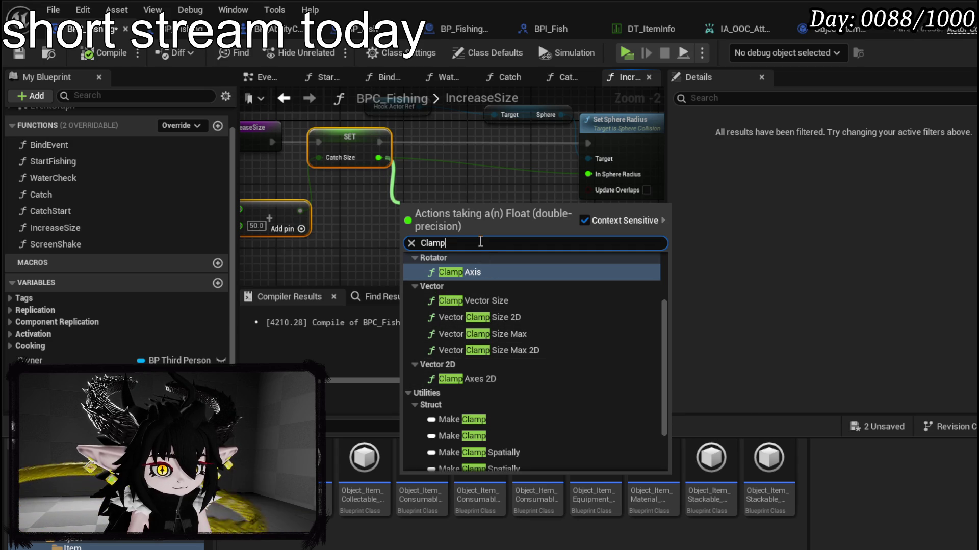
type(" float")
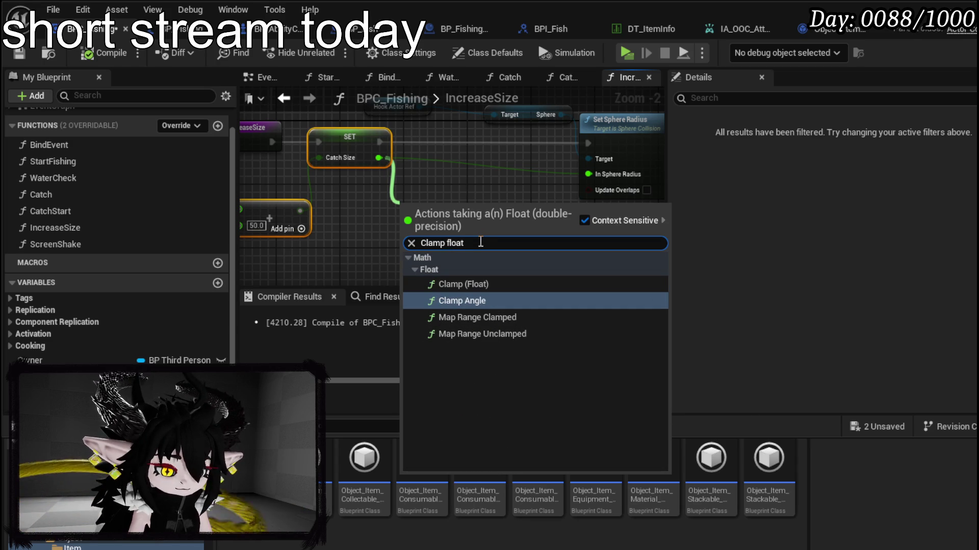
left_click(476, 284)
left_click_drag(496, 221, 588, 174)
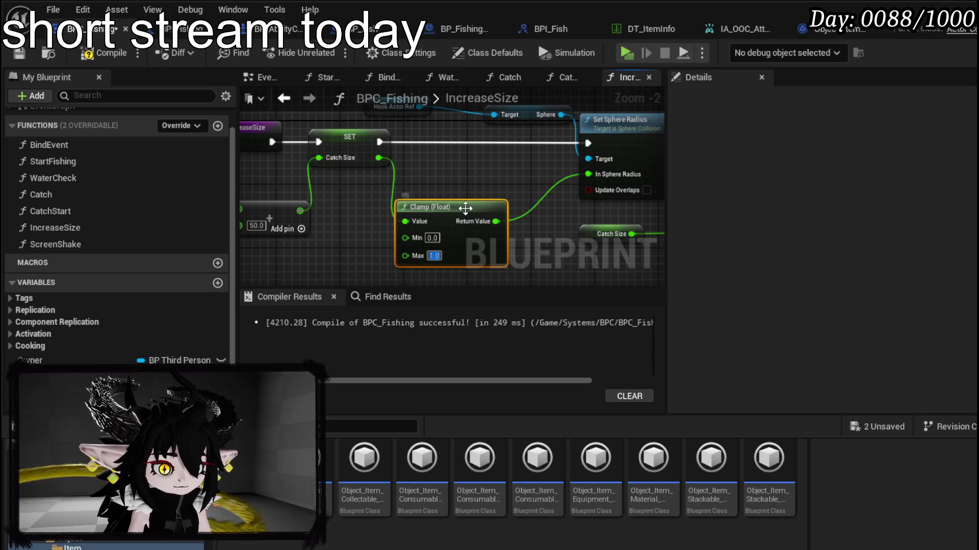
left_click_drag(465, 208, 442, 192)
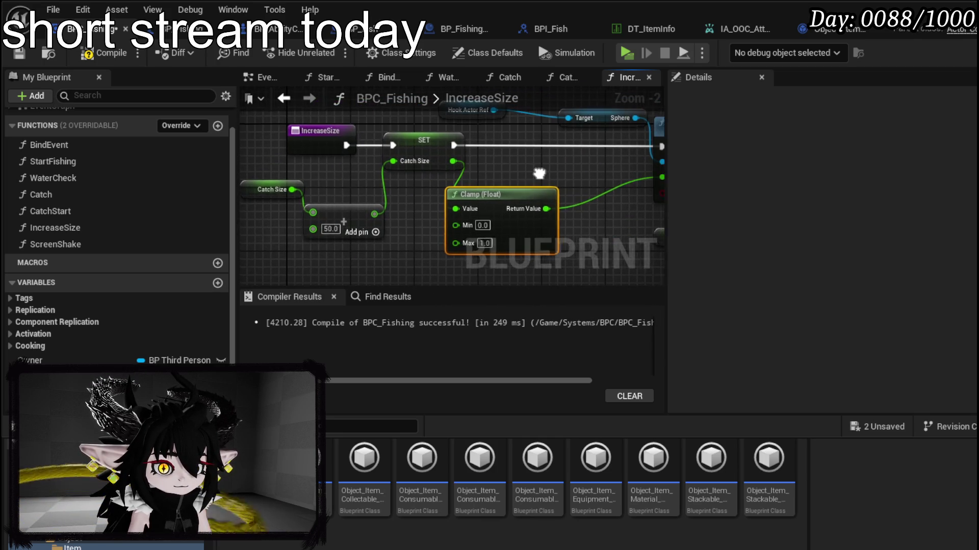
- Route the added total through the clamp into Catch Size, then compile, save and playtest
left_click_drag(539, 174, 514, 203)
left_click(407, 177)
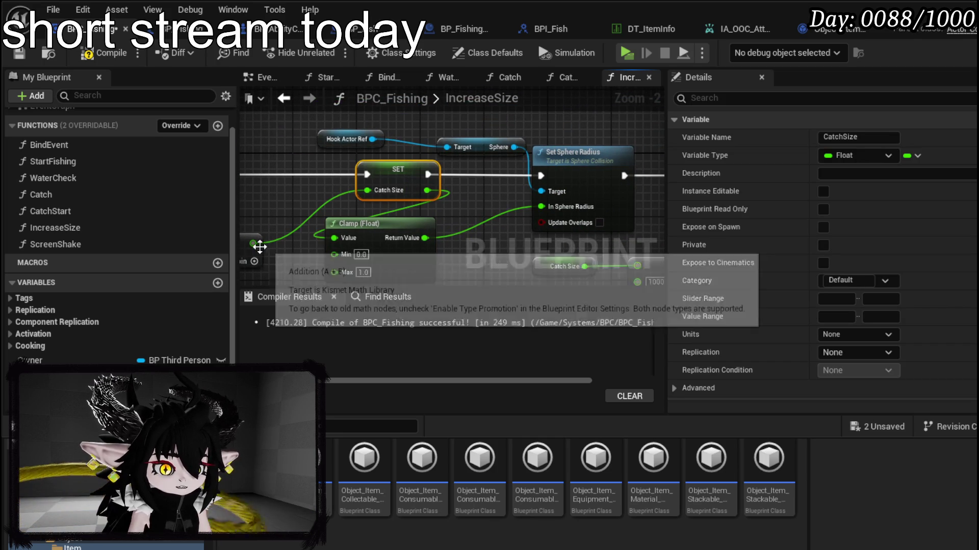
left_click_drag(337, 244, 333, 238)
left_click_drag(424, 239, 367, 190)
mouse_move(455, 213)
left_mouse_down()
mouse_move(547, 194)
mouse_move(443, 216)
mouse_move(423, 172)
left_mouse_up()
type("100")
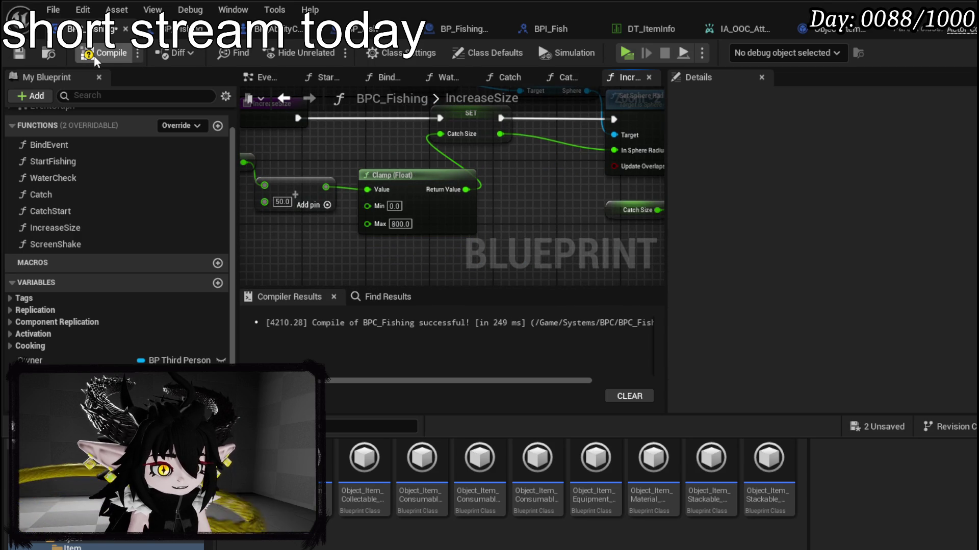
left_click(23, 52)
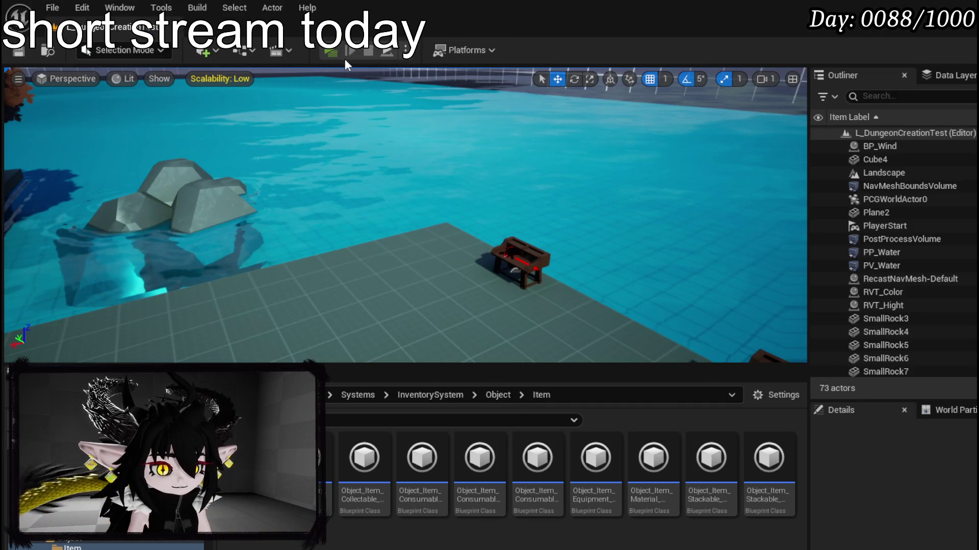
left_click(344, 59)
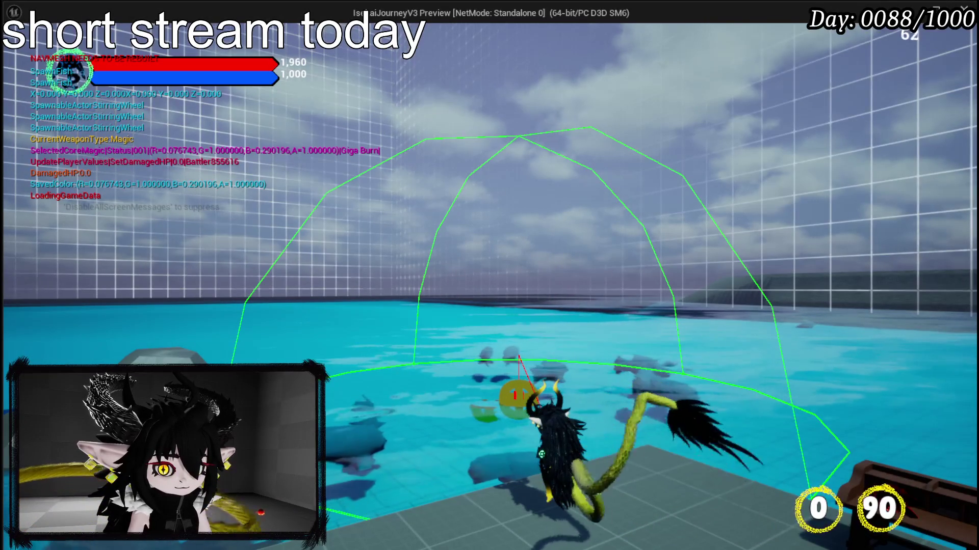
key("Escape")
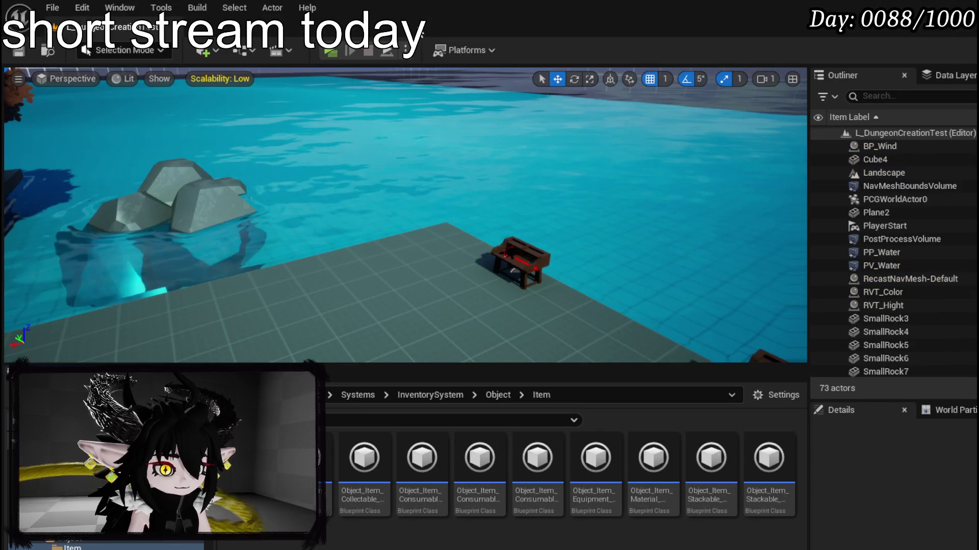
key("ctrl+s")
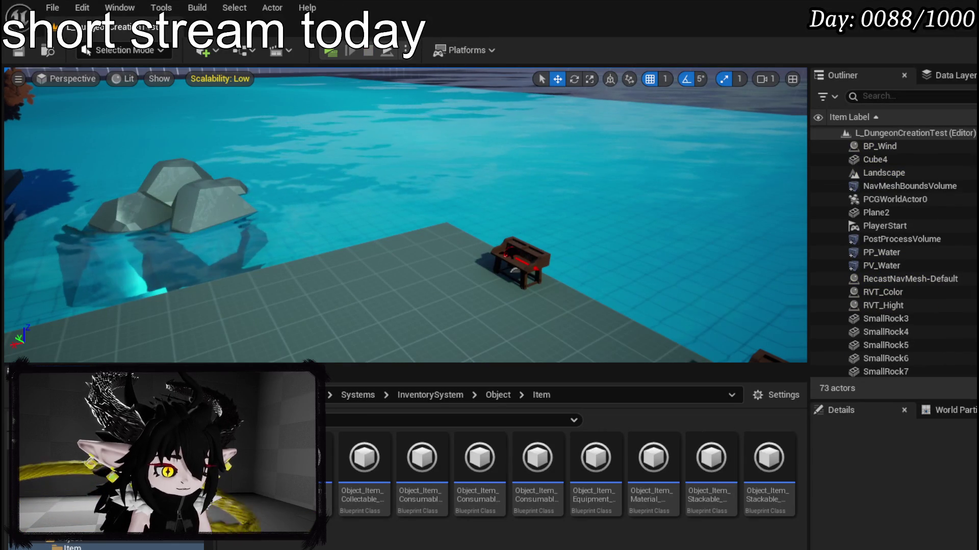
key("alt+Tab")
mouse_move(508, 219)
left_mouse_down()
mouse_move(324, 218)
mouse_move(284, 190)
mouse_move(409, 189)
left_mouse_up()
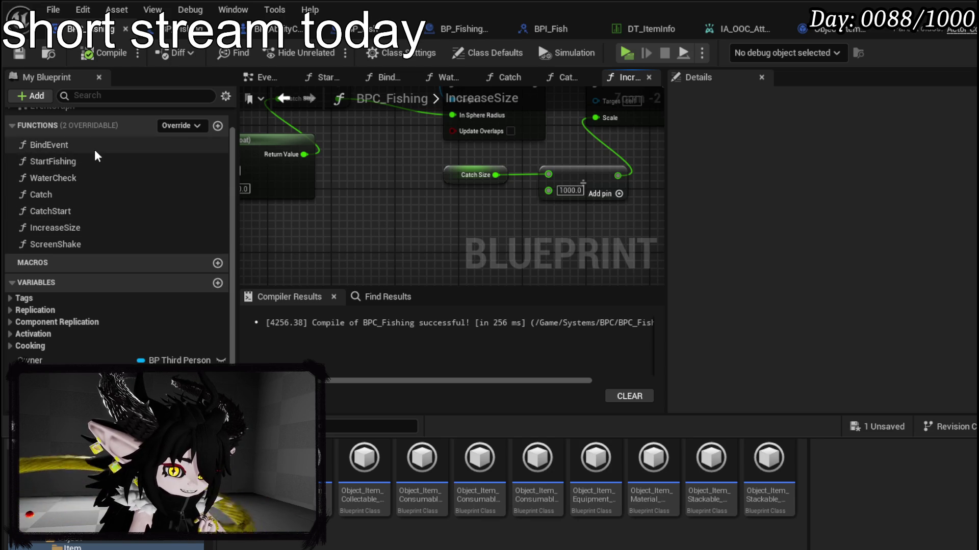
double_click(57, 197)
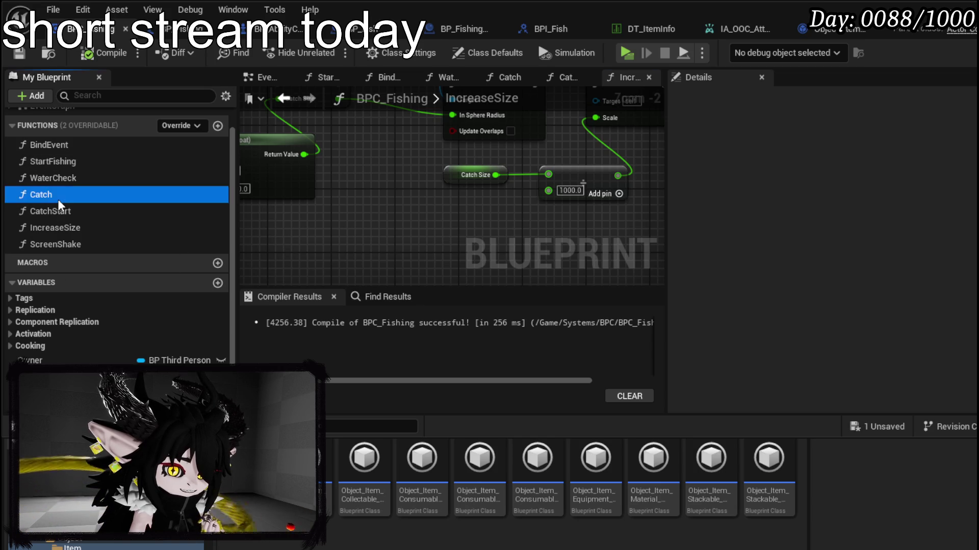
left_click(63, 210)
double_click(63, 210)
scroll(484, 244, "up", 3)
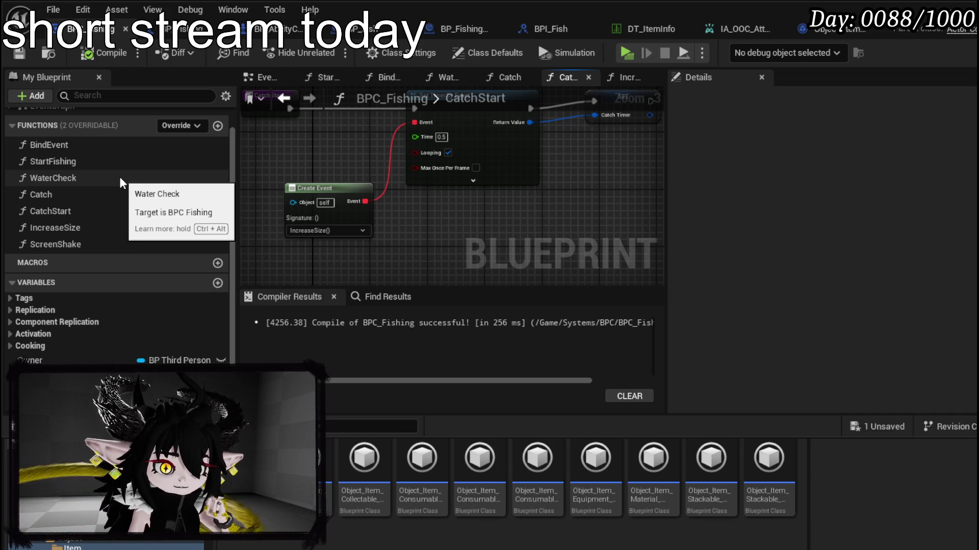
mouse_move(264, 169)
left_mouse_down()
mouse_move(290, 209)
mouse_move(308, 182)
mouse_move(244, 218)
left_mouse_up()
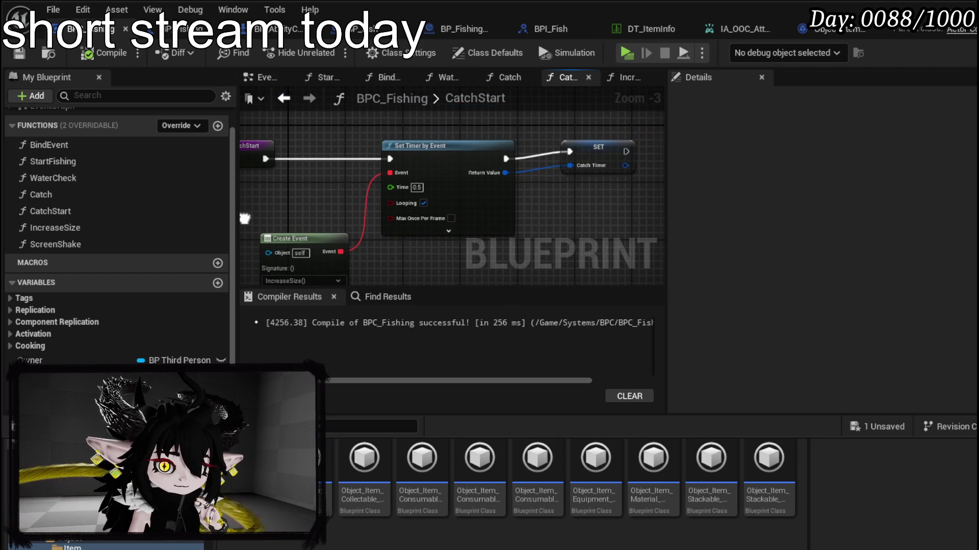
left_click(609, 158)
left_click(572, 224)
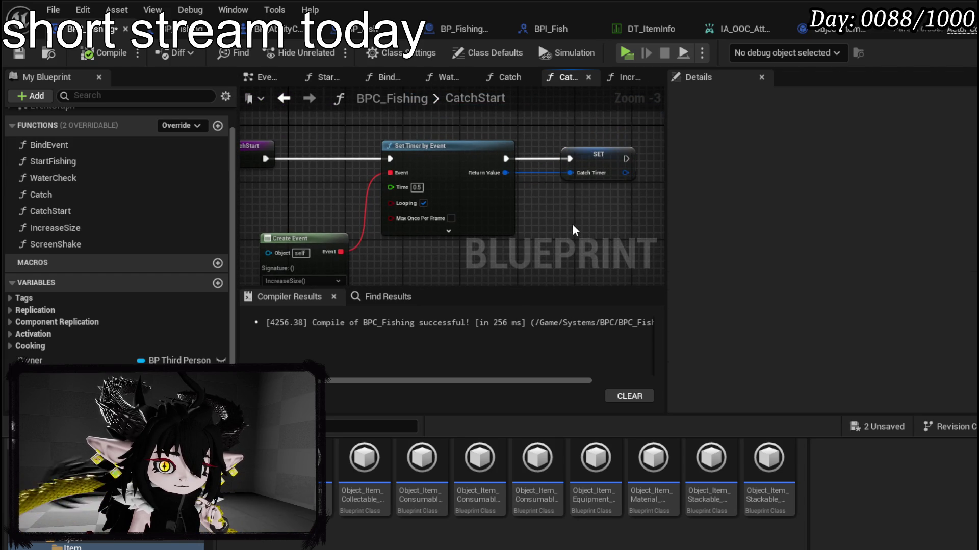
double_click(107, 226)
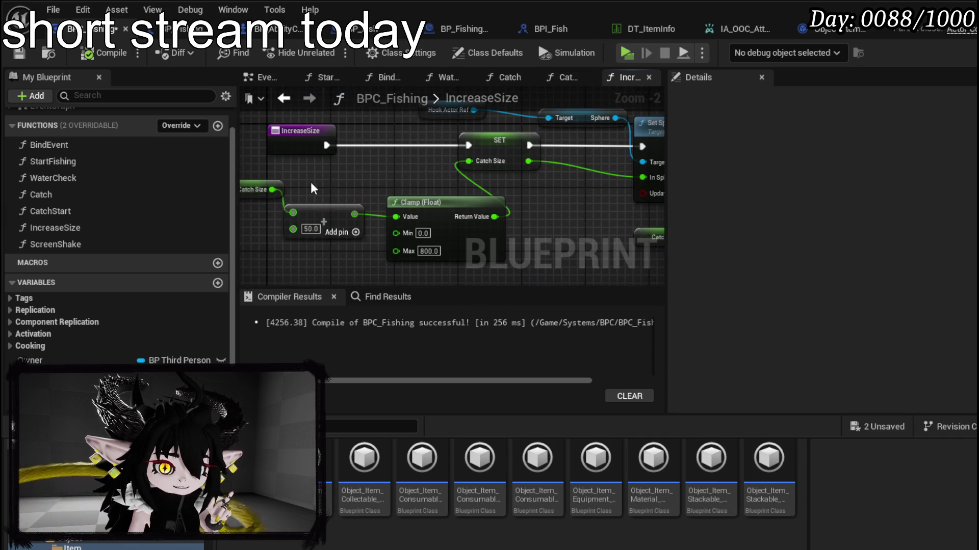
left_click_drag(336, 238, 530, 184)
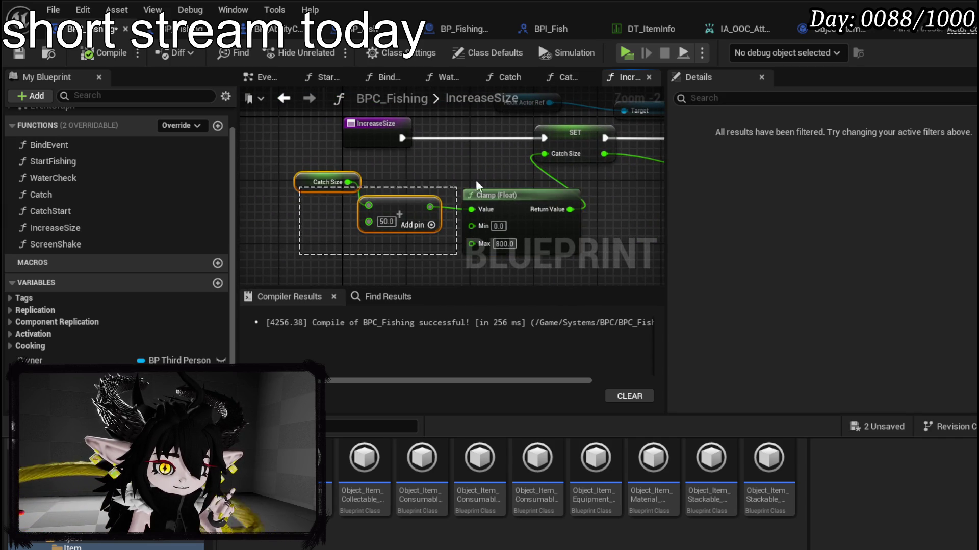
mouse_move(326, 235)
left_mouse_down()
mouse_move(418, 133)
mouse_move(560, 115)
left_mouse_up()
left_click(472, 172)
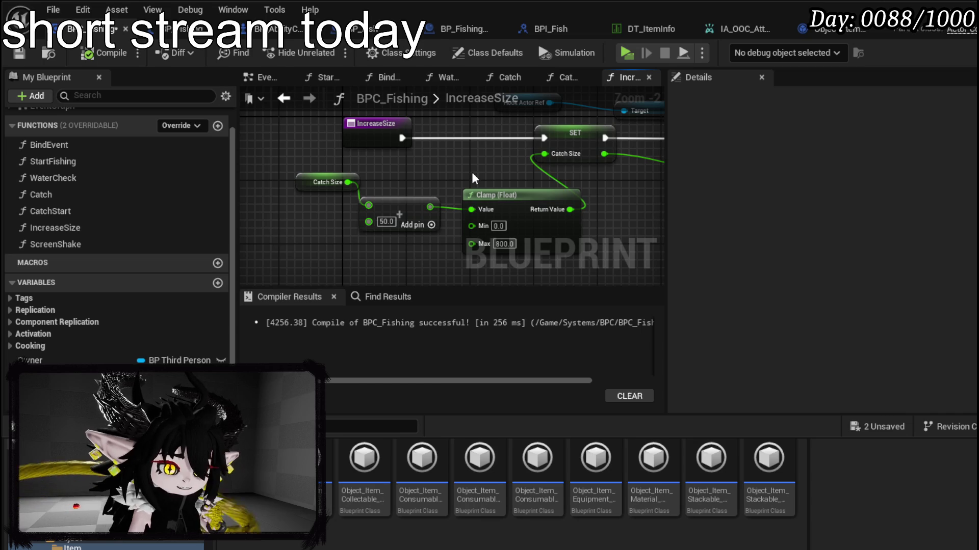
left_click(20, 55)
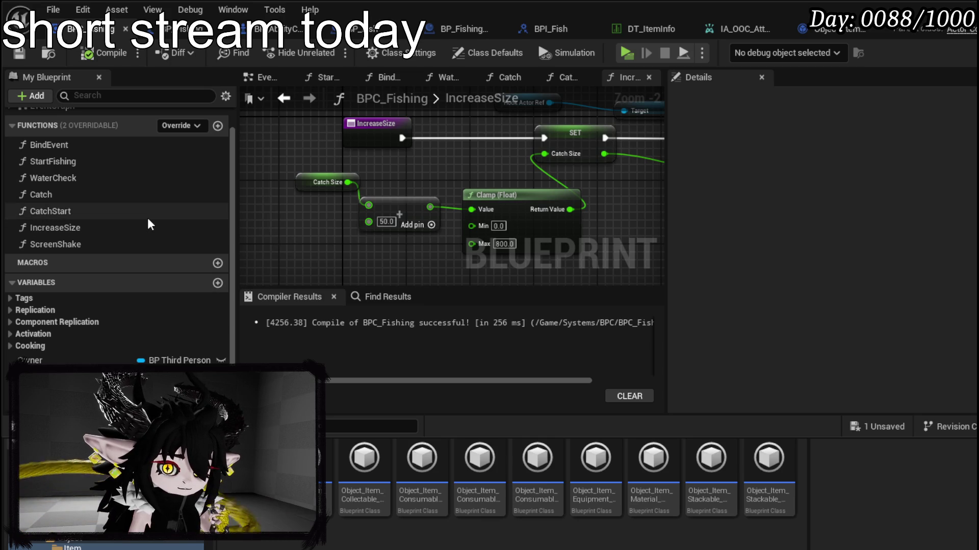
double_click(86, 219)
double_click(81, 198)
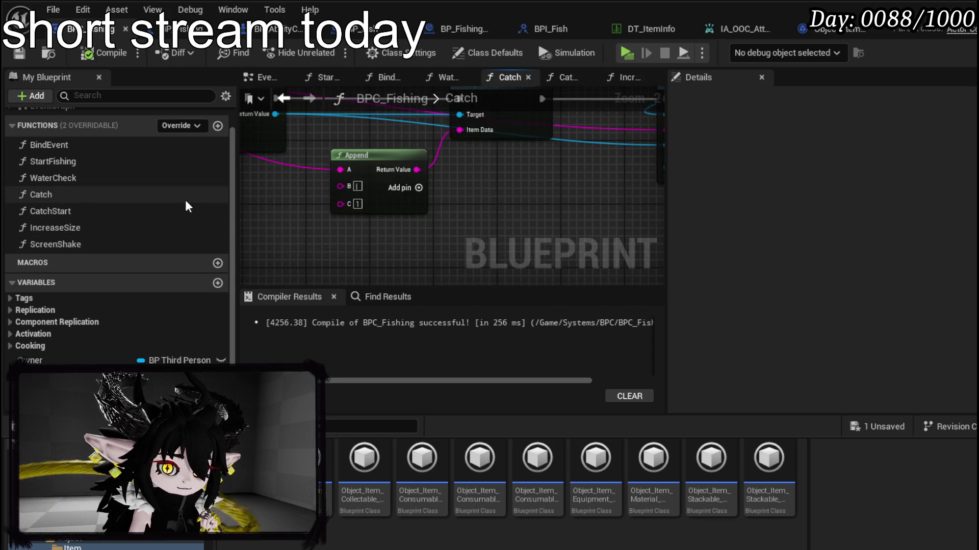
mouse_move(278, 217)
left_mouse_down()
mouse_move(457, 174)
mouse_move(495, 180)
mouse_move(503, 194)
left_mouse_up()
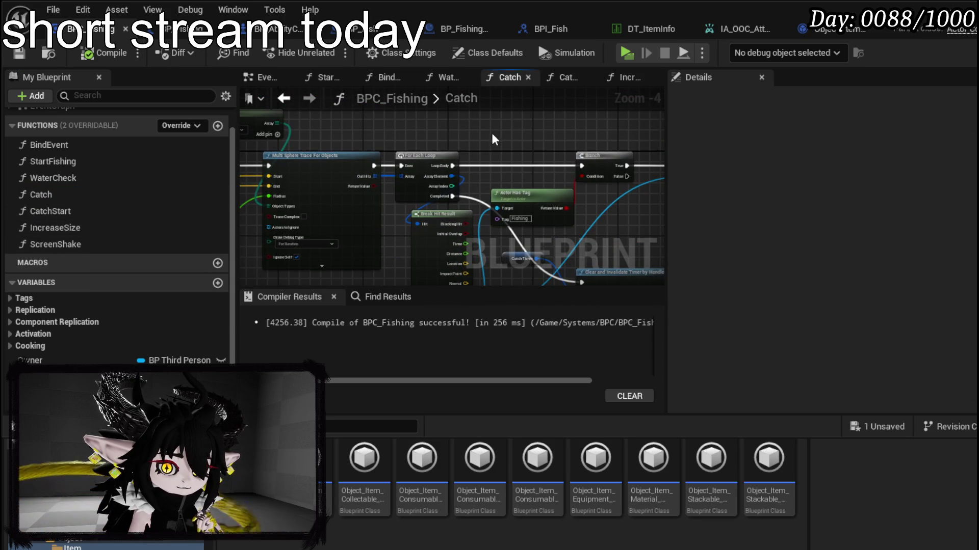
scroll(446, 154, "down", 1)
scroll(311, 109, "up", 1)
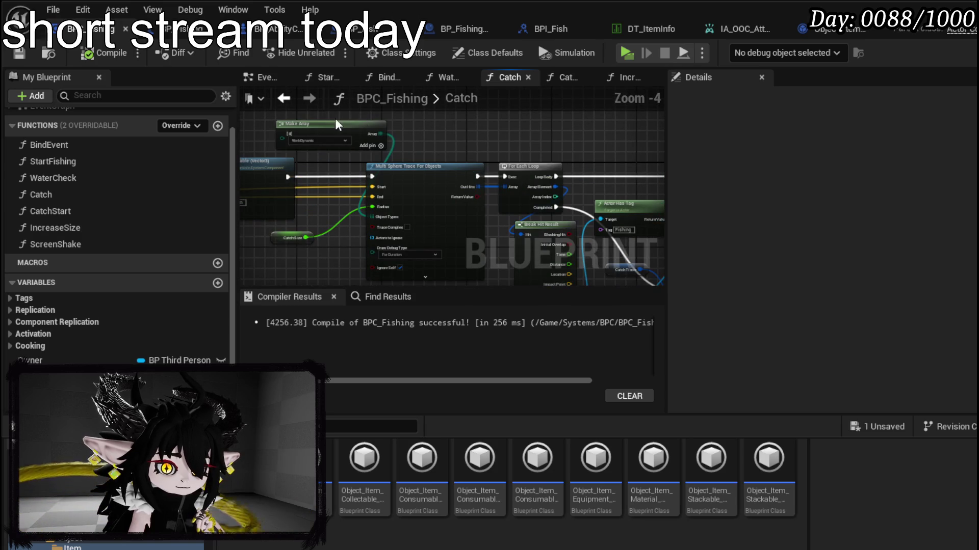
left_click_drag(311, 114, 430, 259)
mouse_move(482, 157)
left_mouse_down()
mouse_move(384, 152)
mouse_move(484, 252)
mouse_move(543, 252)
mouse_move(551, 210)
mouse_move(467, 246)
left_mouse_up()
left_click_drag(433, 147, 496, 185)
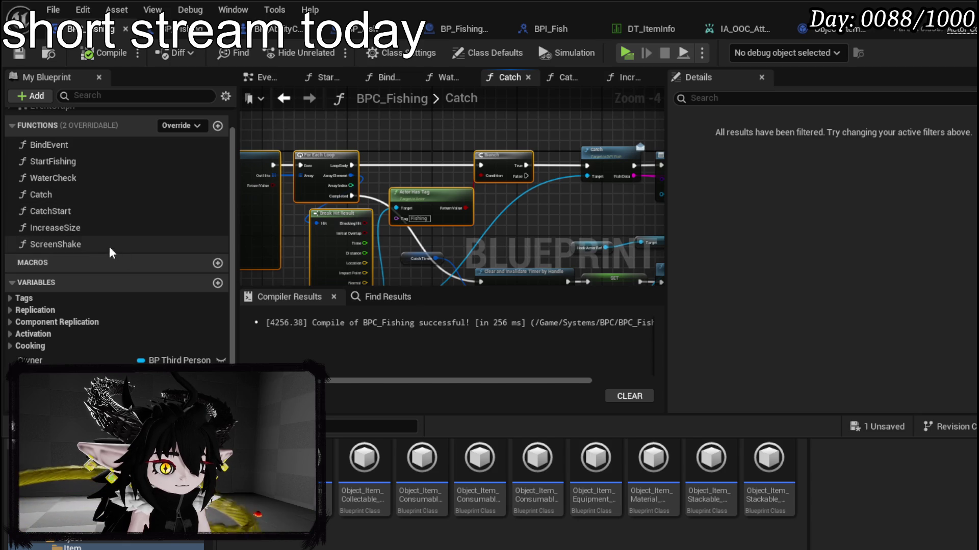
double_click(79, 229)
scroll(469, 229, "down", 2)
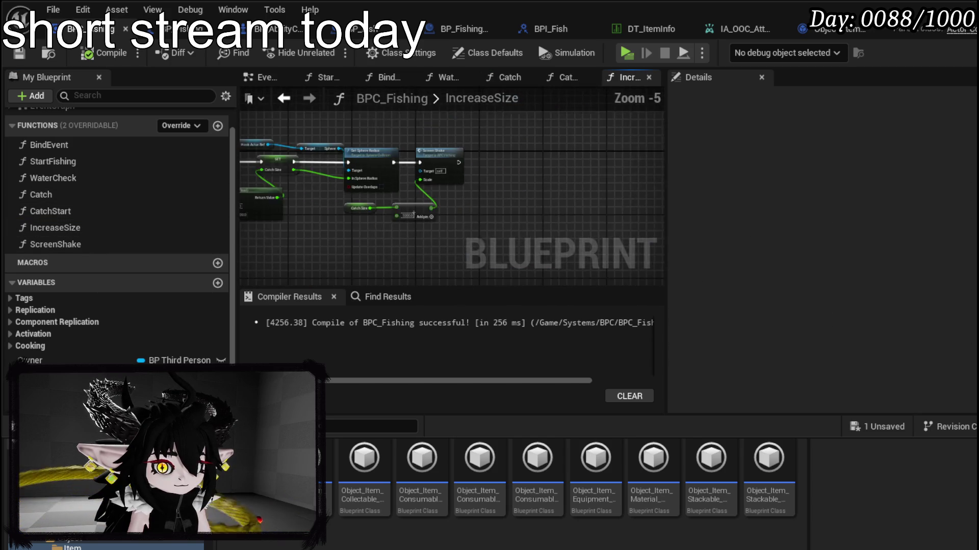
- Place a HookActor_Ref getter with a Get Actor Location node in IncreaseSize
left_click_drag(469, 234, 368, 249)
scroll(535, 185, "up", 2)
mouse_move(439, 186)
left_mouse_down()
mouse_move(481, 187)
mouse_move(458, 165)
left_mouse_up()
scroll(459, 164, "down", 2)
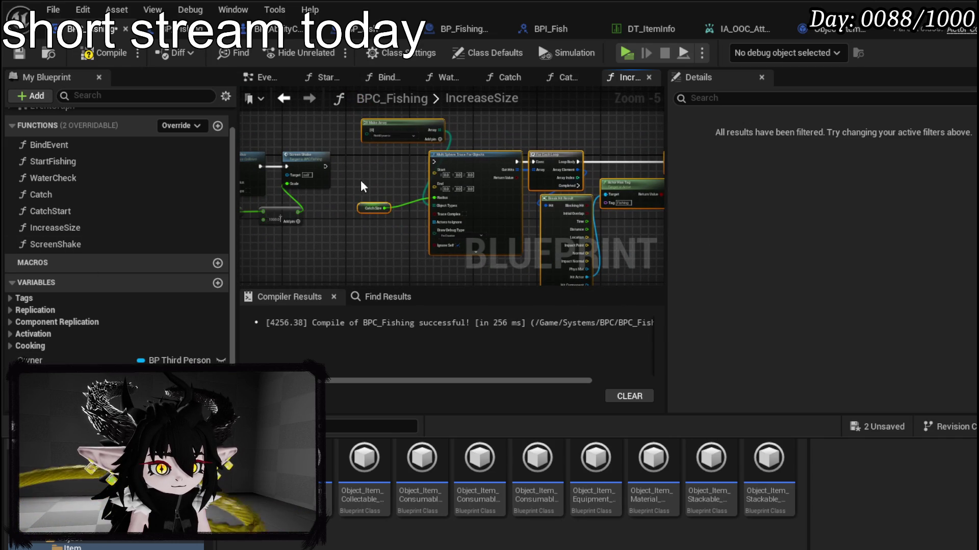
mouse_move(61, 373)
left_mouse_down()
mouse_move(383, 233)
mouse_move(358, 259)
mouse_move(378, 265)
left_mouse_up()
left_click(359, 266)
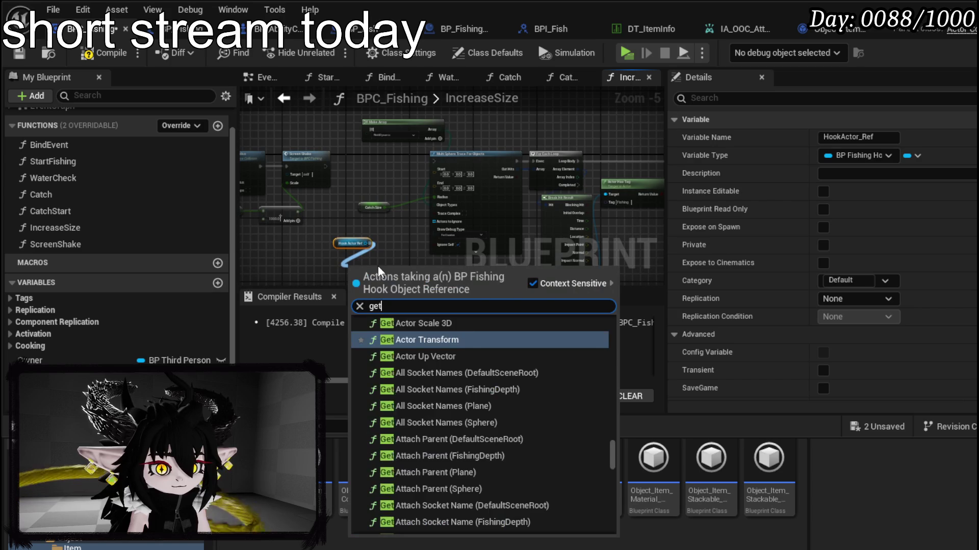
type("get actor loc")
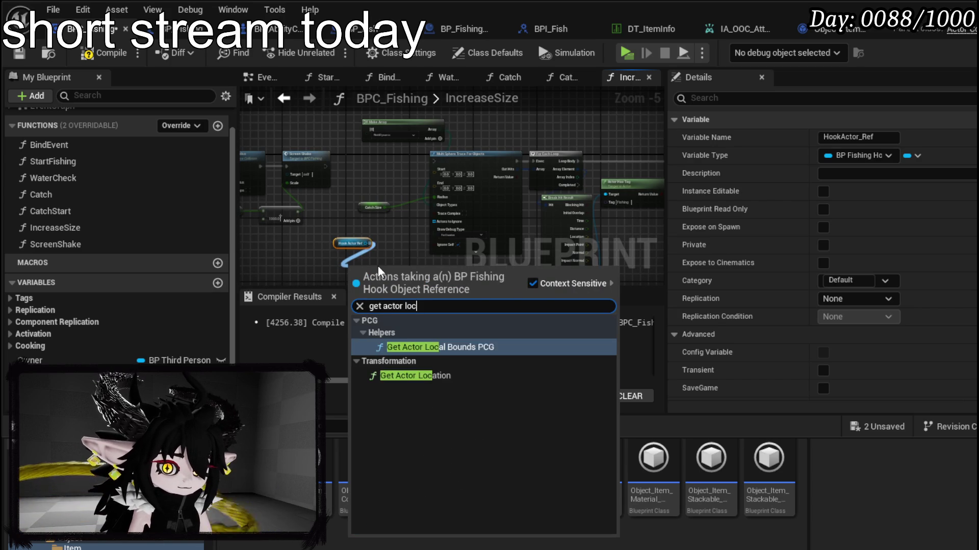
type("ation")
key("Return")
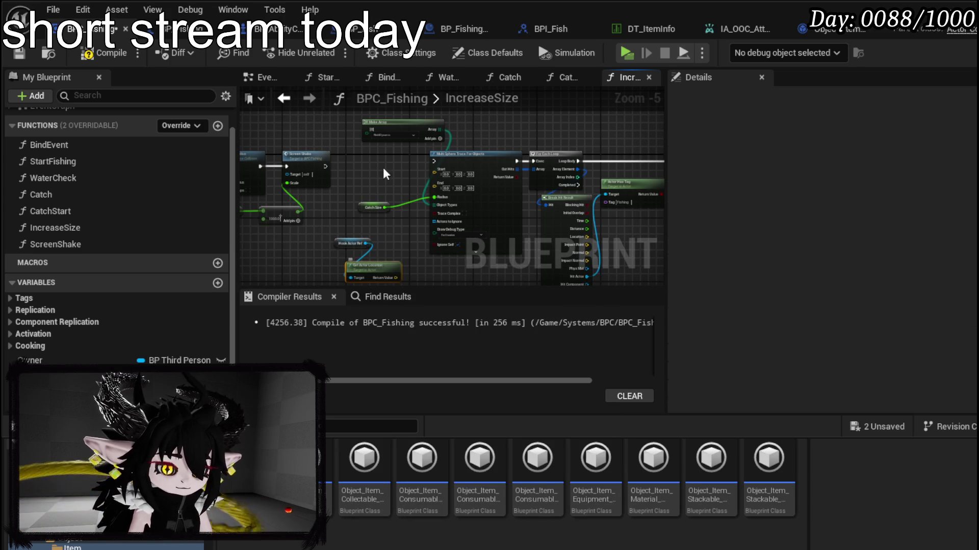
- Wire the hook's Get Actor Location into both Start and End of the Multi Sphere Trace
scroll(413, 234, "up", 3)
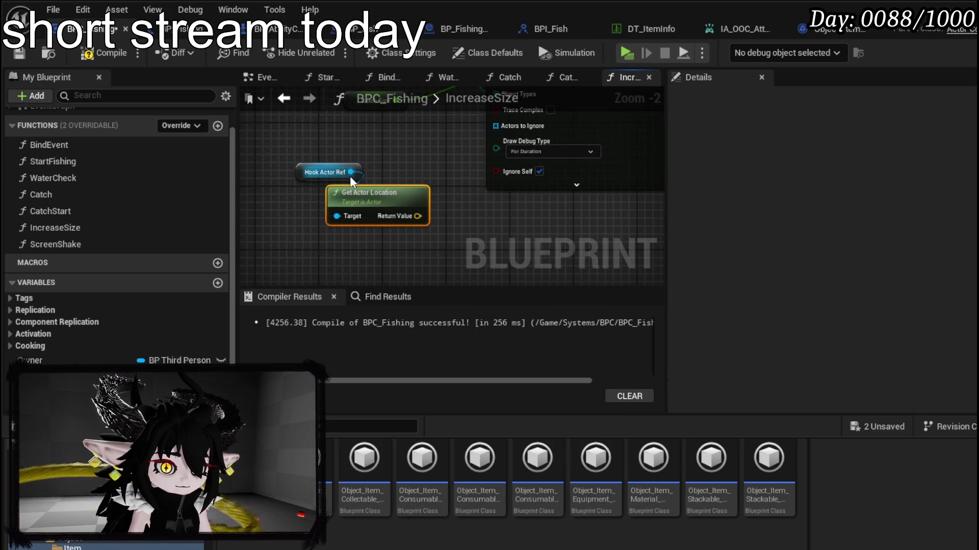
left_click_drag(351, 173, 323, 233)
type("get ac")
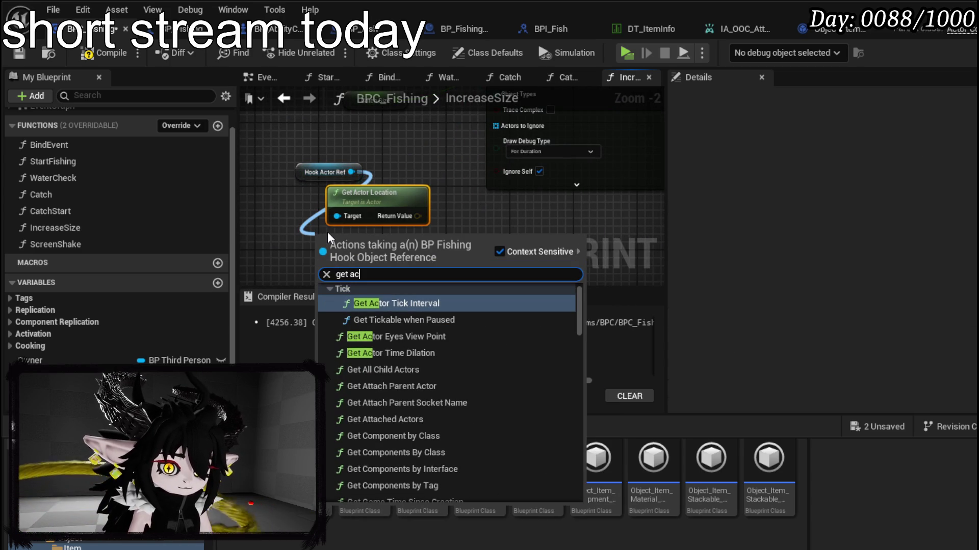
left_click(371, 192)
mouse_move(372, 192)
left_mouse_down()
mouse_move(404, 111)
mouse_move(397, 186)
mouse_move(404, 150)
left_mouse_up()
left_click_drag(449, 171, 496, 147)
left_click_drag(437, 159, 487, 157)
- Marquee-select the hook reference together with the trace nodes
scroll(402, 207, "down", 2)
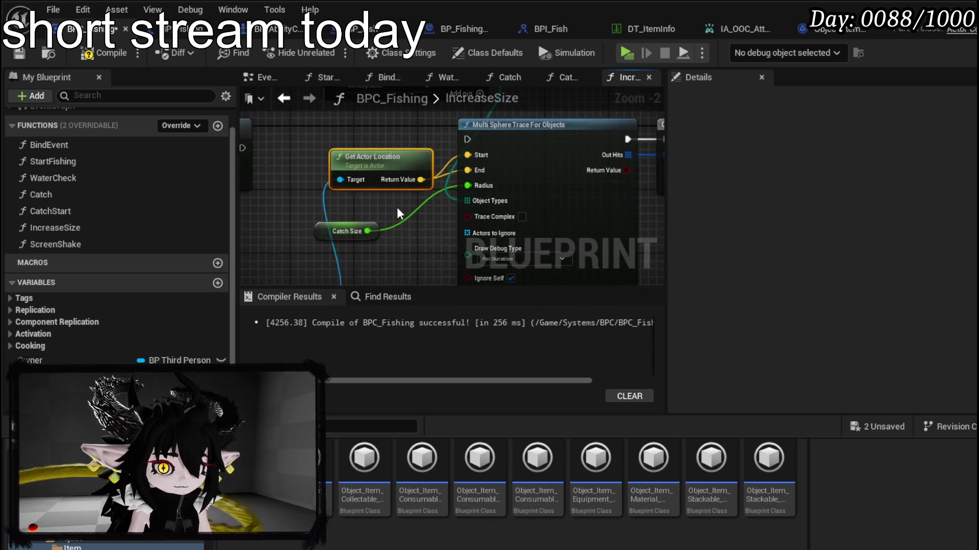
left_click(331, 255)
scroll(363, 158, "down", 1)
scroll(316, 271, "down", 1)
left_click_drag(317, 263, 535, 136)
- Collapse the selected trace nodes into a new function named HookSize
right_click(425, 167)
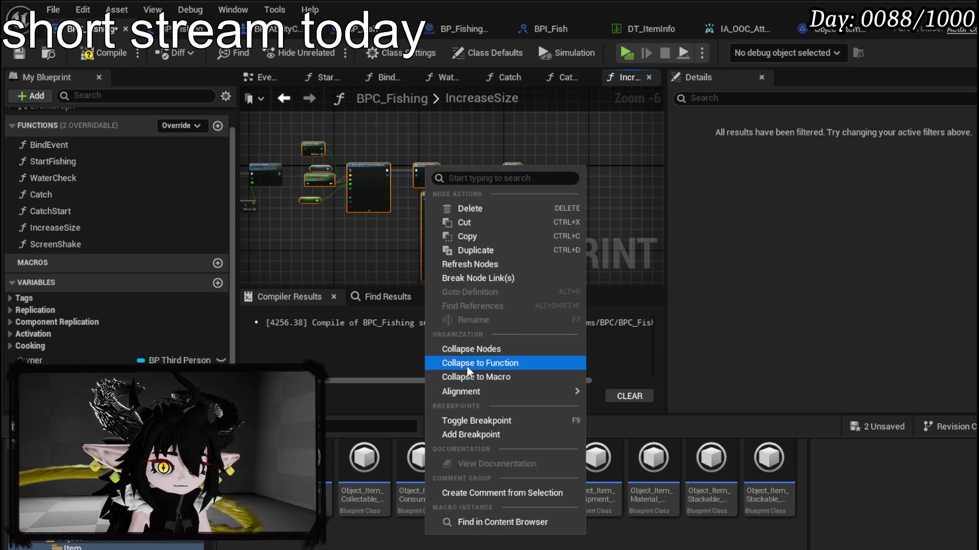
left_click(465, 365)
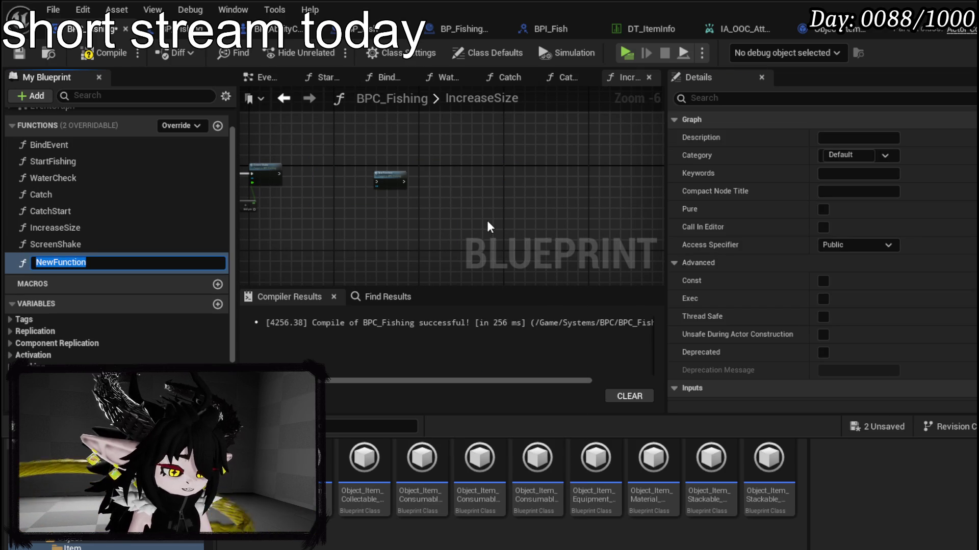
type("HookSize")
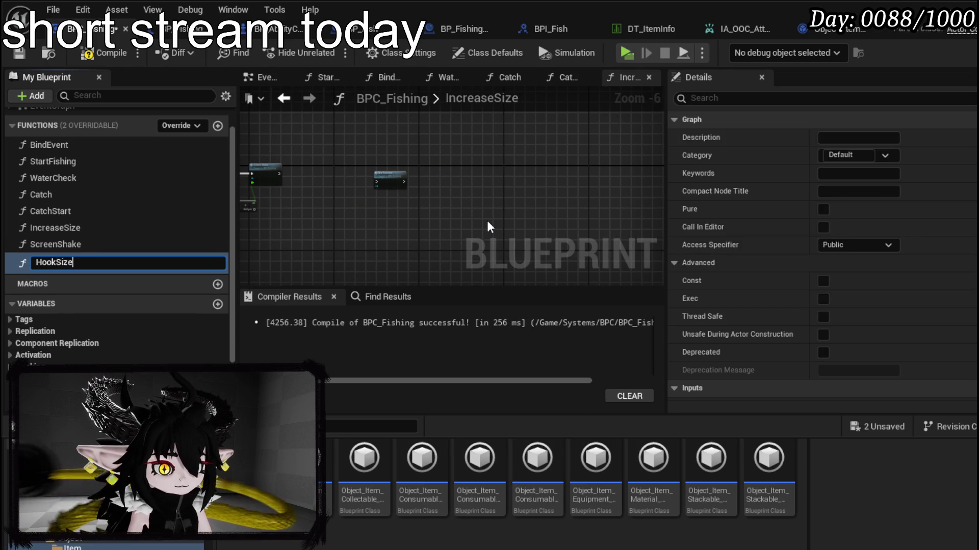
key("Return")
- Call Hook Size after Screen Shake, open its graph, and save BPC_Fishing
scroll(328, 183, "up", 3)
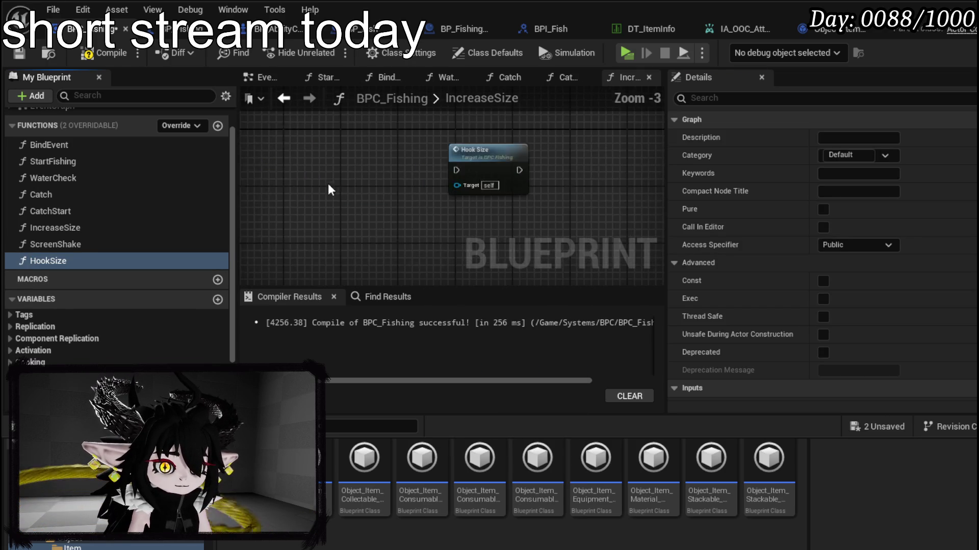
left_click_drag(604, 183, 380, 164)
left_click_drag(303, 170, 361, 170)
double_click(388, 160)
scroll(518, 204, "up", 4)
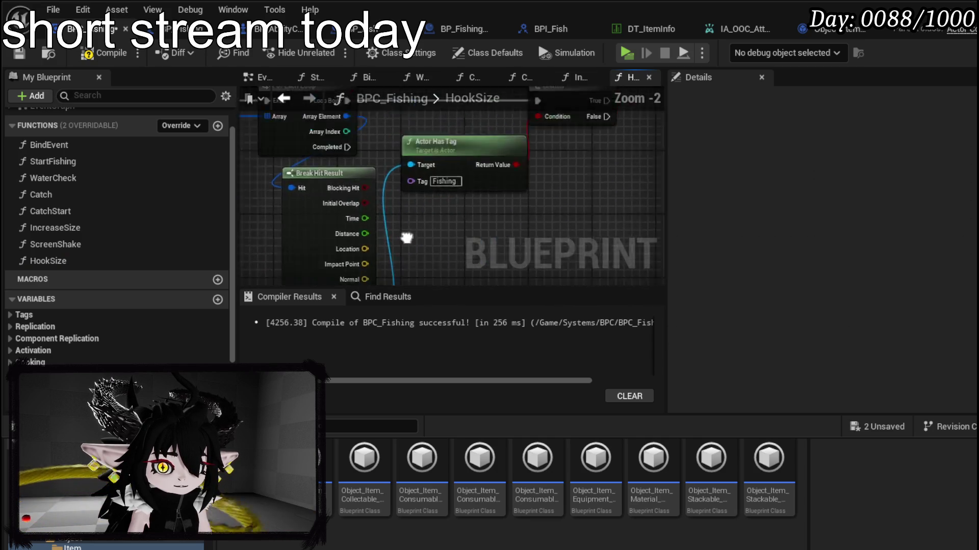
mouse_move(499, 198)
left_mouse_down()
mouse_move(384, 240)
mouse_move(640, 128)
mouse_move(590, 97)
mouse_move(559, 133)
left_mouse_up()
key("ctrl+s")
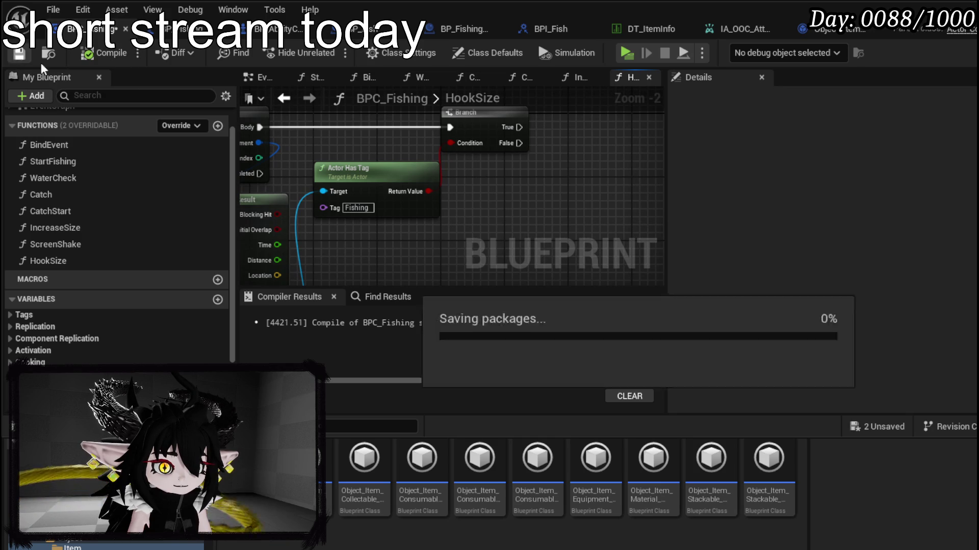
- Open BP_Fish's event graph, search its actions for 'Custom', then dismiss the search
left_click(387, 28)
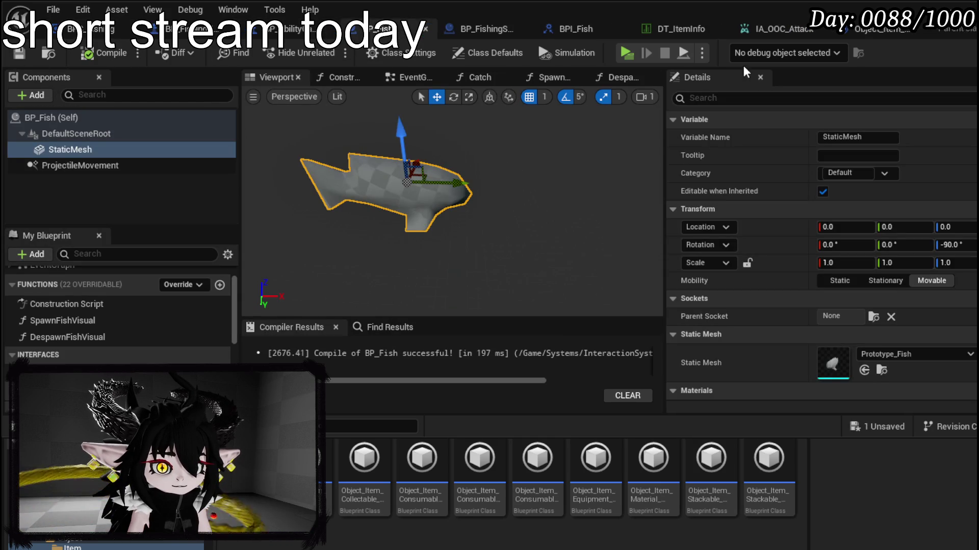
left_click(406, 77)
scroll(362, 188, "down", 2)
right_click(399, 224)
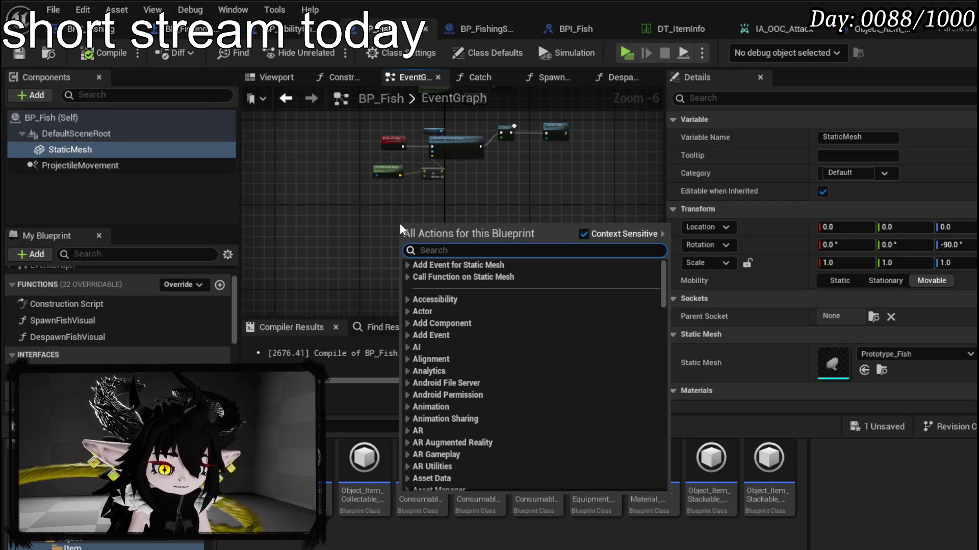
type("Custom")
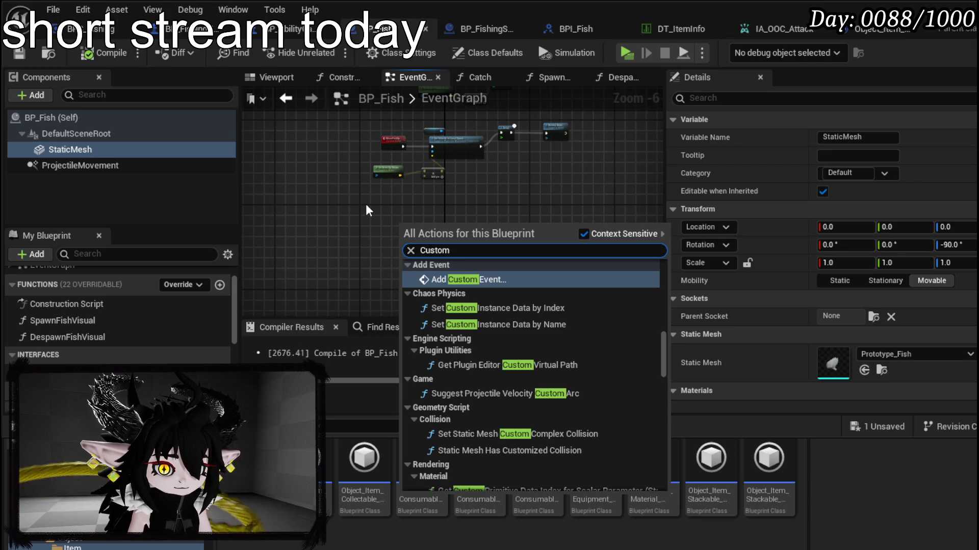
left_click(338, 278)
- Add a new function to BP_Fish, first named FishDanager, then renamed to FishEscape
left_click(217, 284)
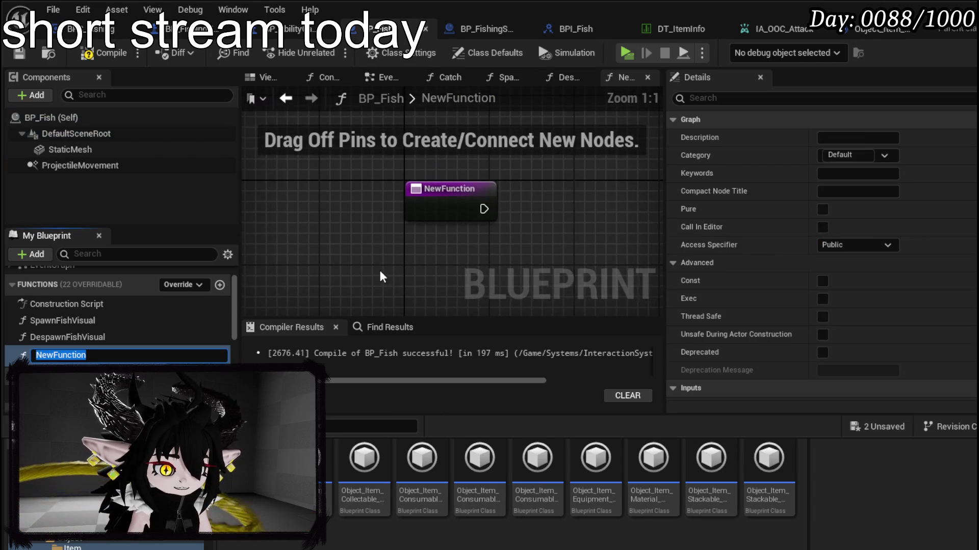
type("Fish")
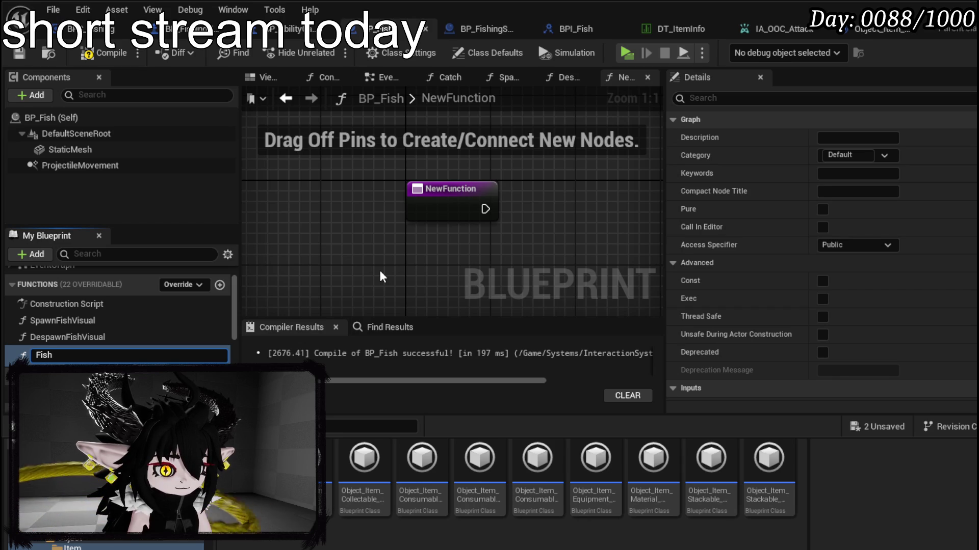
type("Danager")
key("Return")
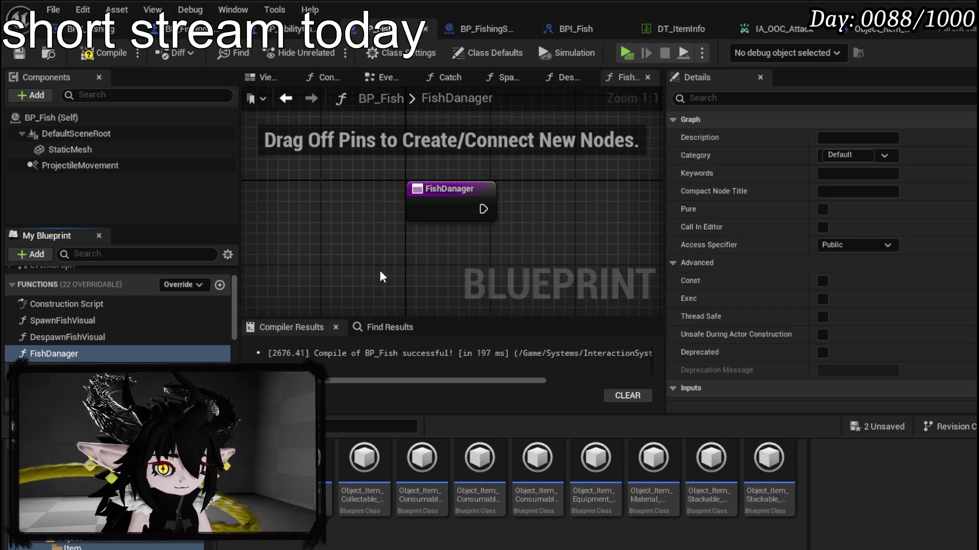
left_click(449, 194)
left_click_drag(841, 137, 896, 138)
key("BackSpace")
key("BackSpace")
key("BackSpace")
type("Flee")
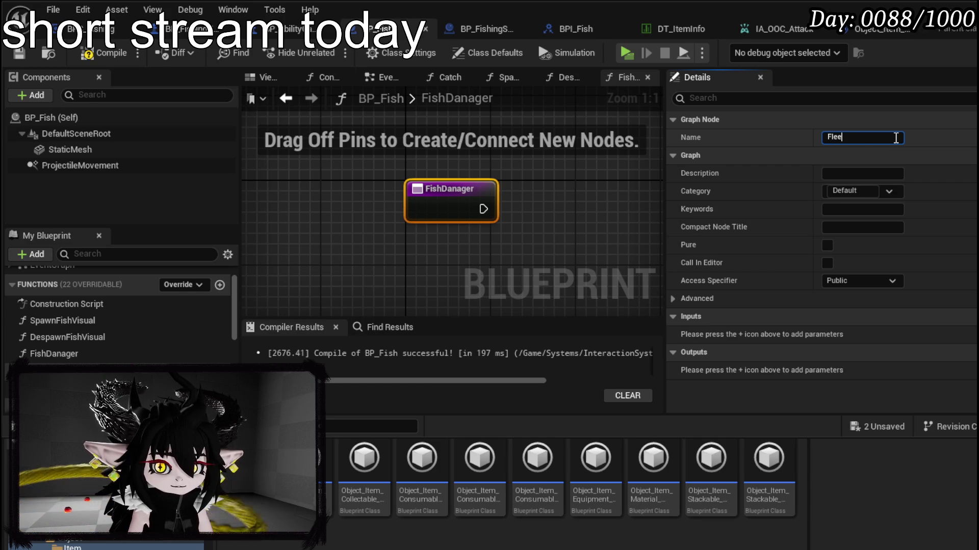
key("BackSpace")
key("BackSpace")
key("BackSpace")
type("FishF")
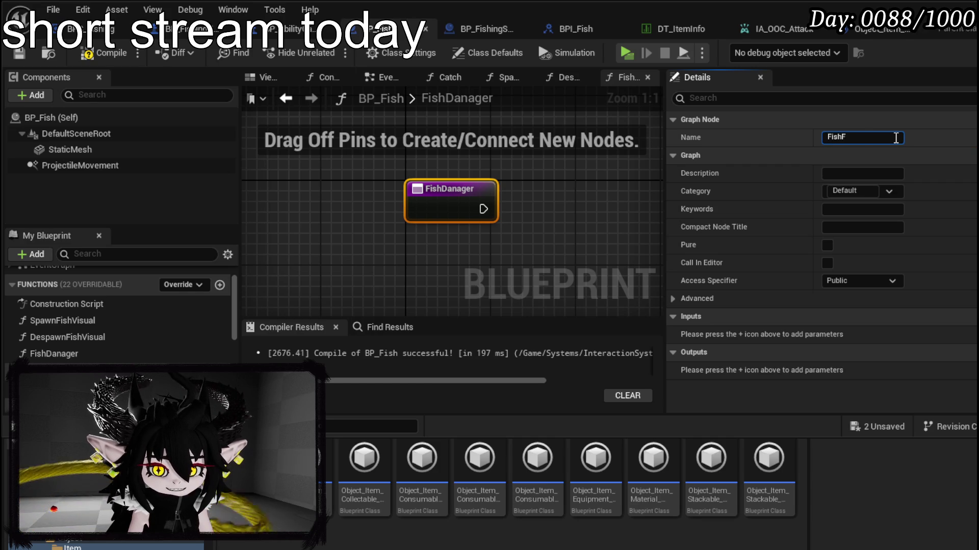
key("BackSpace")
key("BackSpace")
key("BackSpace")
type("ape")
key("Return")
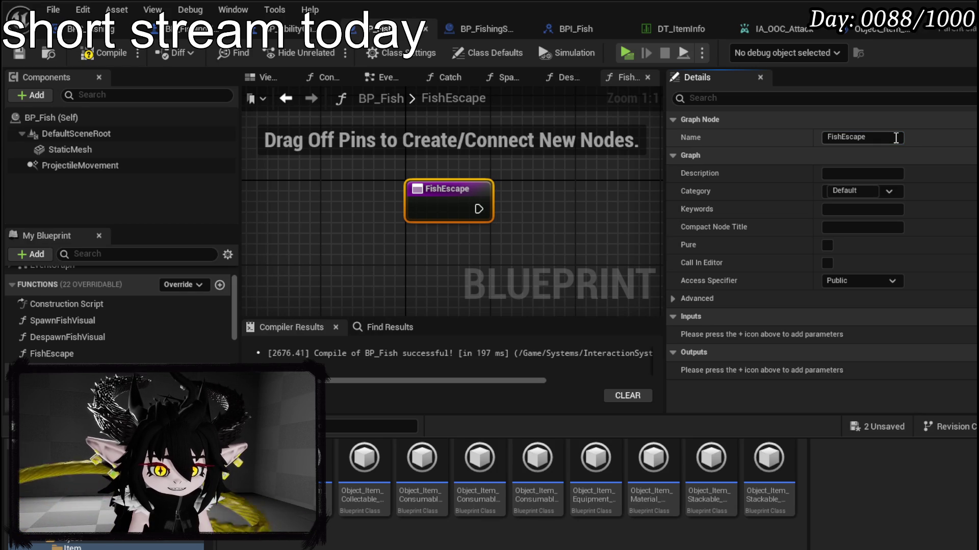
- Compile BP_Fish, shift the FishEscape node left, and save the blueprint
left_click(103, 54)
left_click_drag(454, 228, 414, 215)
left_click(19, 53)
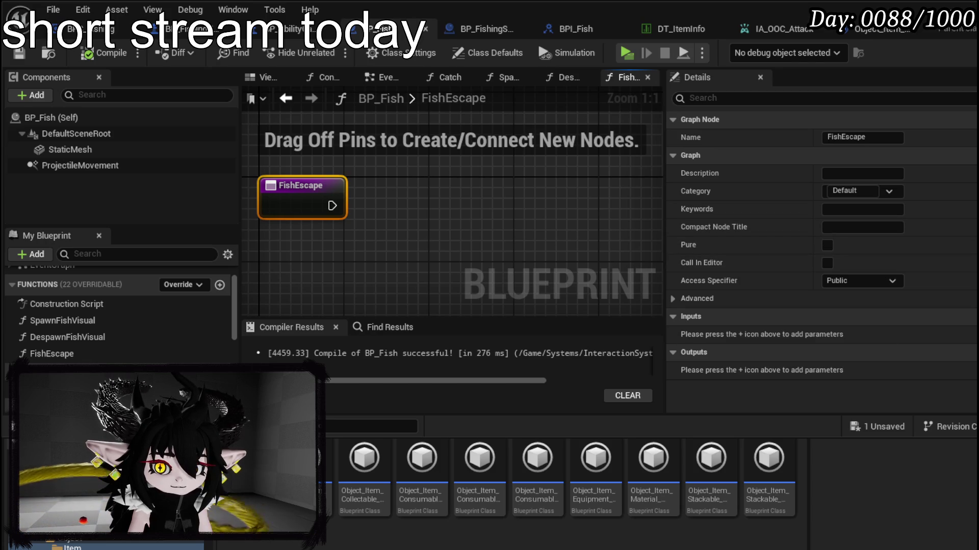
- Add a Float input named DangerValue to FishEscape
left_click(963, 316)
left_click(836, 335)
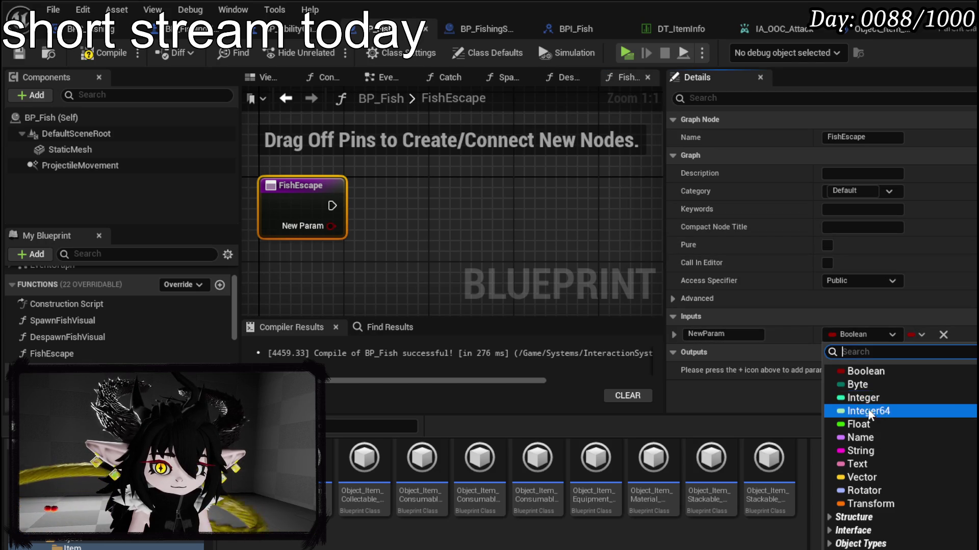
left_click(864, 424)
left_click(724, 334)
type("D")
type("alue")
key("Return")
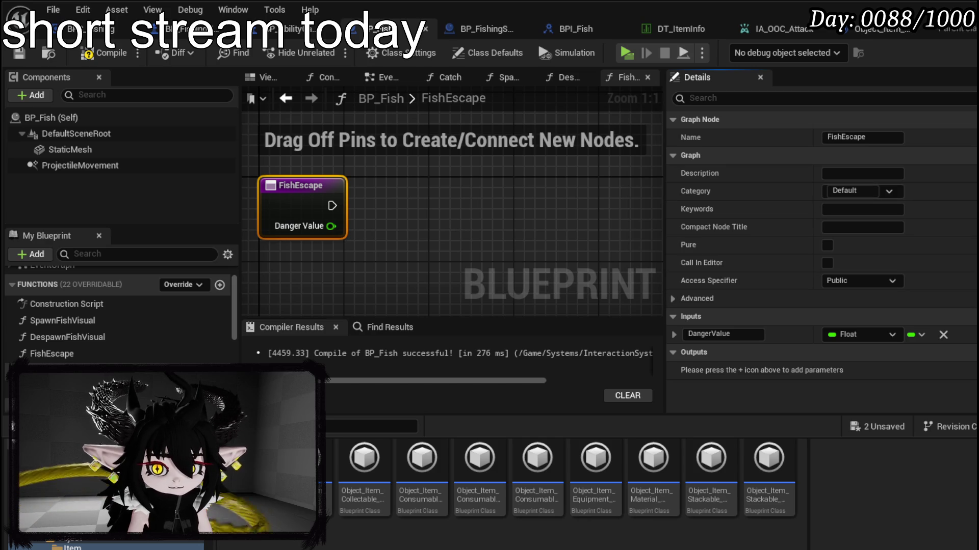
- Add a Vector input named Center, compile, and place a Branch node beside FishEscape
left_click(971, 317)
left_click(723, 352)
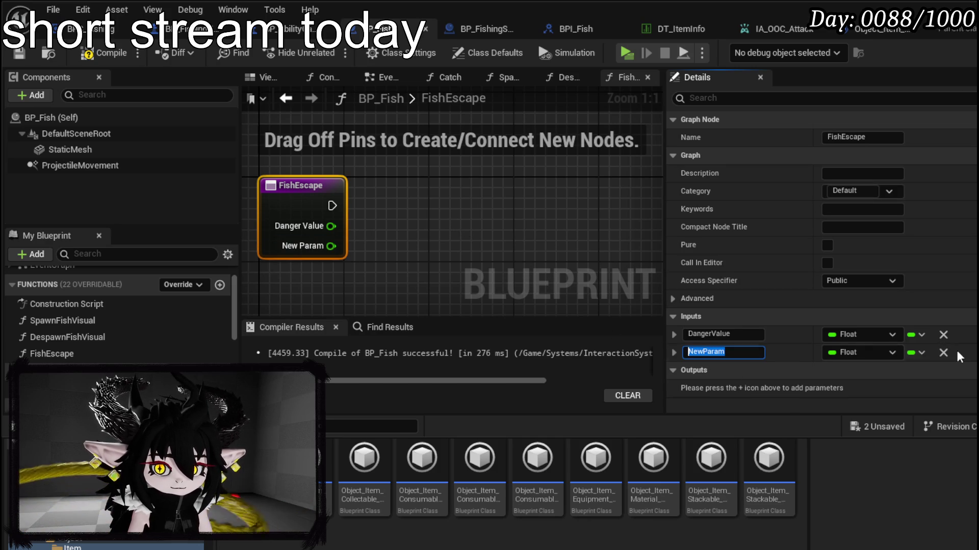
left_click(839, 352)
left_click(855, 494)
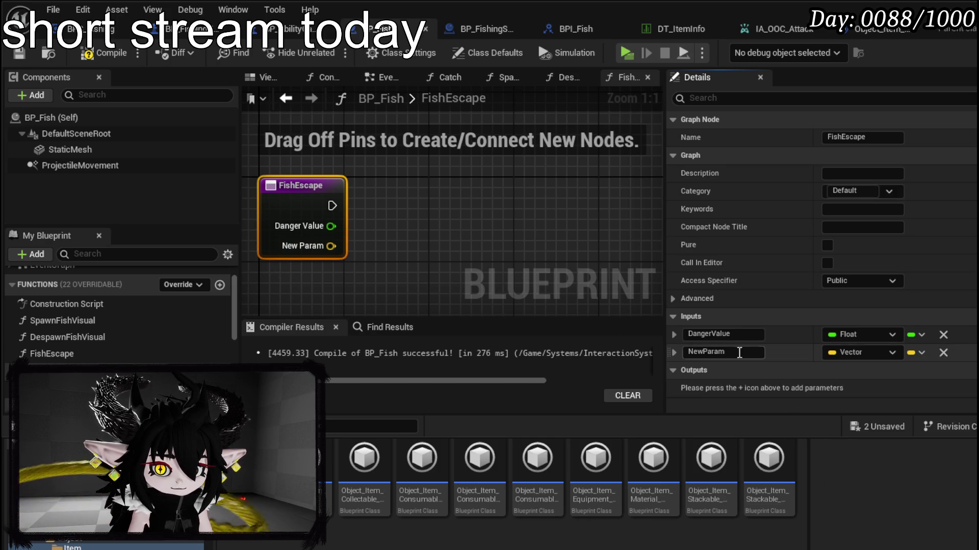
left_click(741, 352)
type("Center")
key("Return")
left_click(115, 55)
scroll(452, 191, "down", 1)
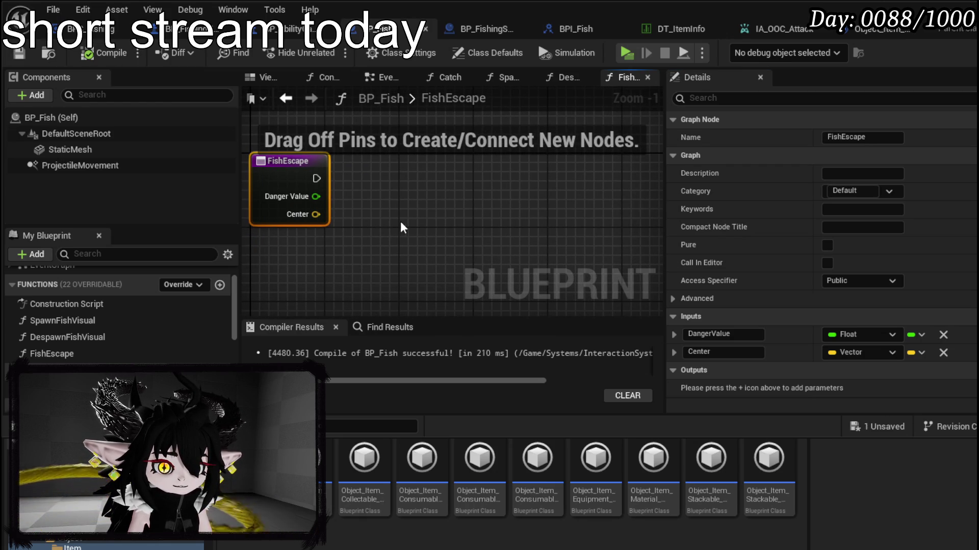
left_click(383, 157)
- Run the Branch after FishEscape, with the condition Danger Value >= 600
left_click_drag(316, 178, 420, 164)
mouse_move(316, 196)
left_mouse_down()
mouse_move(334, 199)
mouse_move(281, 255)
left_mouse_up()
type("reater")
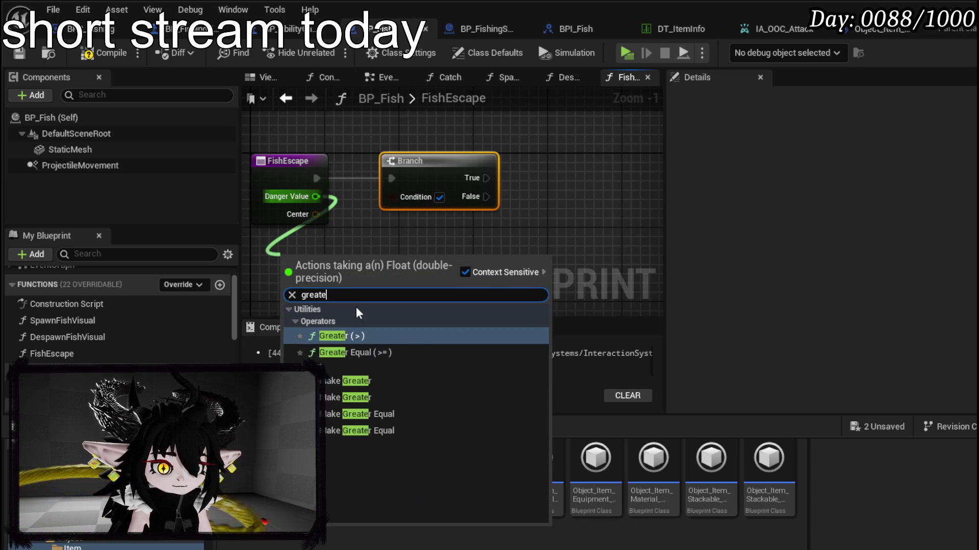
left_click(358, 353)
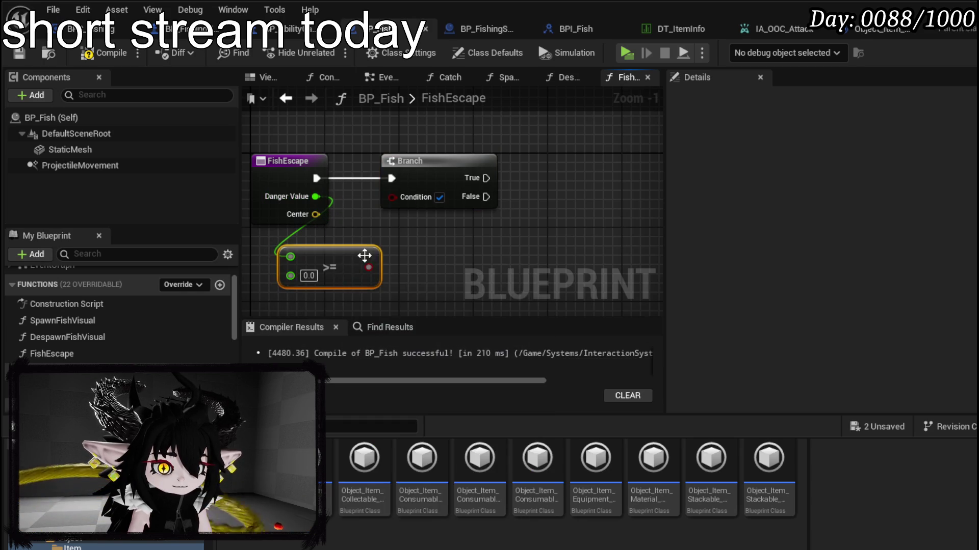
left_click_drag(370, 269, 395, 197)
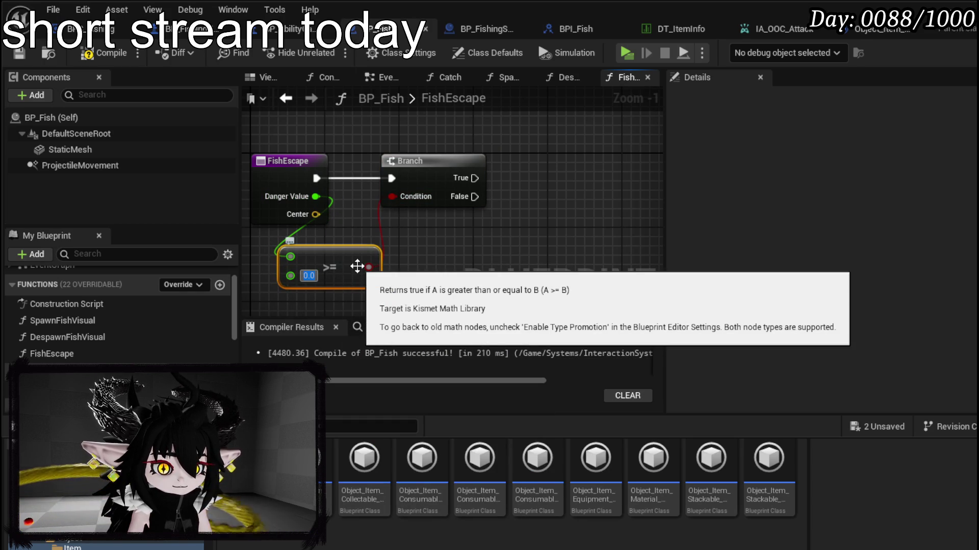
type("60")
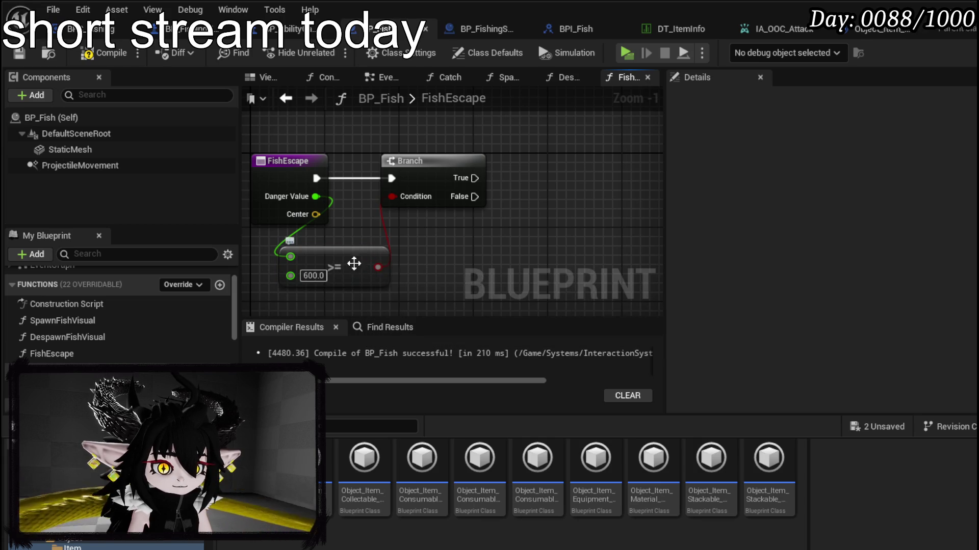
mouse_move(354, 262)
left_mouse_down()
mouse_move(343, 135)
mouse_move(351, 125)
left_mouse_up()
mouse_move(429, 224)
left_mouse_down()
mouse_move(359, 225)
mouse_move(429, 227)
mouse_move(374, 234)
mouse_move(362, 221)
left_mouse_up()
right_click(363, 244)
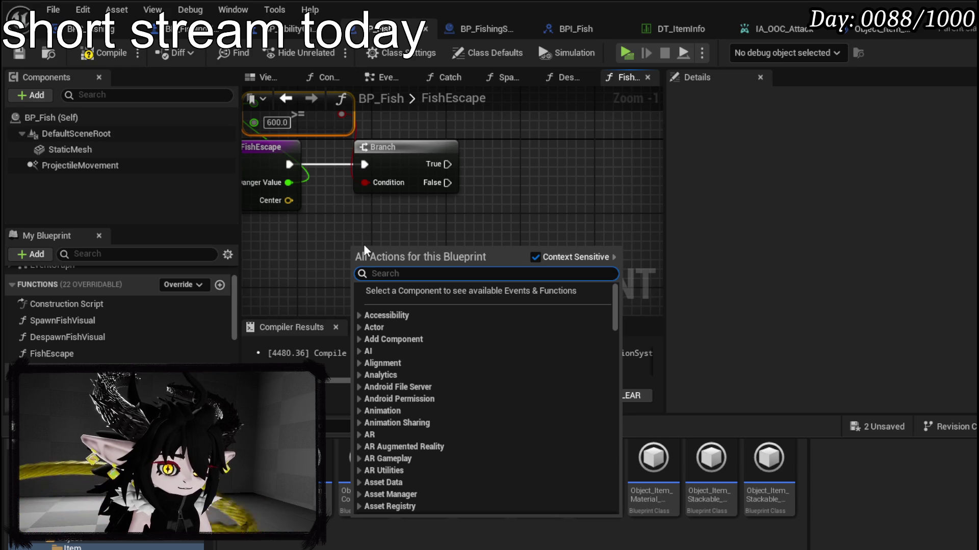
- Add a Find Look at Rotation node with Center as its Start input
type("look at")
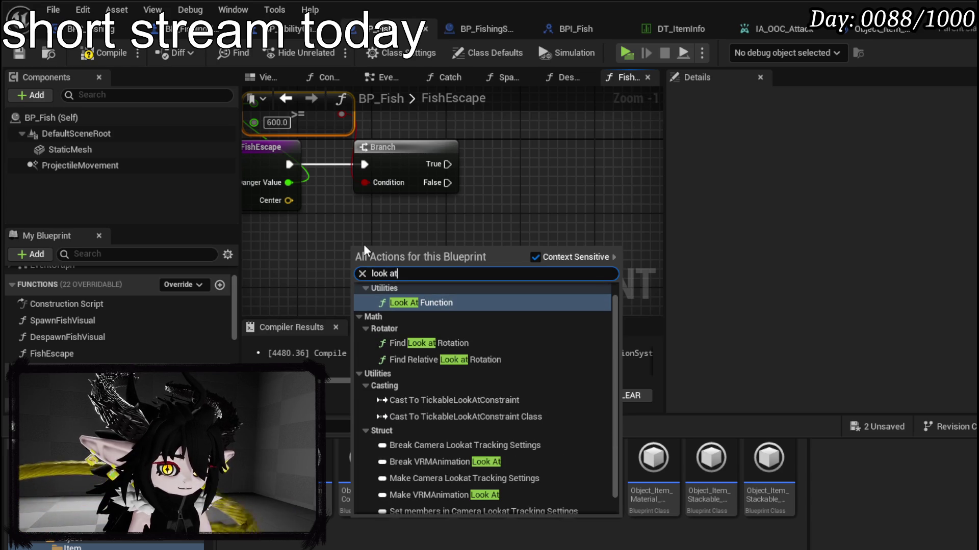
key("Down")
key("Down")
key("Down")
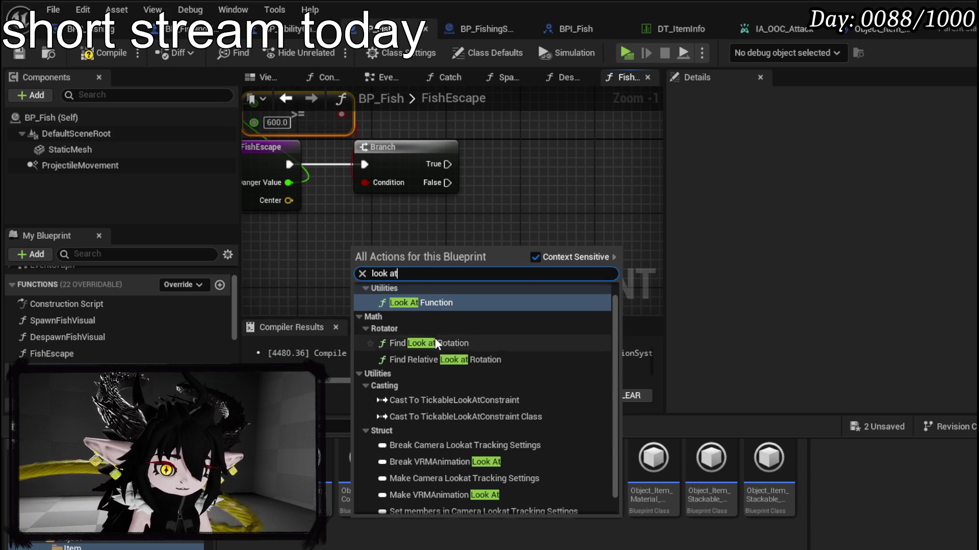
key("Return")
left_click_drag(366, 242, 366, 214)
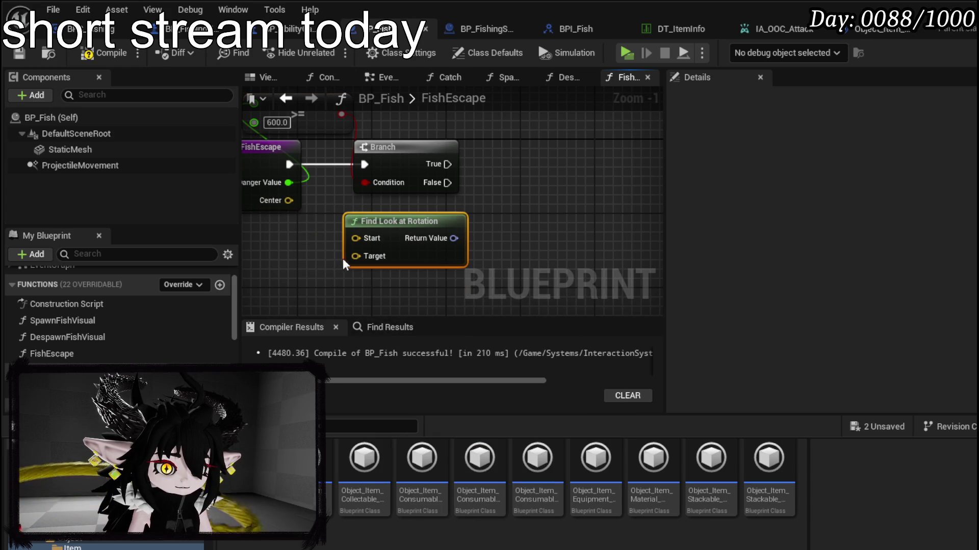
left_click_drag(289, 201, 355, 238)
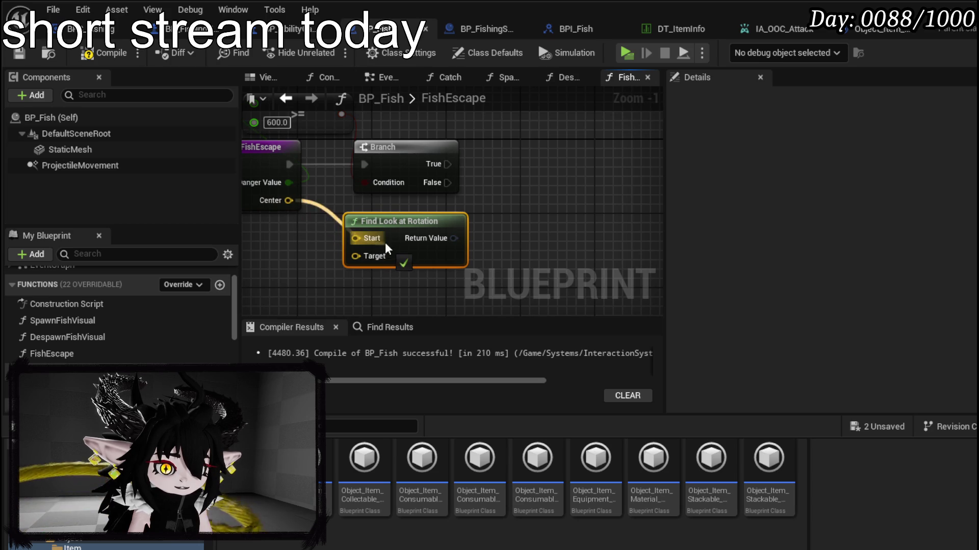
- Feed Get Actor Location into the look-at rotation's Target input
right_click(332, 224)
type("g")
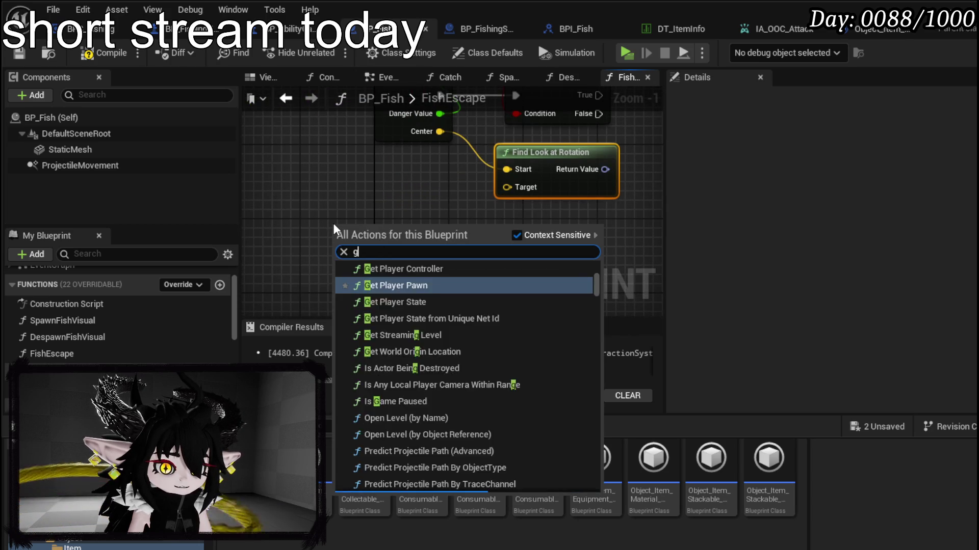
type("et actor rotati")
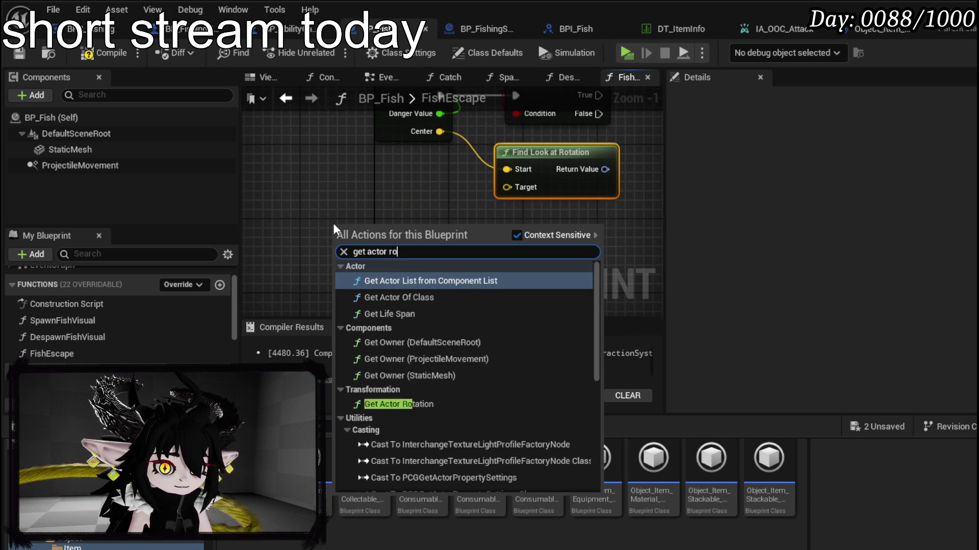
key("Return")
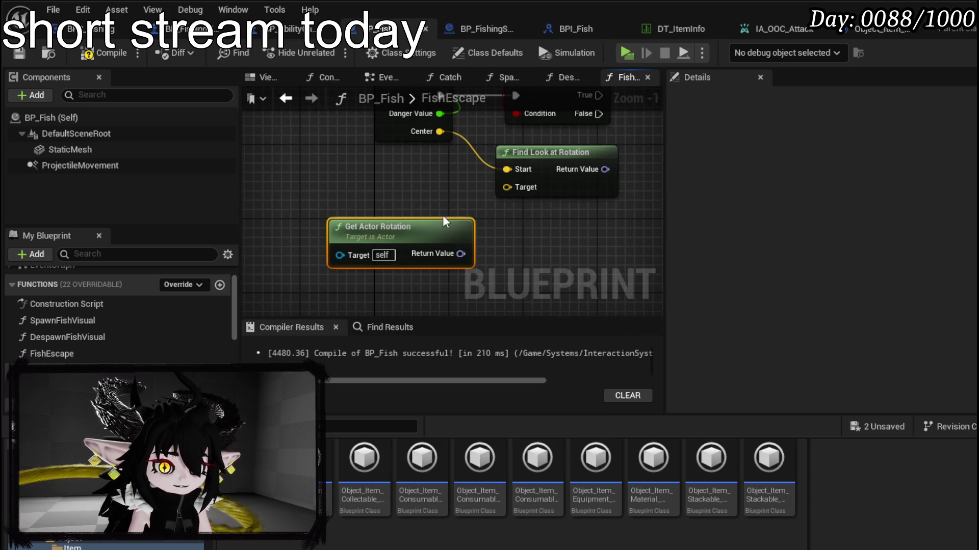
left_click_drag(402, 235, 392, 226)
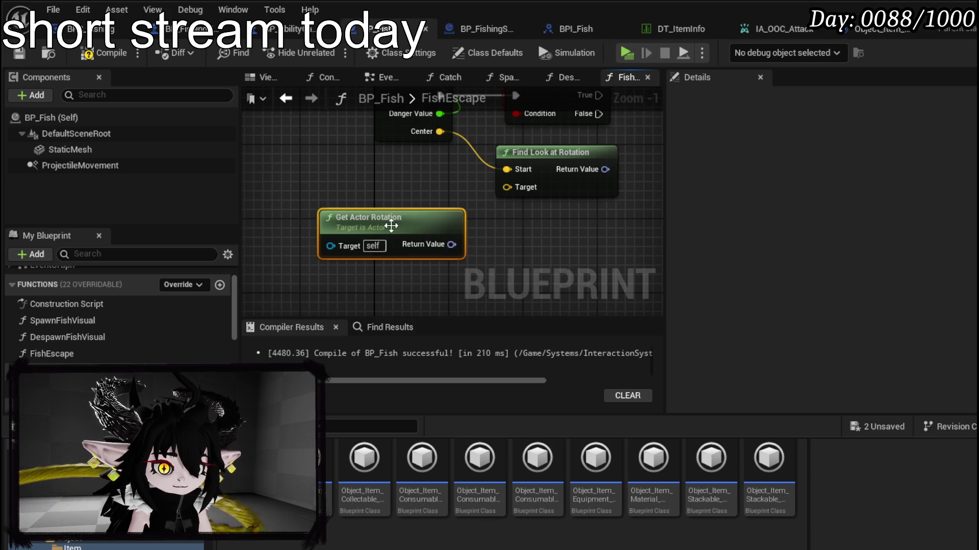
key("Delete")
right_click(358, 219)
type("get")
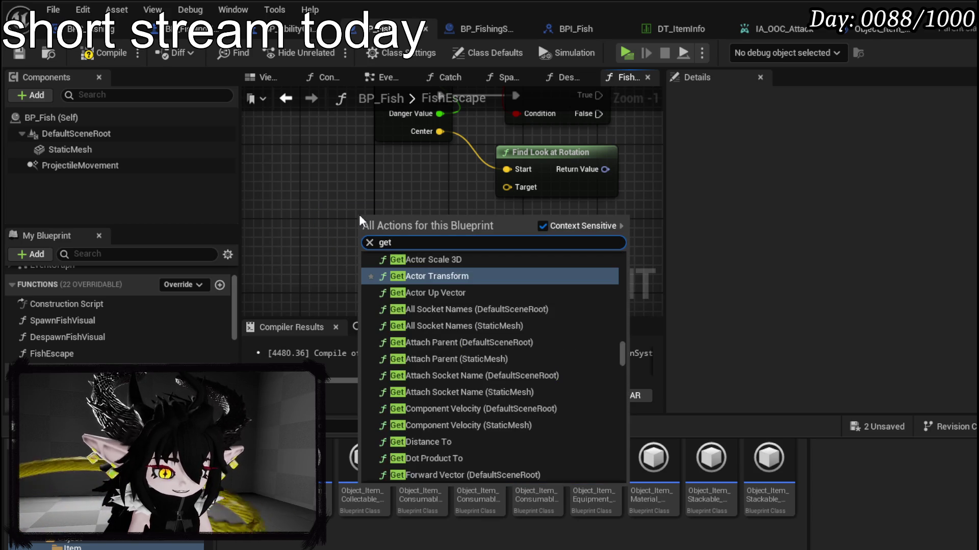
type(" actor ")
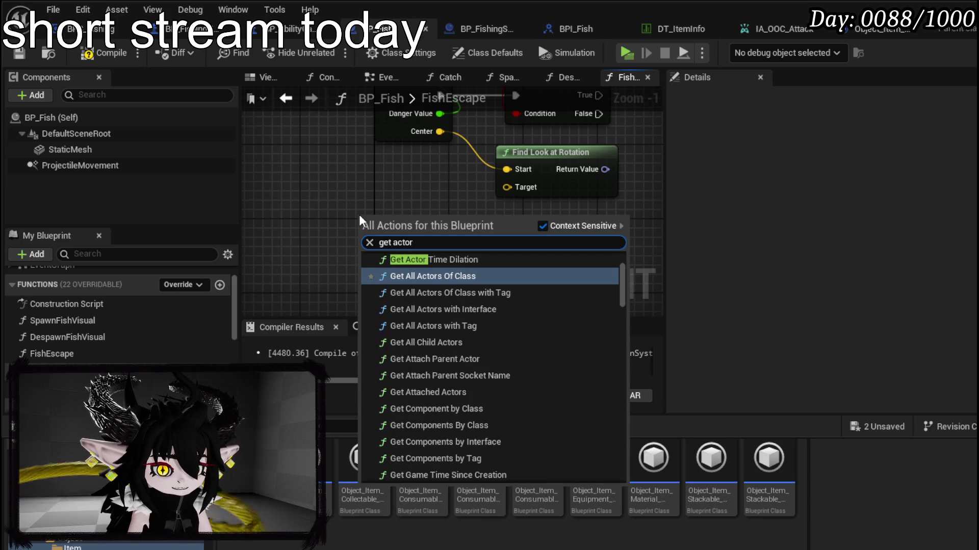
type("location")
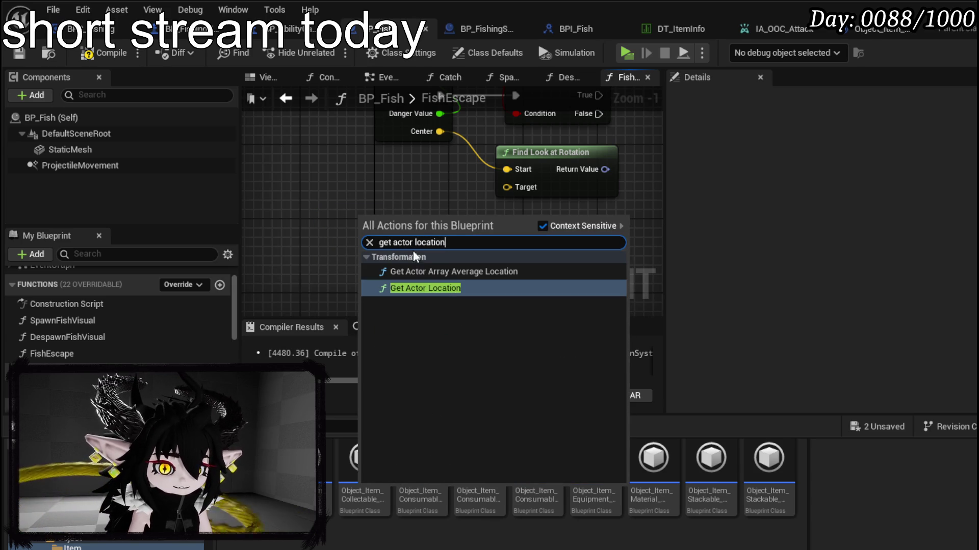
left_click(420, 288)
left_click_drag(488, 245, 507, 188)
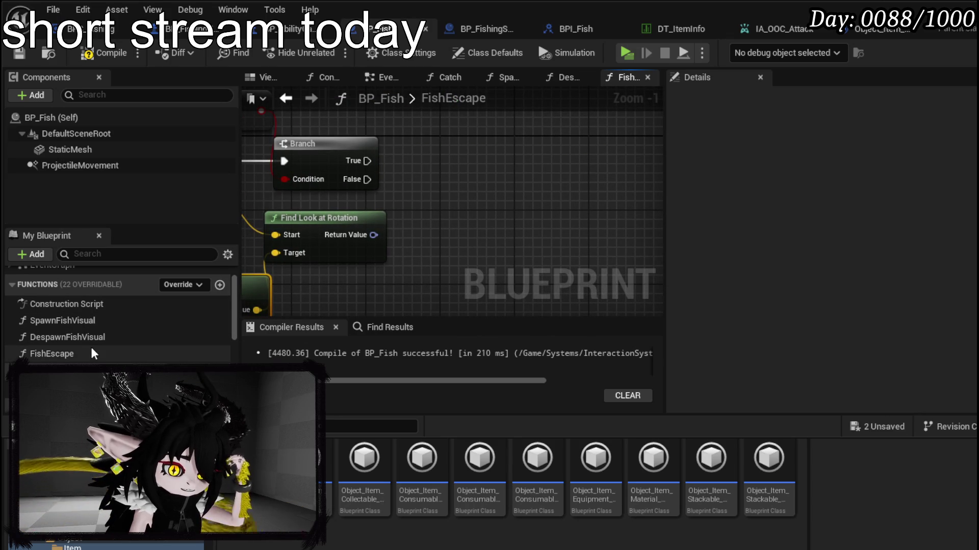
- On Branch True, set the actor rotation to the look-at rotation result
right_click(429, 173)
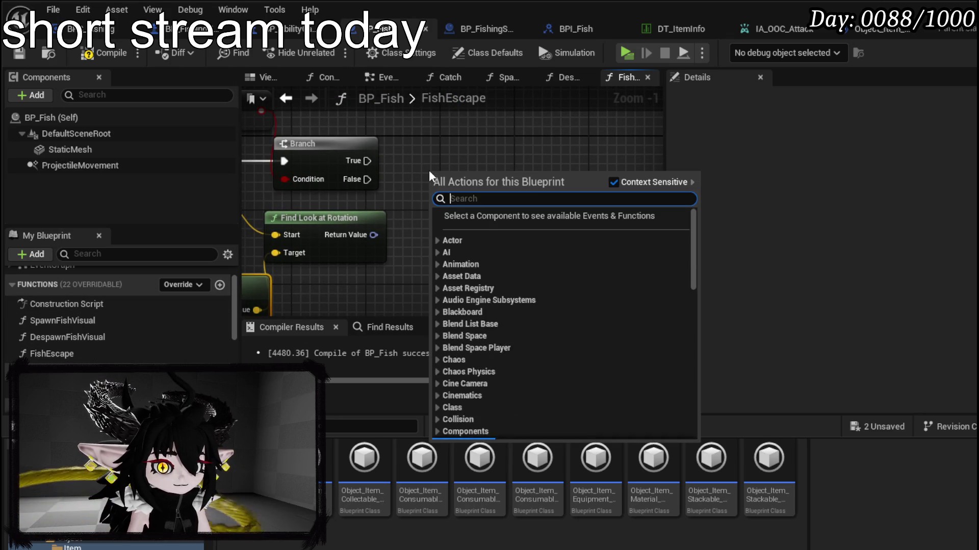
type("set actor rotation")
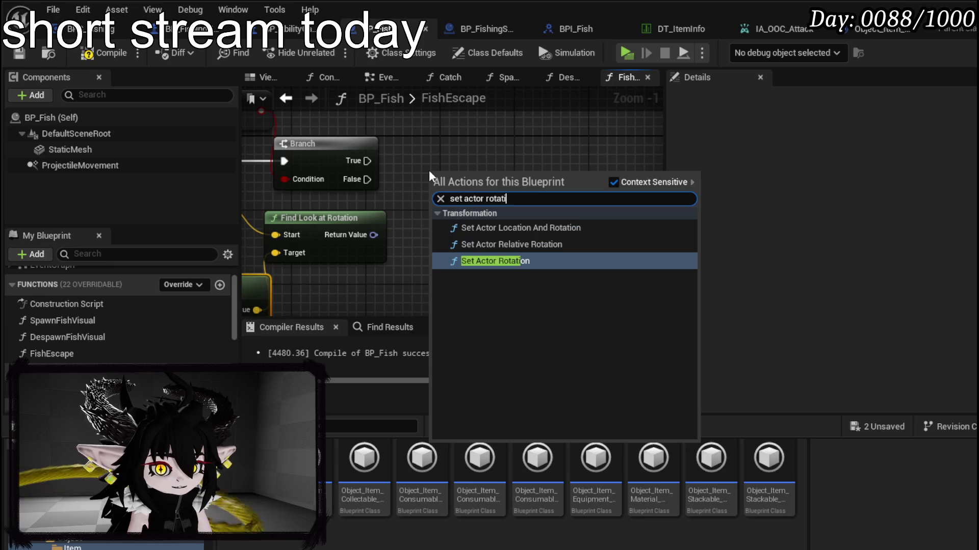
left_click(505, 259)
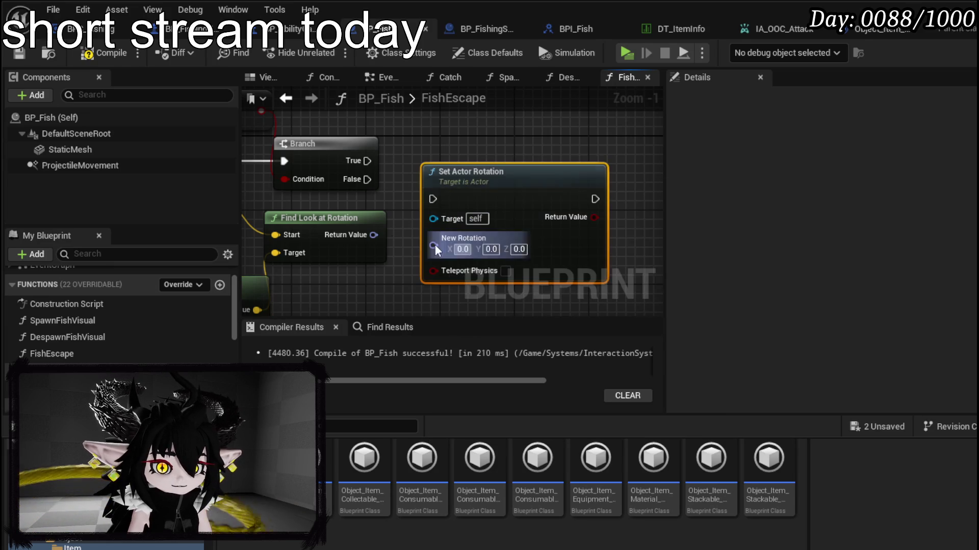
left_click_drag(372, 234, 433, 238)
left_click_drag(475, 190, 513, 181)
mouse_move(367, 161)
left_mouse_down()
mouse_move(488, 193)
mouse_move(470, 189)
mouse_move(486, 153)
mouse_move(310, 154)
left_mouse_up()
left_click_drag(496, 198, 396, 215)
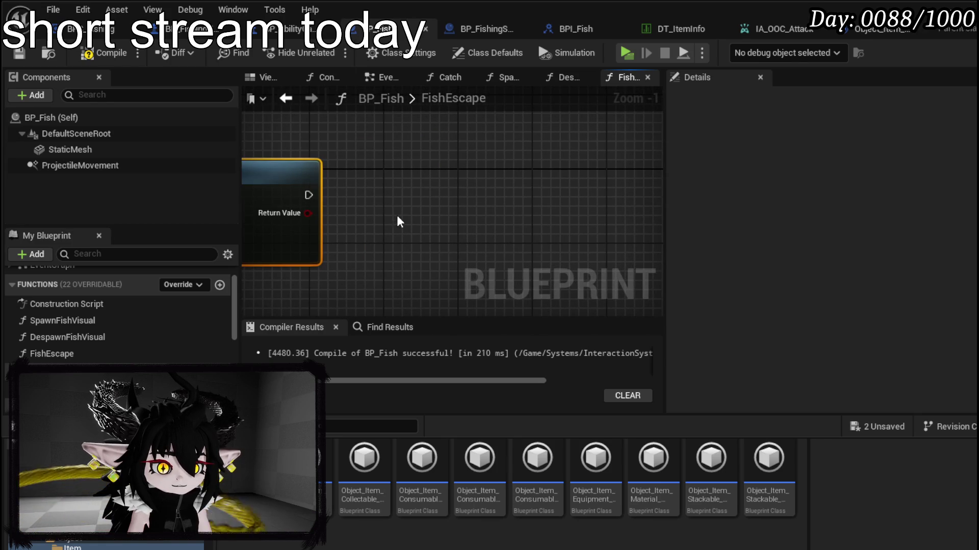
- Add Set Velocity in Local Space for the projectile movement component
left_click_drag(90, 164, 334, 128)
left_click_drag(416, 134, 468, 179)
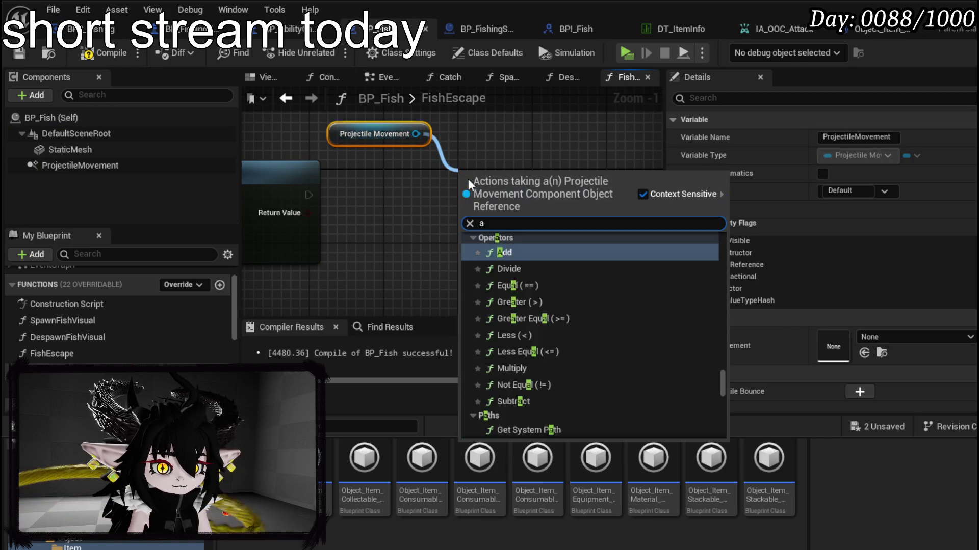
type("add ve")
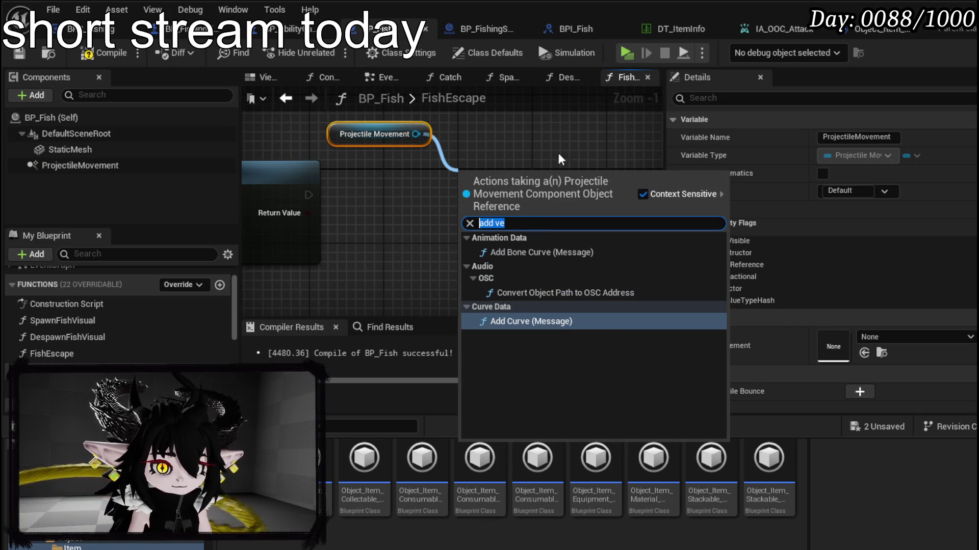
type("Ve")
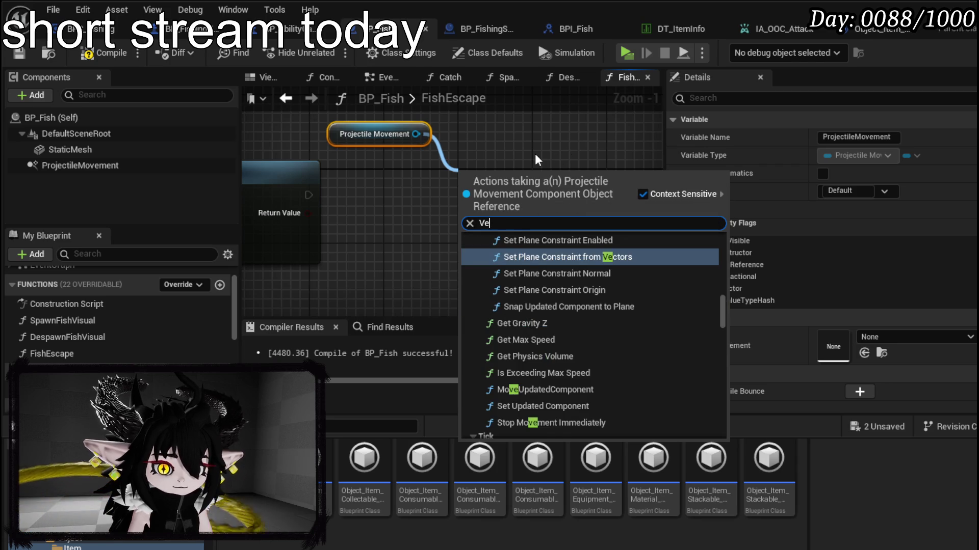
type("loci")
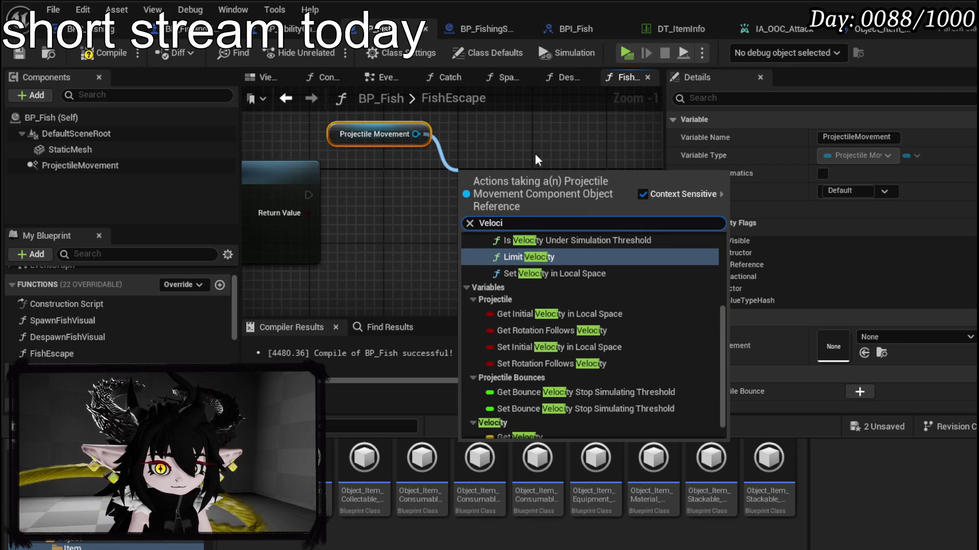
left_click(570, 273)
- After the rotation, set velocity to Actor Forward Vector × 12000, then start a test play
left_click_drag(351, 241, 390, 249)
right_click(390, 250)
type("get actor ")
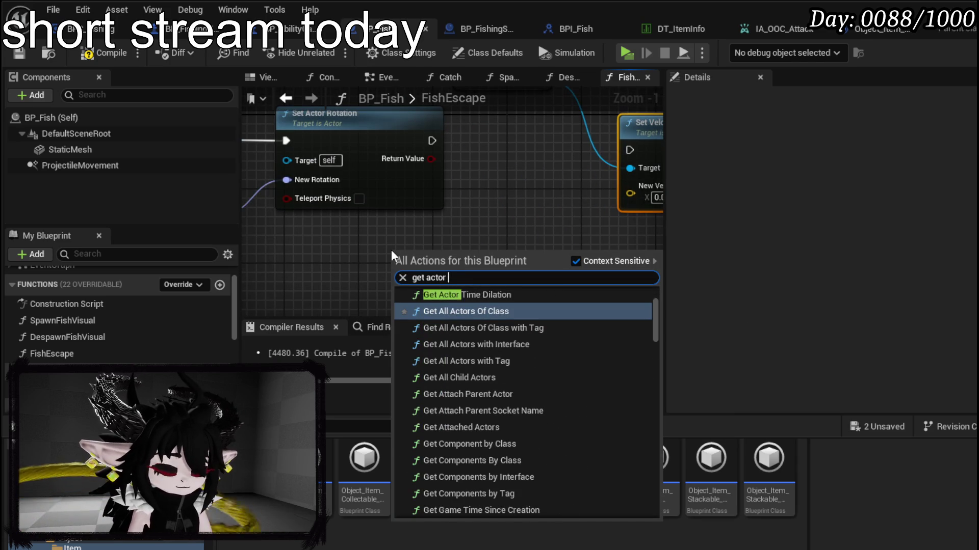
type("forward")
left_click(478, 308)
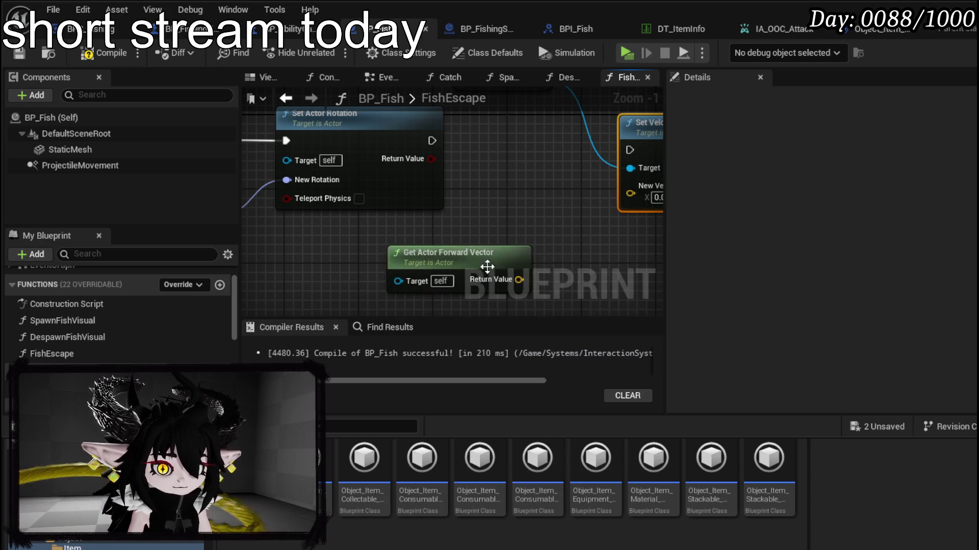
mouse_move(393, 252)
left_mouse_down()
mouse_move(355, 241)
mouse_move(415, 262)
mouse_move(383, 250)
left_mouse_up()
type("*")
left_click(463, 312)
right_click(392, 274)
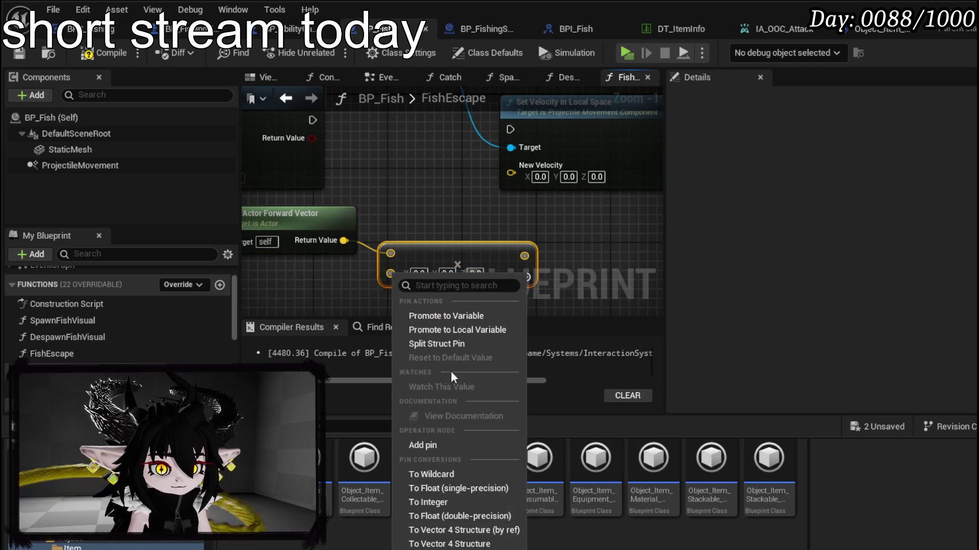
left_click(439, 488)
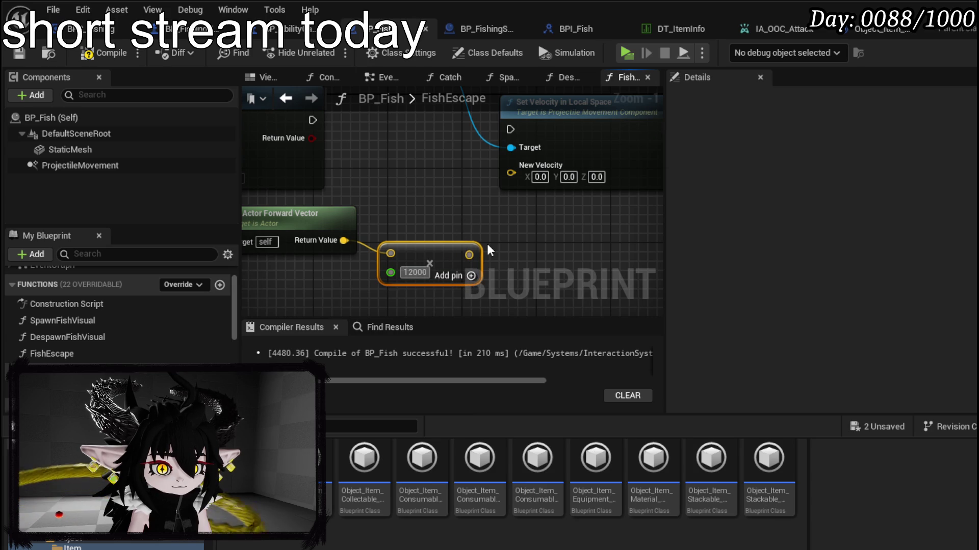
type("1200")
left_click_drag(469, 255, 511, 173)
left_click_drag(367, 181, 565, 189)
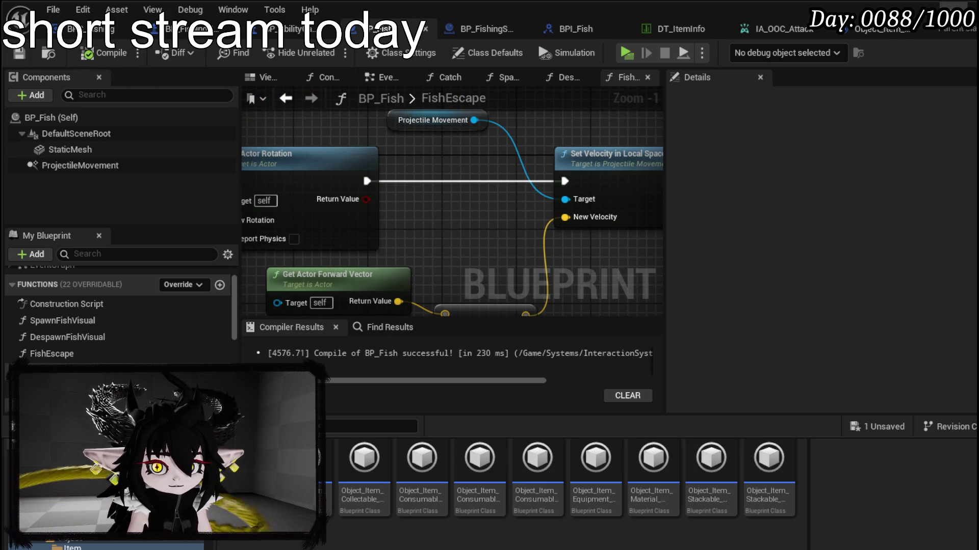
key("alt+p")
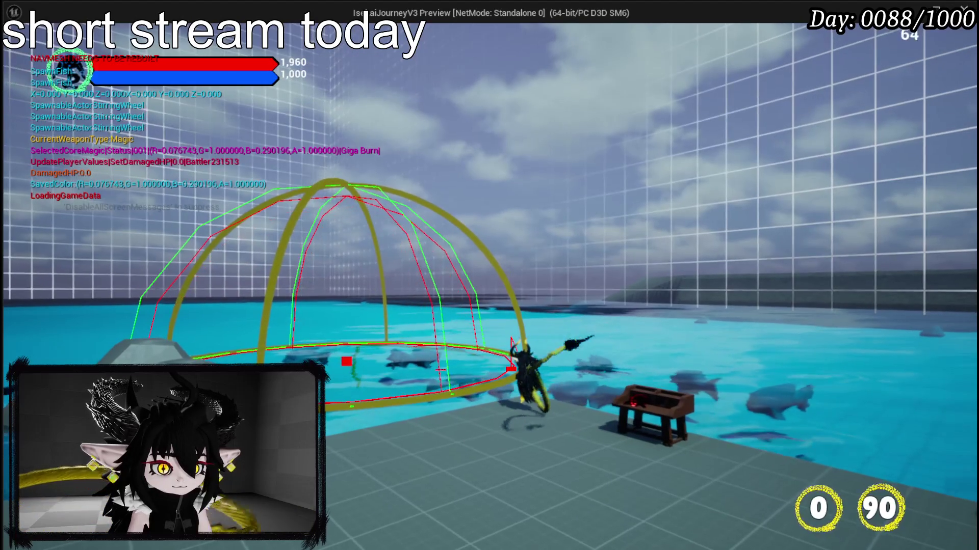
- Stop the test play, save the level, and select FishEscape's entry node in BP_Fish
key("Escape")
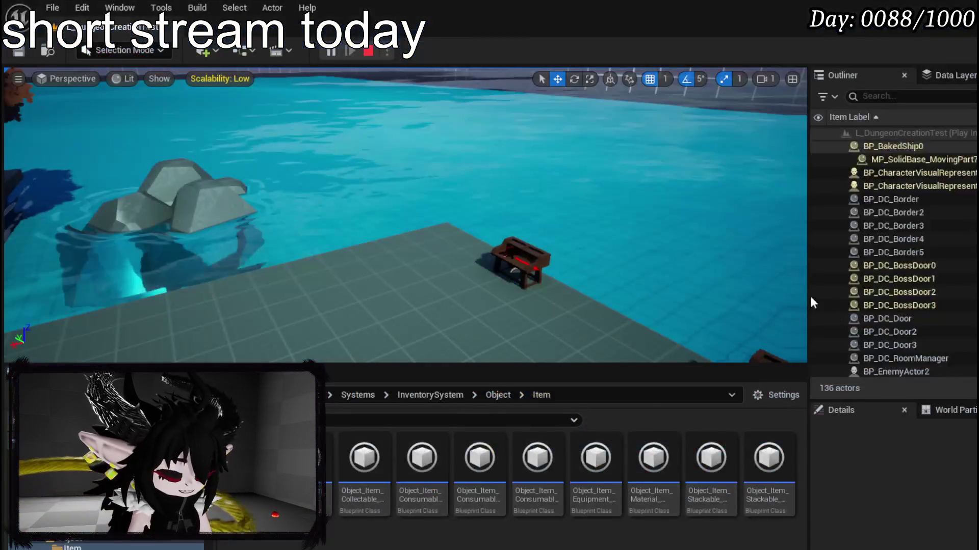
key("ctrl+s")
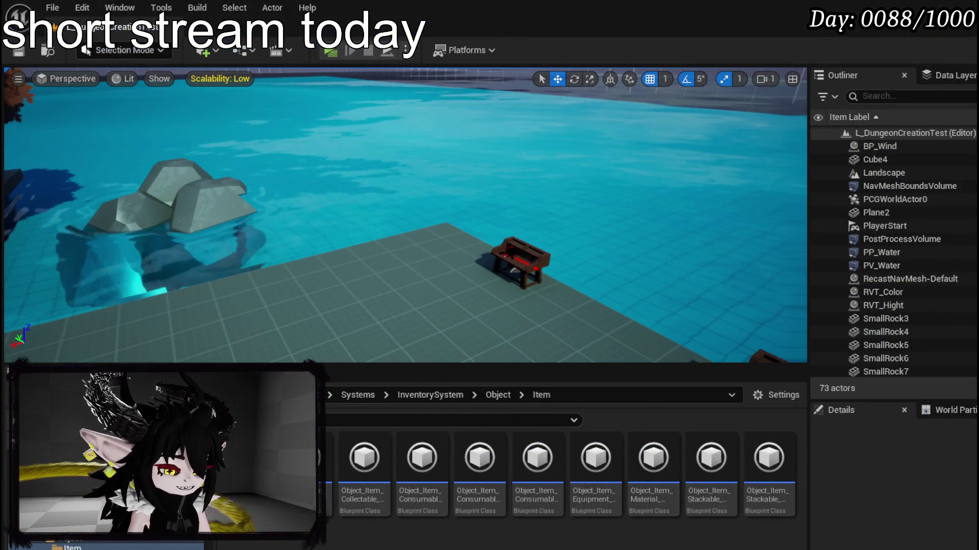
key("alt+Tab")
scroll(476, 224, "down", 3)
left_click(313, 189)
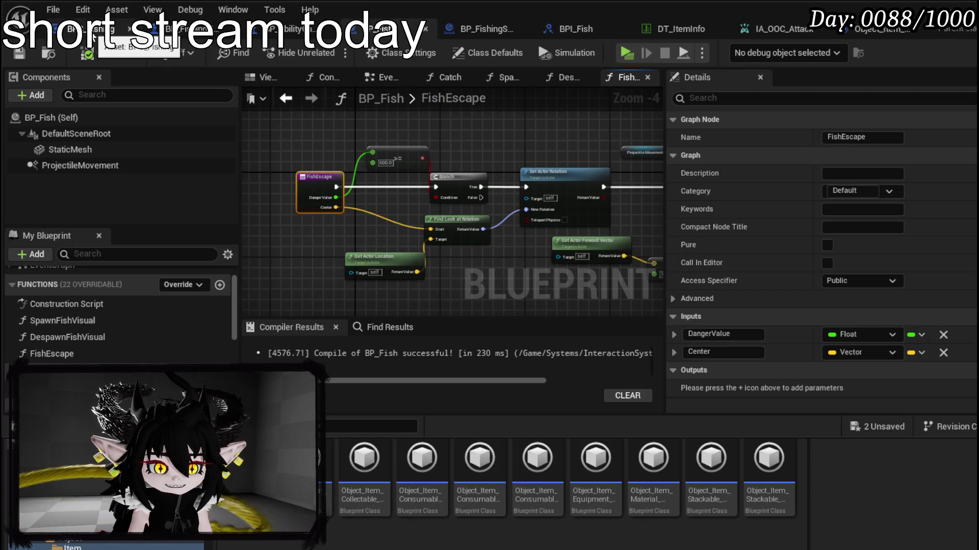
- Bring the Multi Sphere Trace node into view in BPC_Fishing's HookSize graph
left_click(194, 29)
left_click_drag(660, 134, 419, 161)
mouse_move(357, 229)
left_mouse_down()
mouse_move(384, 146)
mouse_move(510, 173)
left_mouse_up()
scroll(354, 209, "down", 3)
scroll(410, 212, "up", 3)
mouse_move(322, 162)
left_mouse_down()
mouse_move(291, 148)
mouse_move(290, 128)
mouse_move(255, 130)
left_mouse_up()
scroll(285, 131, "down", 2)
left_click_drag(267, 227, 390, 203)
scroll(390, 203, "up", 2)
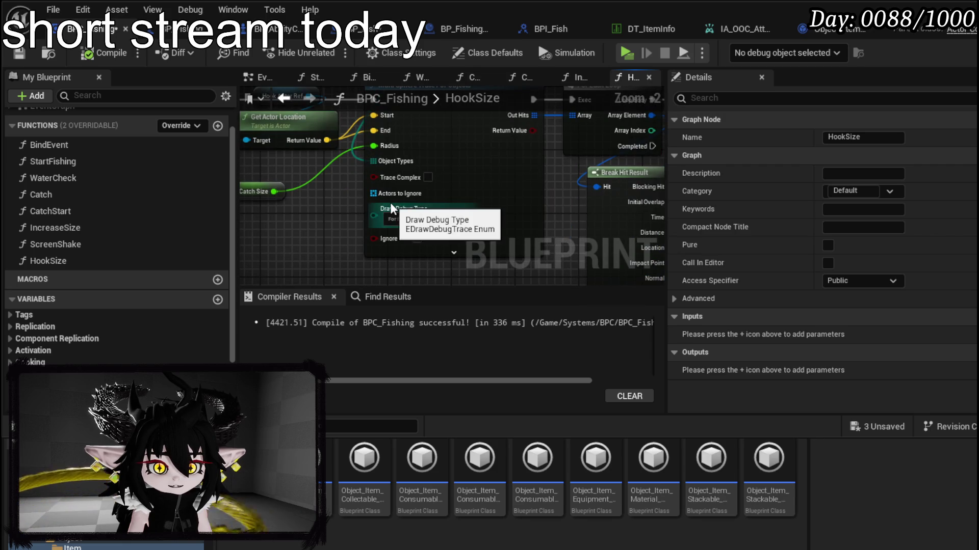
- Set Draw Debug Type to None on the HookSize and Catch sphere traces, then compile and save
left_click(415, 218)
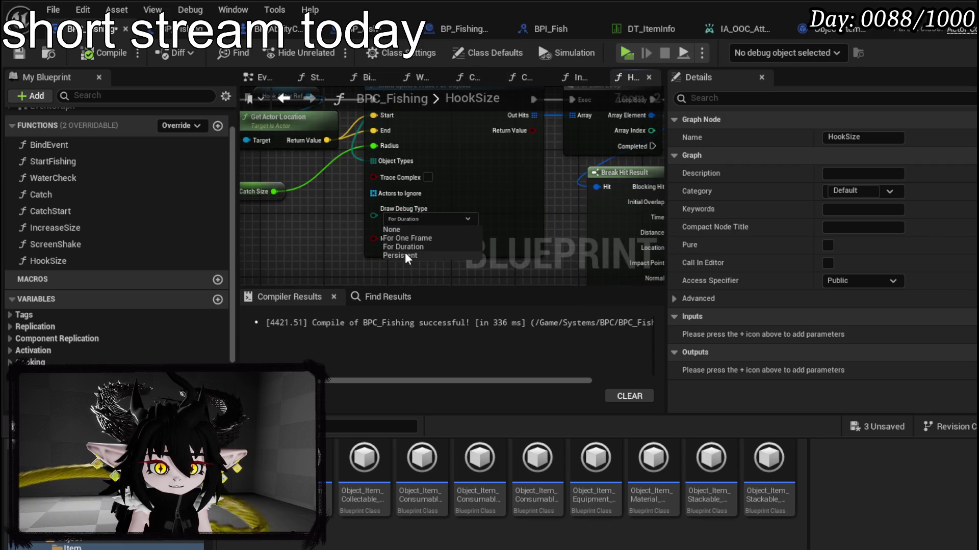
left_click(403, 230)
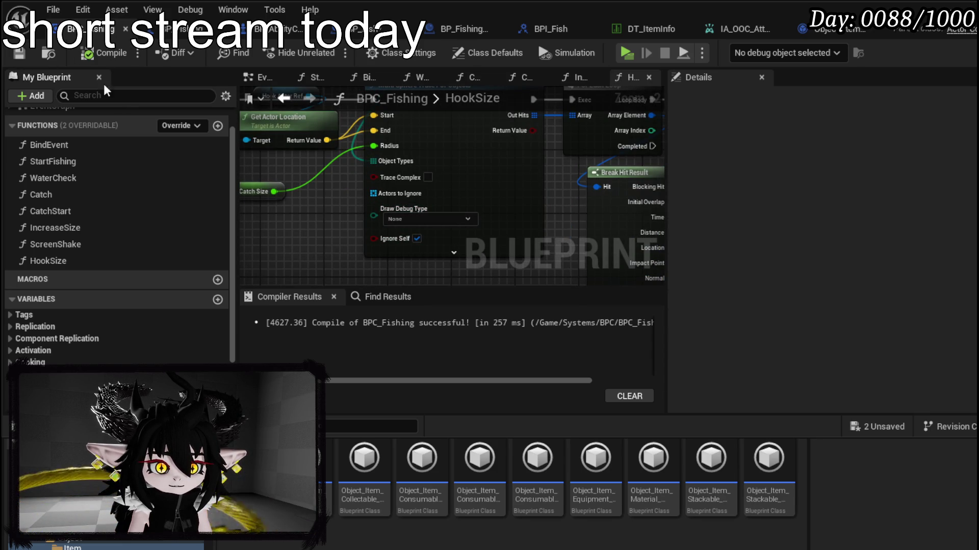
left_click(50, 210)
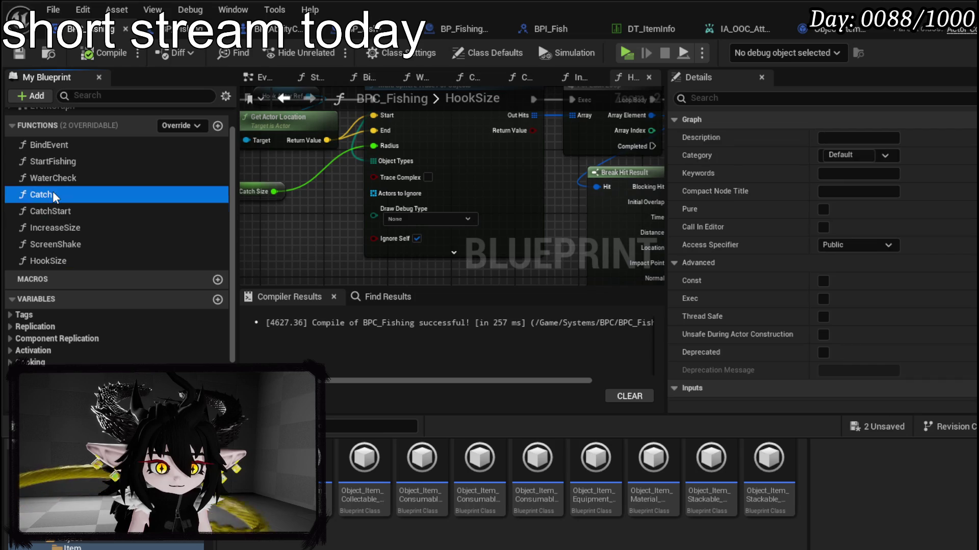
double_click(53, 196)
left_click(416, 187)
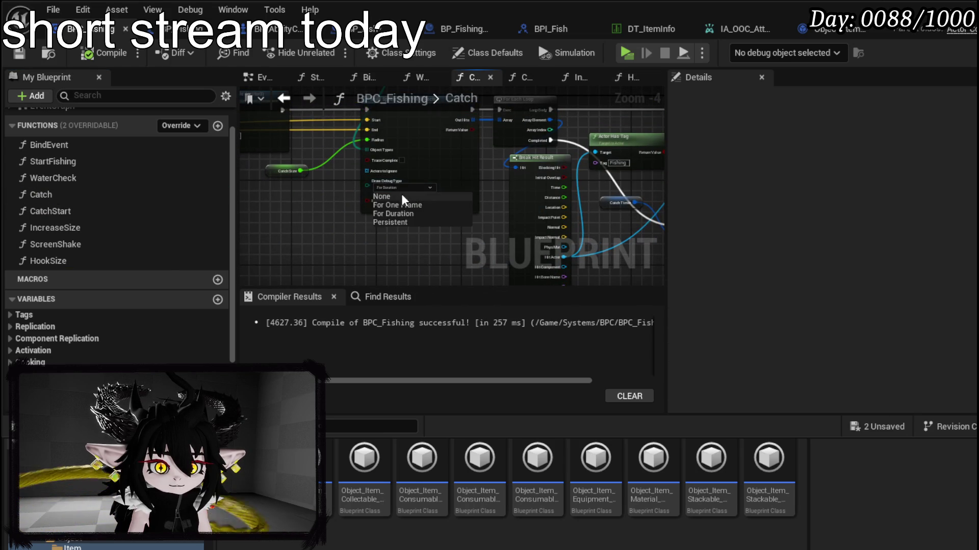
left_click(403, 196)
scroll(387, 220, "up", 5)
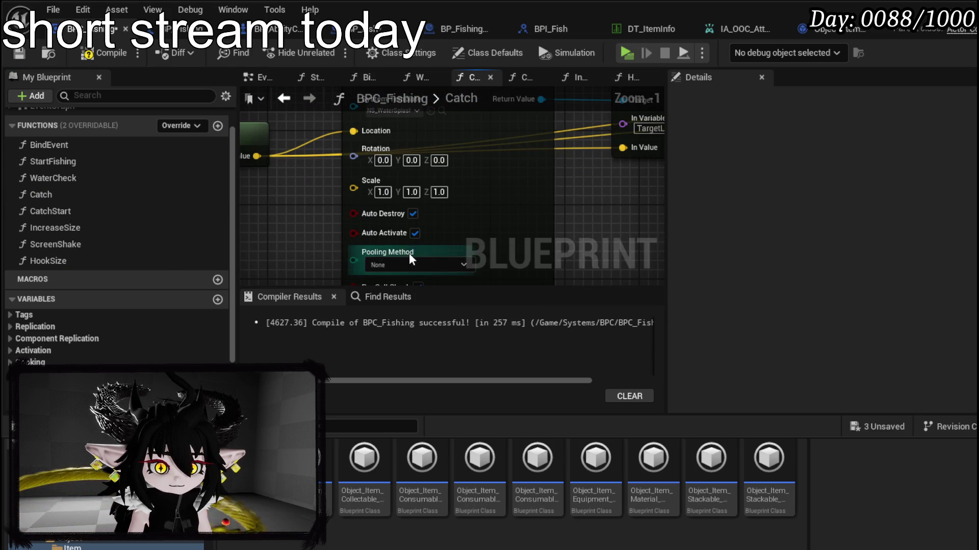
scroll(409, 253, "down", 6)
left_click_drag(473, 218, 312, 210)
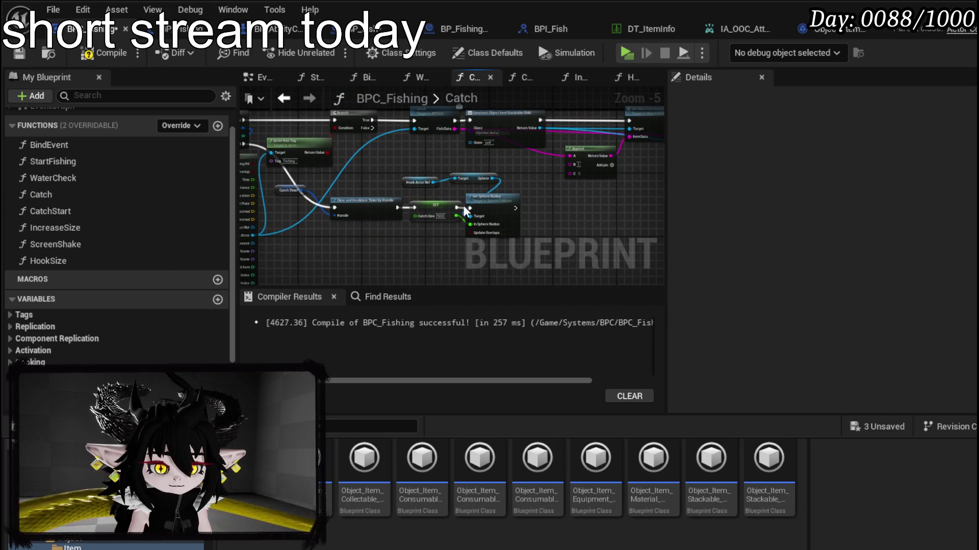
left_click(20, 53)
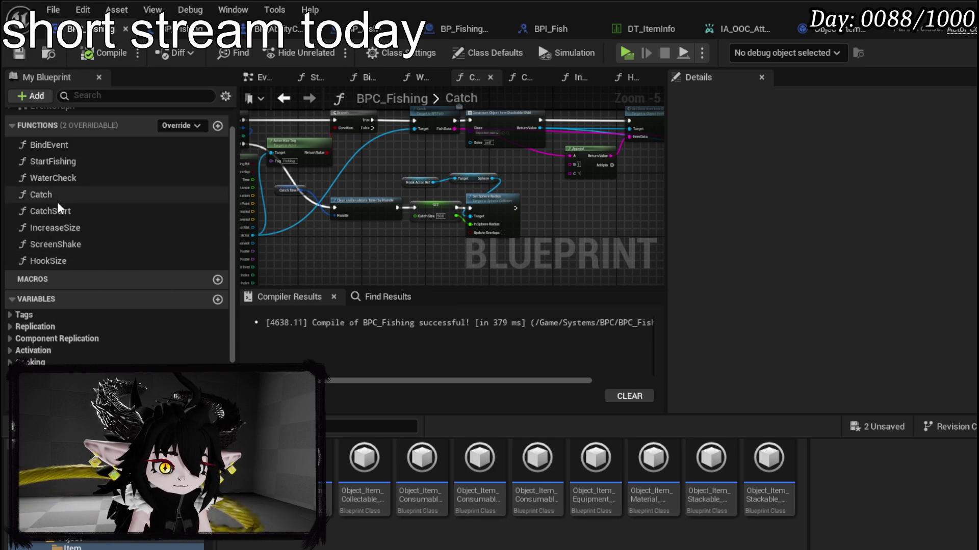
- Tidy nodes in the IncreaseSize and HookSize graphs, then move to BPI_Fish
left_click(76, 229)
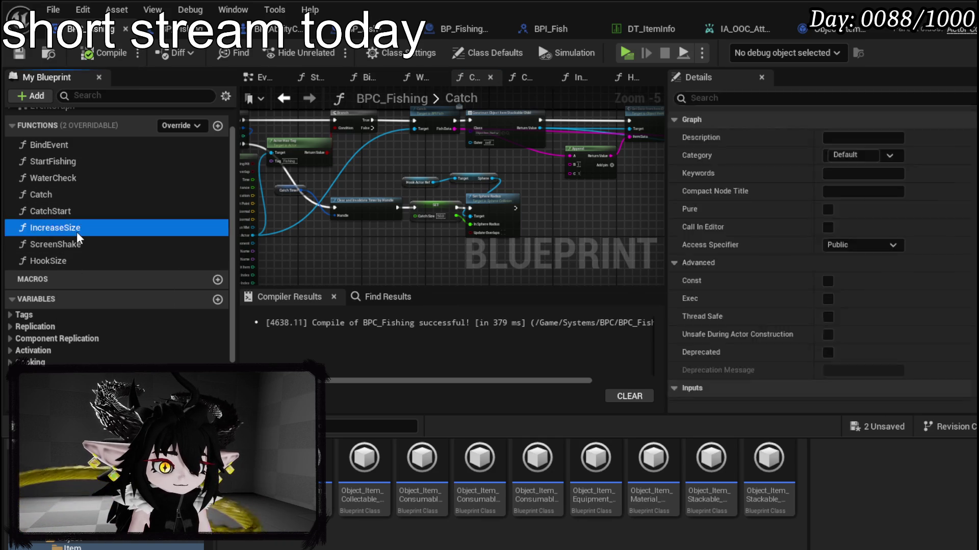
double_click(77, 230)
scroll(367, 193, "up", 2)
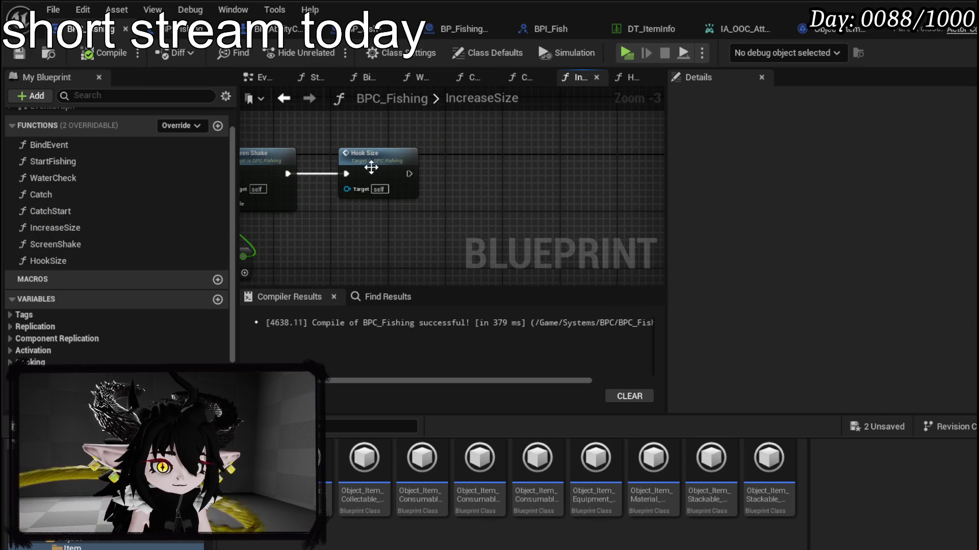
left_click_drag(368, 178, 334, 167)
left_click(471, 153)
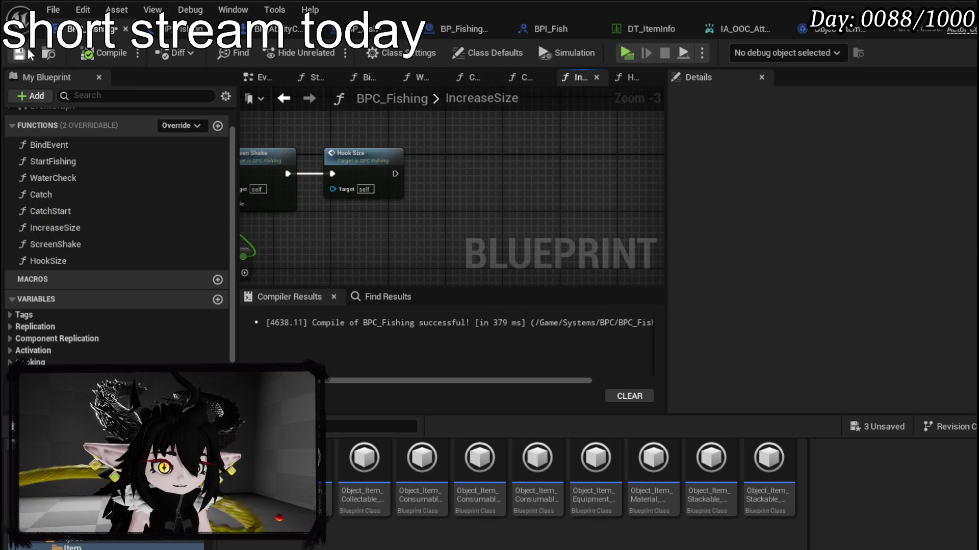
double_click(354, 170)
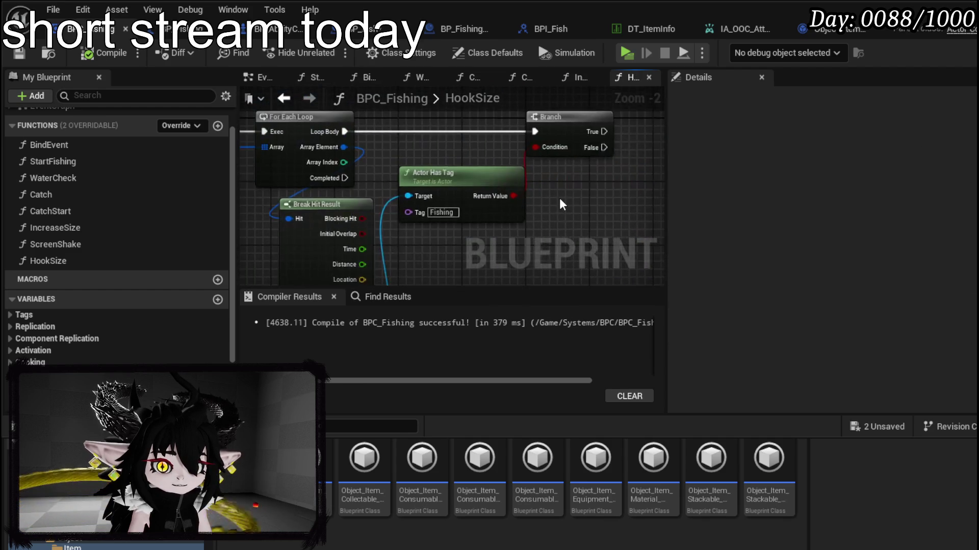
scroll(433, 204, "up", 2)
left_click_drag(382, 182, 406, 192)
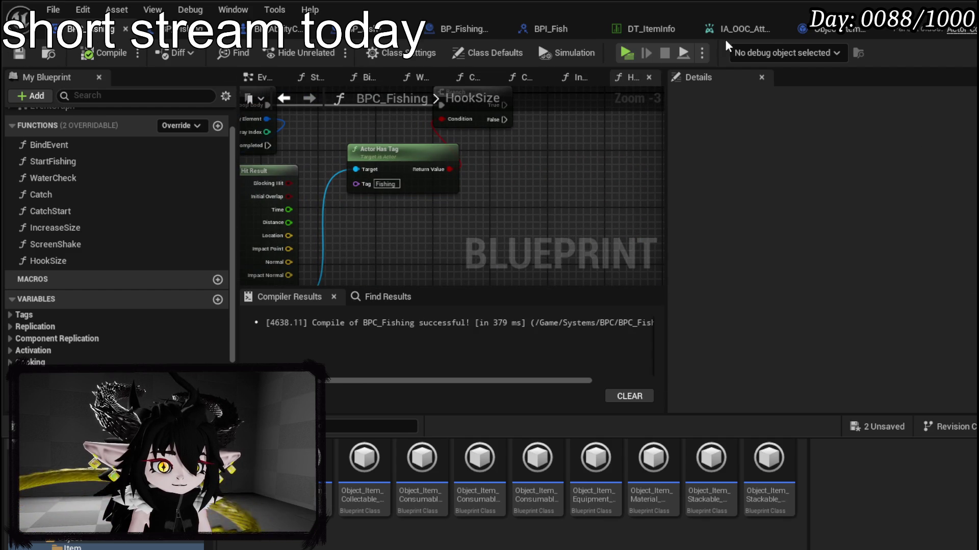
left_click(545, 29)
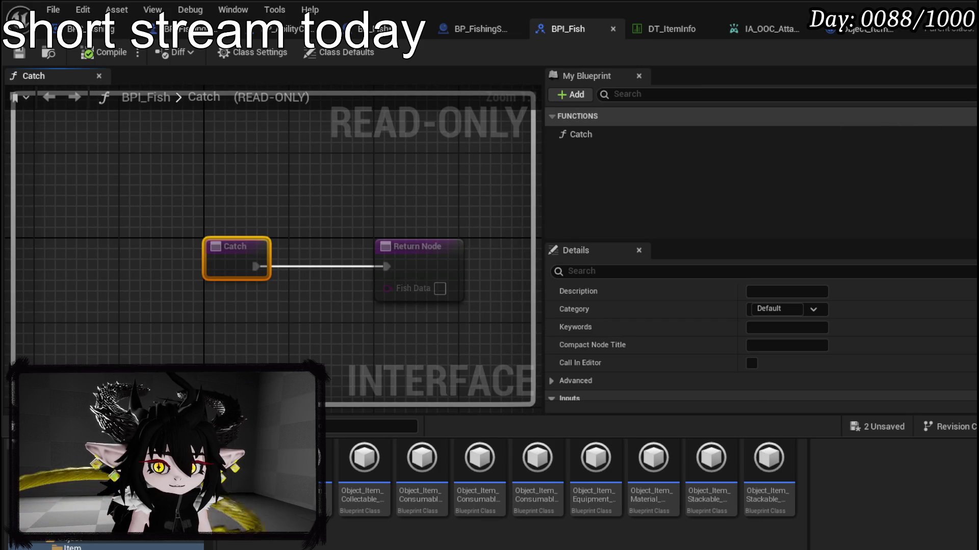
- Add a new function named Escape to the BPI_Fish interface
left_click(649, 176)
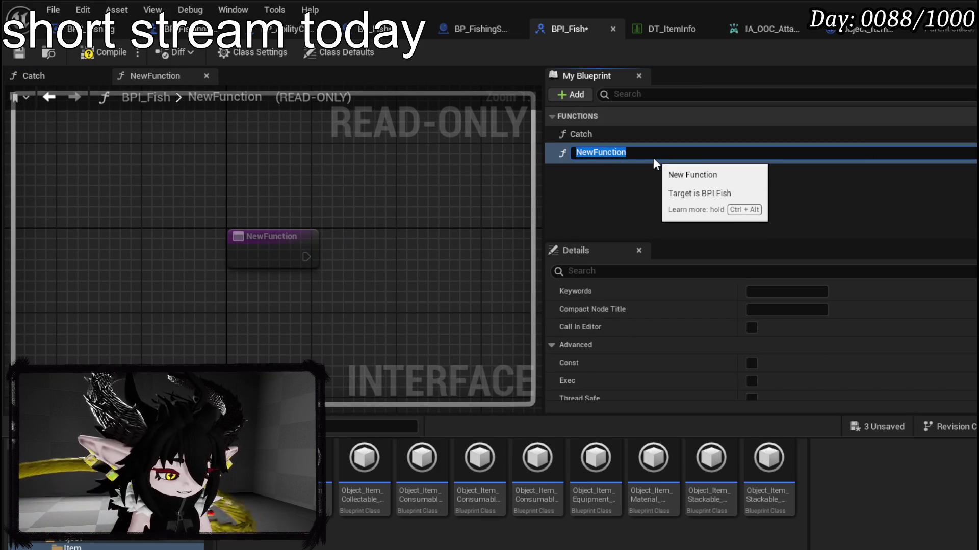
type("Escape")
key("Return")
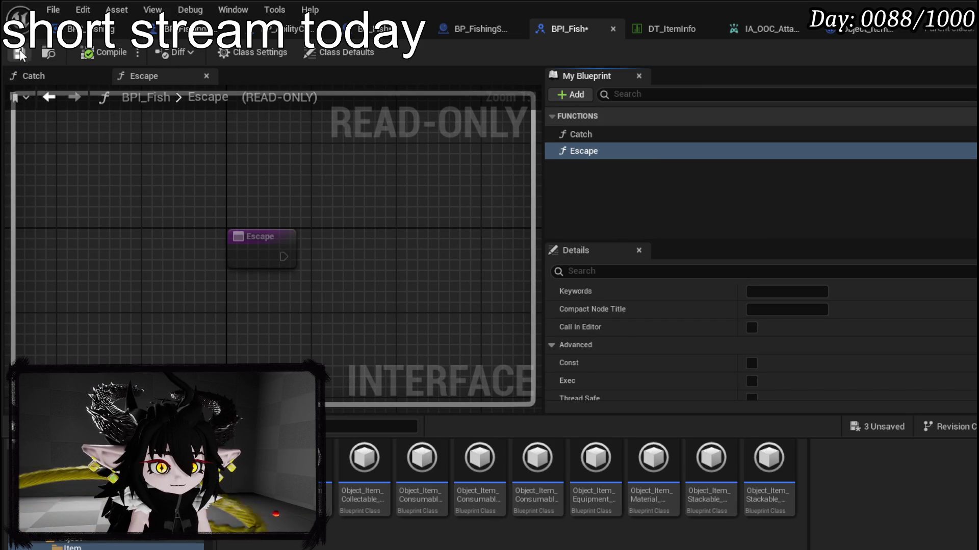
scroll(880, 347, "down", 5)
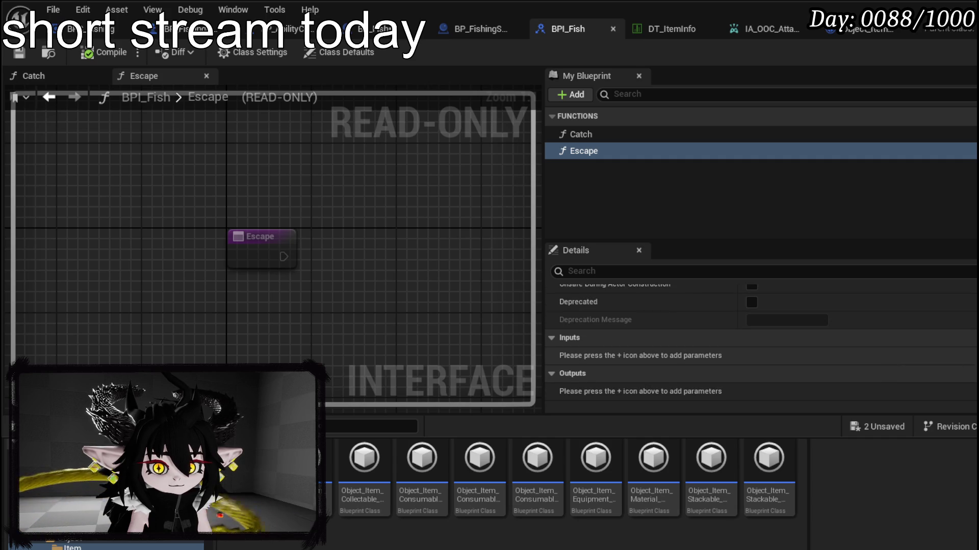
- Give Escape a Float input named DangerValue and a second Vector-typed input
left_click(974, 337)
left_click(783, 356)
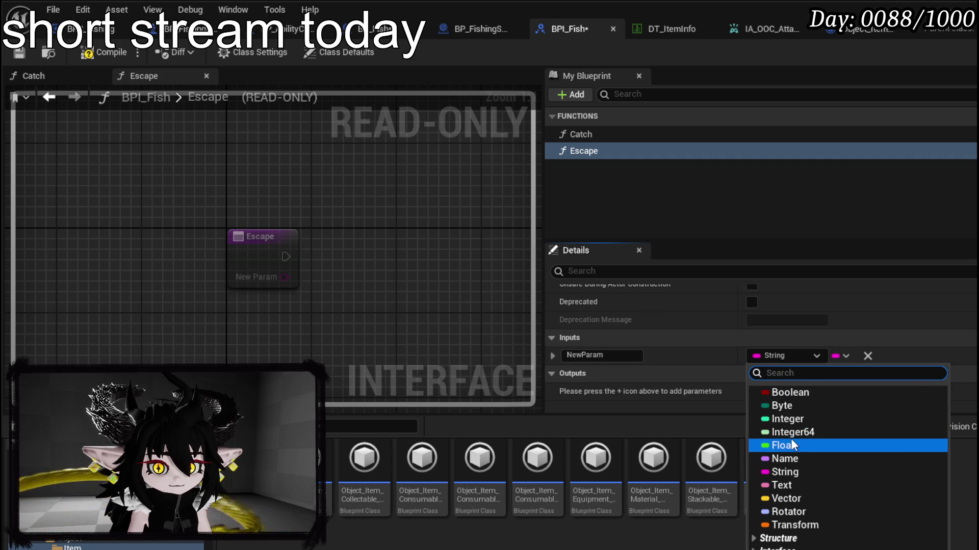
left_click(803, 446)
left_click(601, 356)
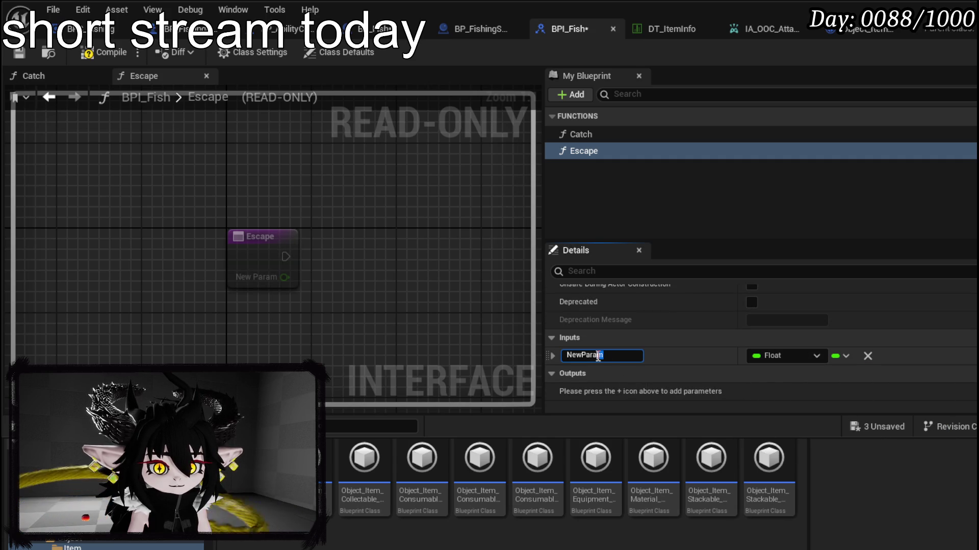
type("Danger")
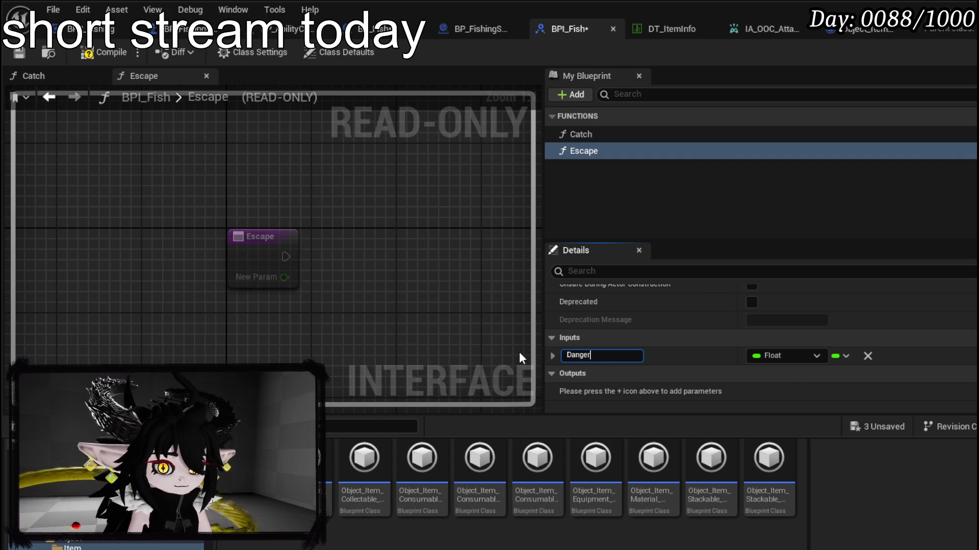
type("Value")
key("Return")
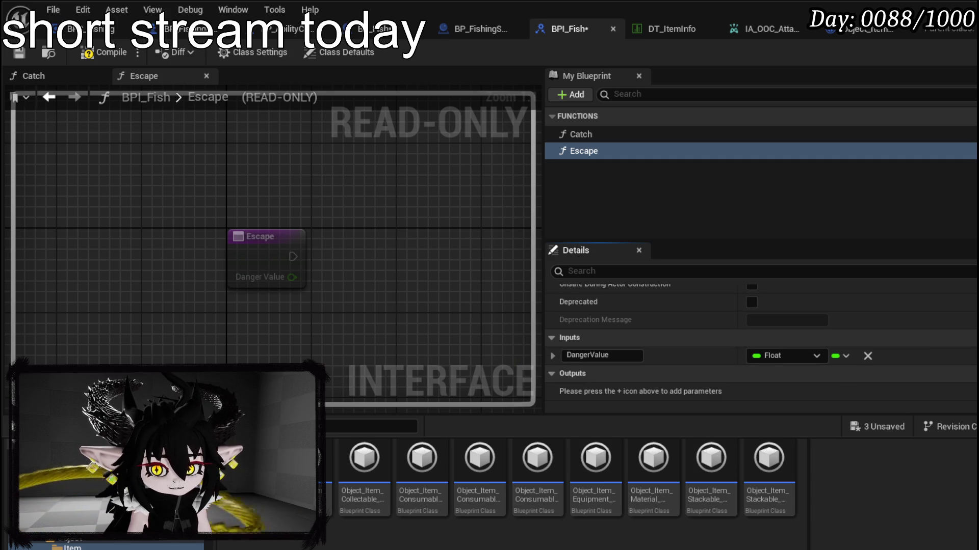
left_click(967, 338)
left_click(785, 373)
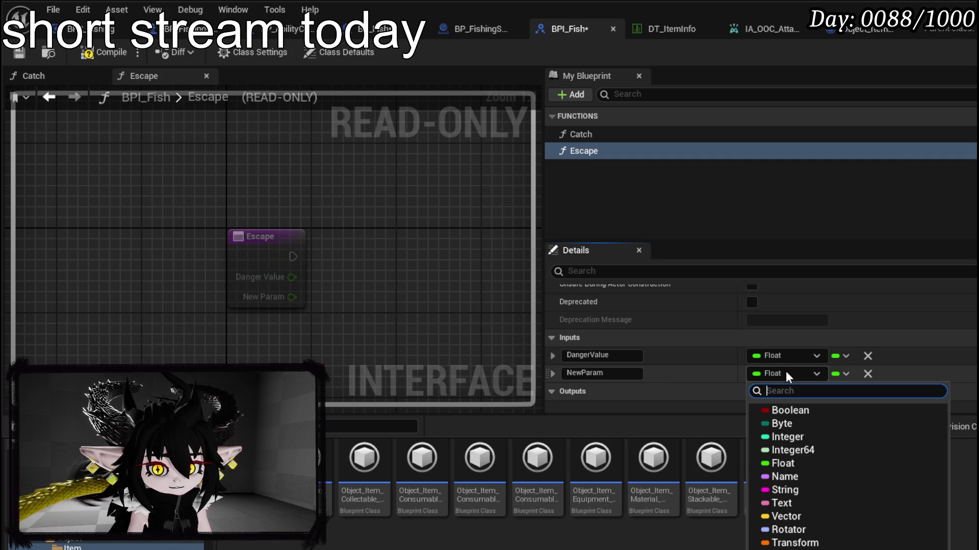
left_click(794, 517)
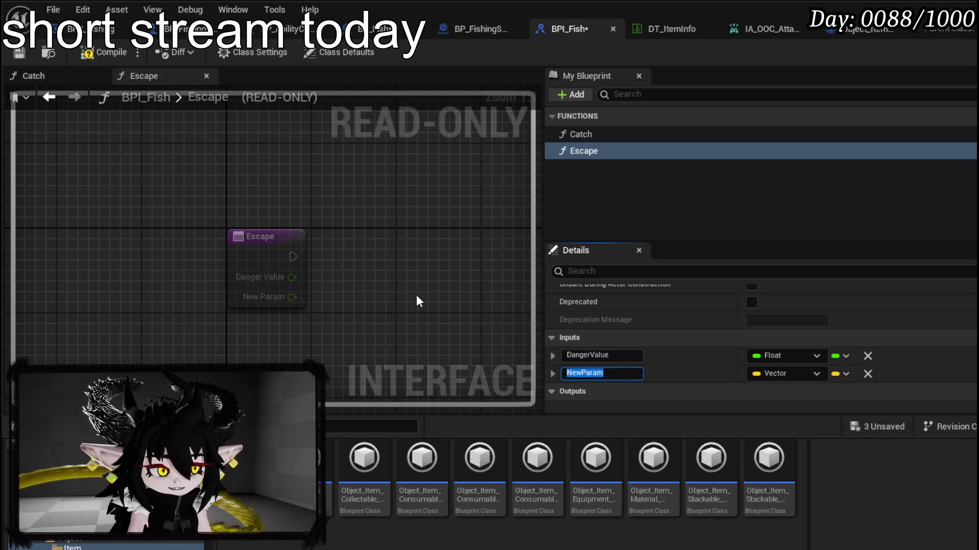